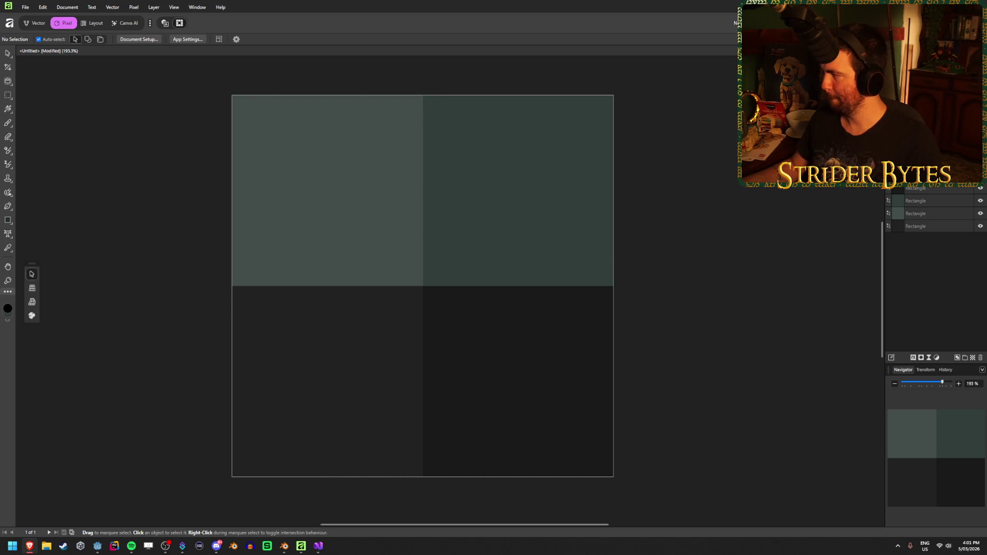
Snap the tutorial browser and Affinity side by side and reposition the canvas view
{"action": "key", "text": "alt+Tab"}
{"action": "key", "text": "super+Right"}
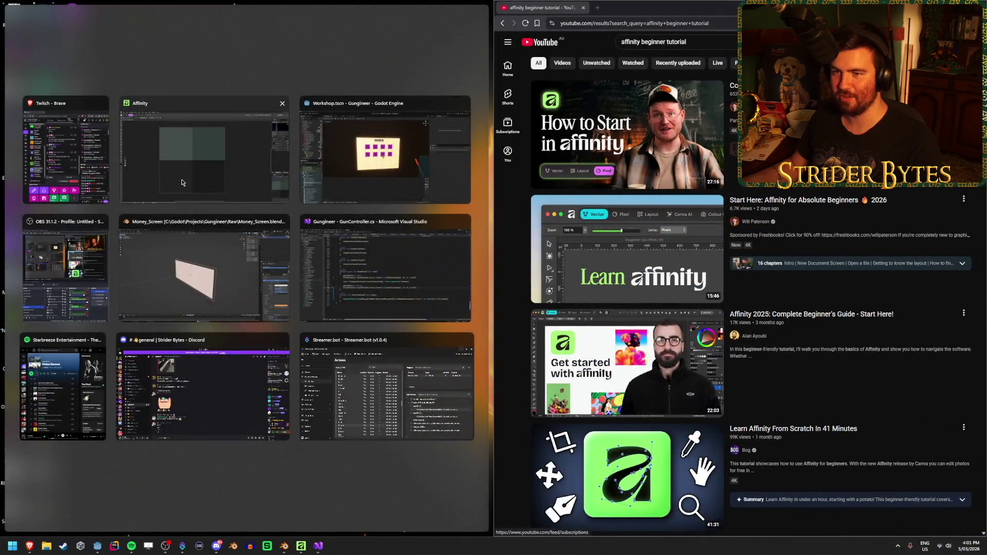
{"action": "left_click", "coordinate": [232, 164]}
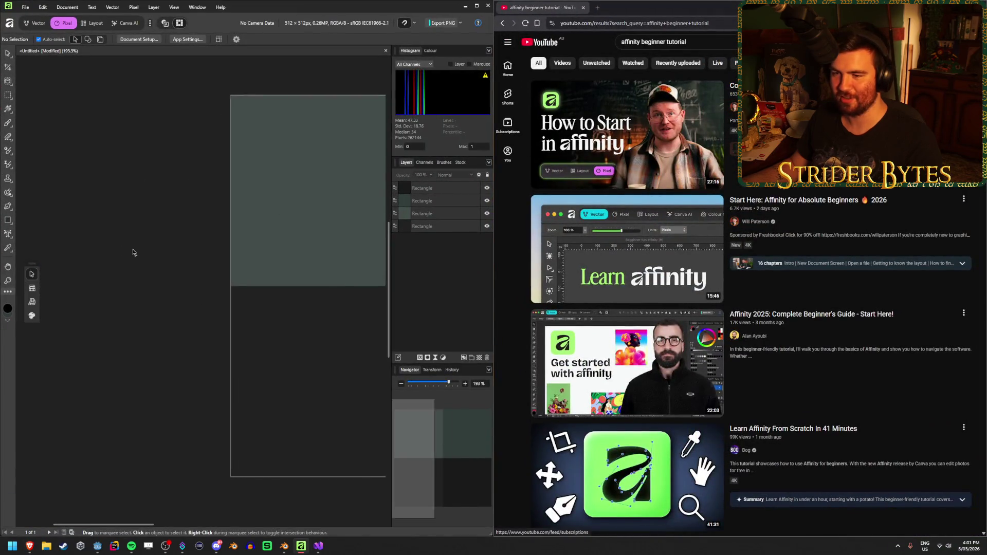
{"action": "scroll", "coordinate": [223, 251], "scroll_direction": "up", "scroll_amount": 1}
{"action": "scroll", "coordinate": [227, 250], "scroll_direction": "down", "scroll_amount": 3}
{"action": "scroll", "coordinate": [228, 251], "scroll_direction": "up", "scroll_amount": 2}
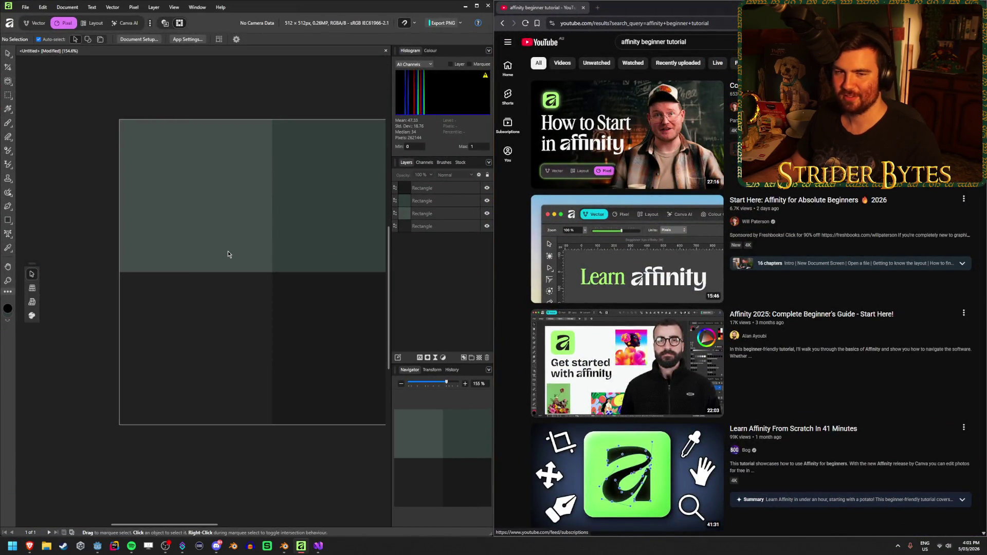
{"action": "mouse_move", "coordinate": [266, 233]}
{"action": "left_mouse_down"}
{"action": "mouse_move", "coordinate": [174, 248]}
{"action": "mouse_move", "coordinate": [187, 225]}
{"action": "left_mouse_up"}
{"action": "scroll", "coordinate": [195, 241], "scroll_direction": "down", "scroll_amount": 2}
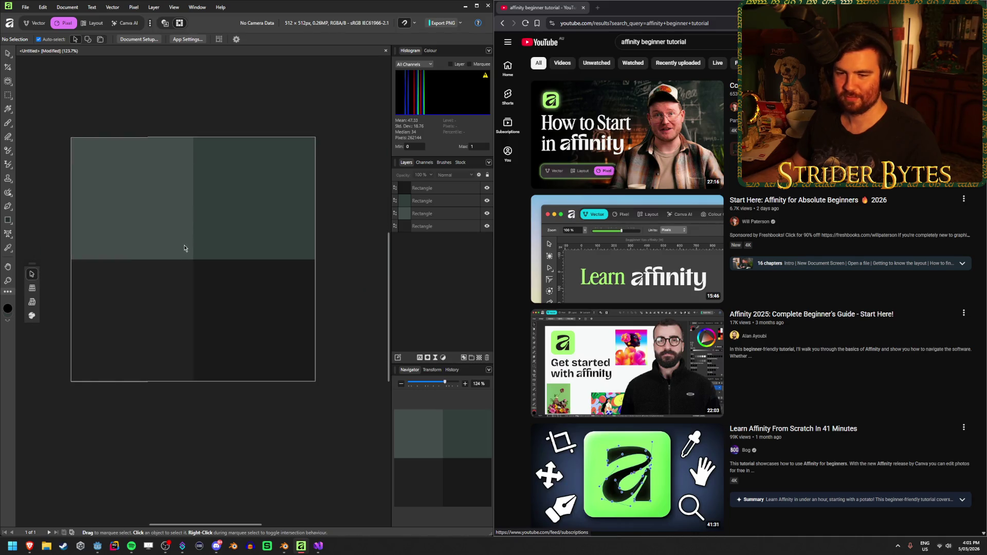
{"action": "scroll", "coordinate": [202, 252], "scroll_direction": "up", "scroll_amount": 2}
{"action": "left_click_drag", "start_coordinate": [199, 262], "coordinate": [204, 262]}
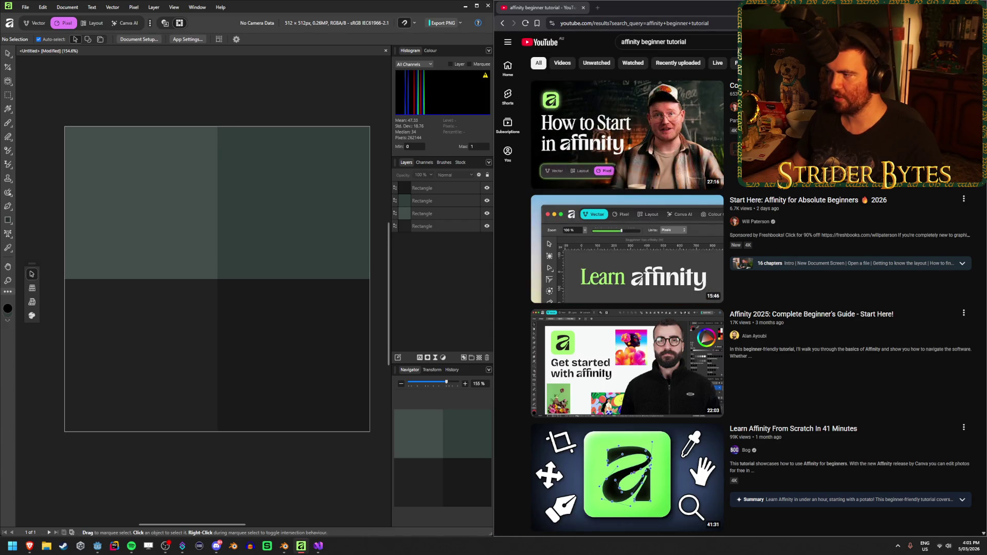
Hide the tutorial browser and maximise the Affinity window to full screen
{"action": "mouse_move", "coordinate": [589, 252]}
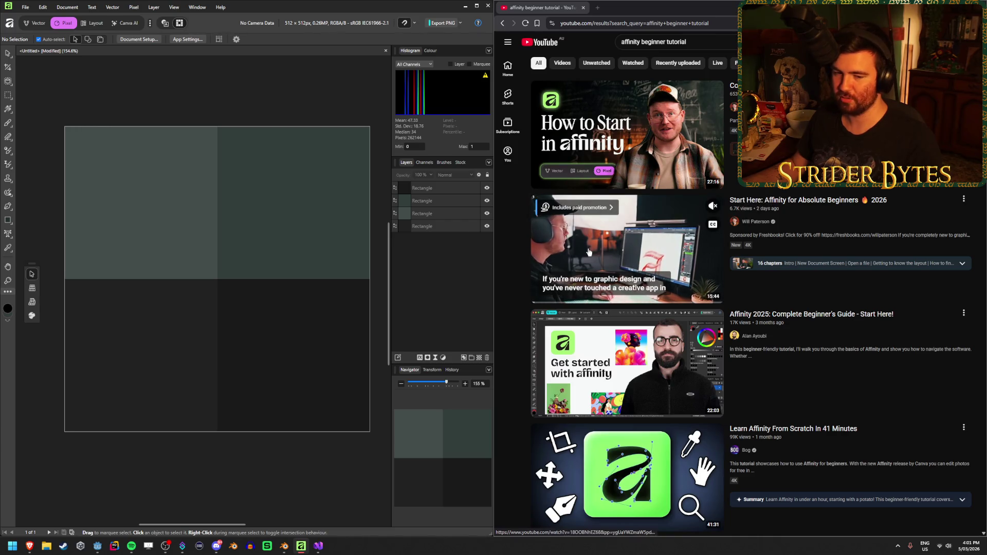
{"action": "key", "text": "super+Down"}
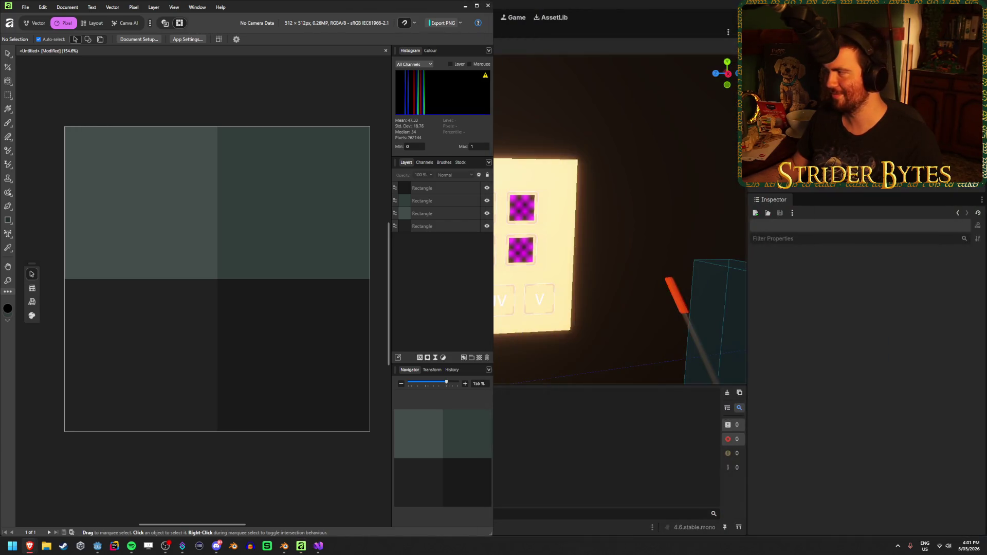
{"action": "key", "text": "super+Up"}
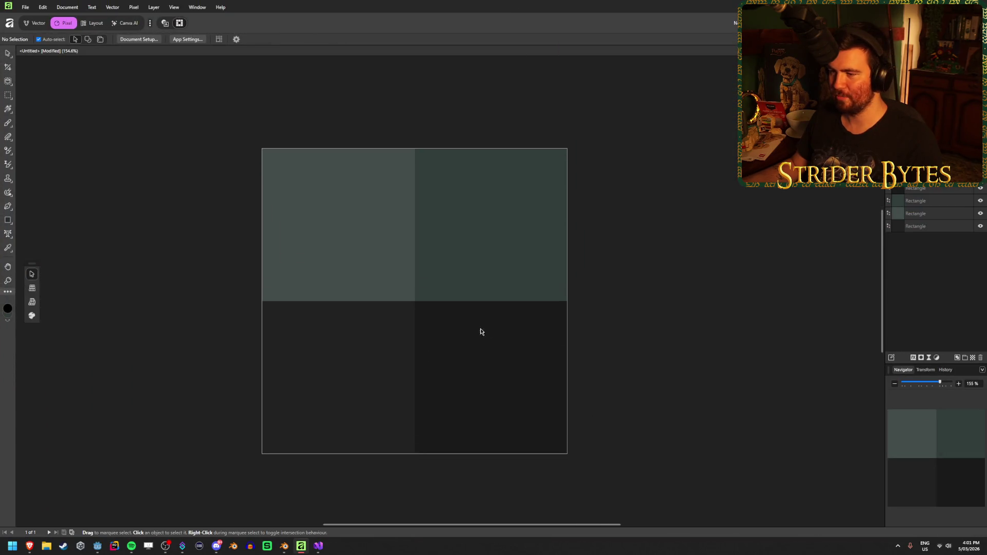
{"action": "scroll", "coordinate": [379, 341], "scroll_direction": "up", "scroll_amount": 1}
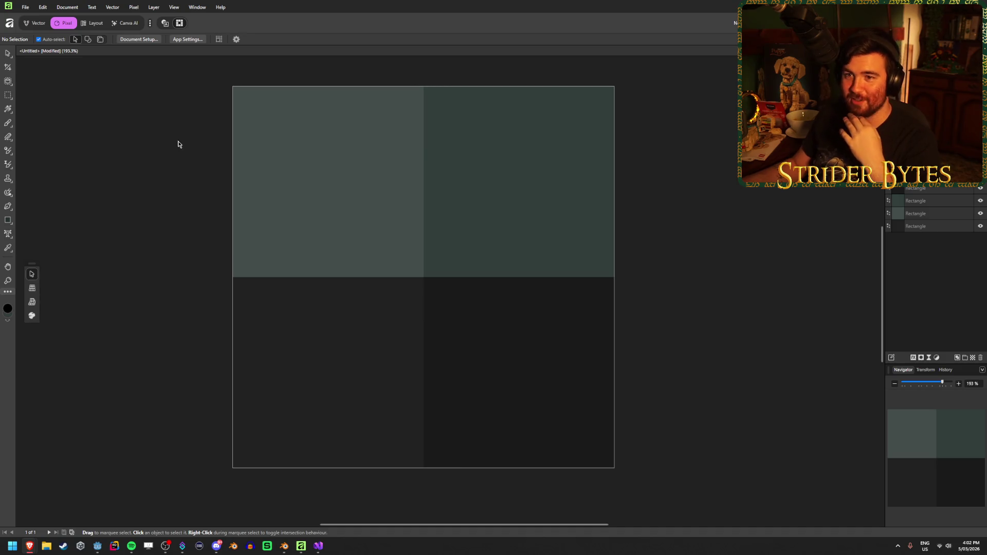
Create a new blank document via File > New with the default settings
{"action": "left_click", "coordinate": [26, 8]}
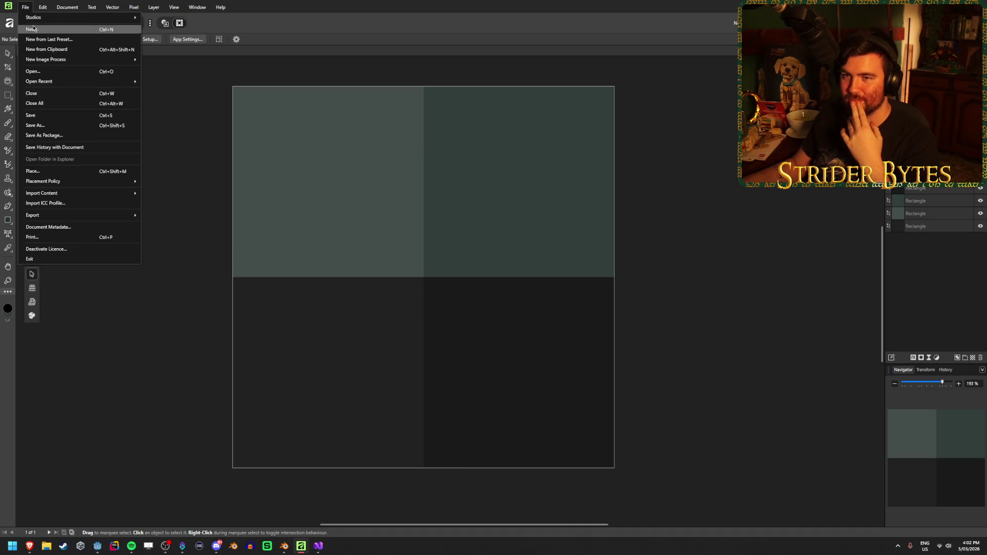
{"action": "left_click", "coordinate": [34, 29]}
{"action": "key", "text": "Return"}
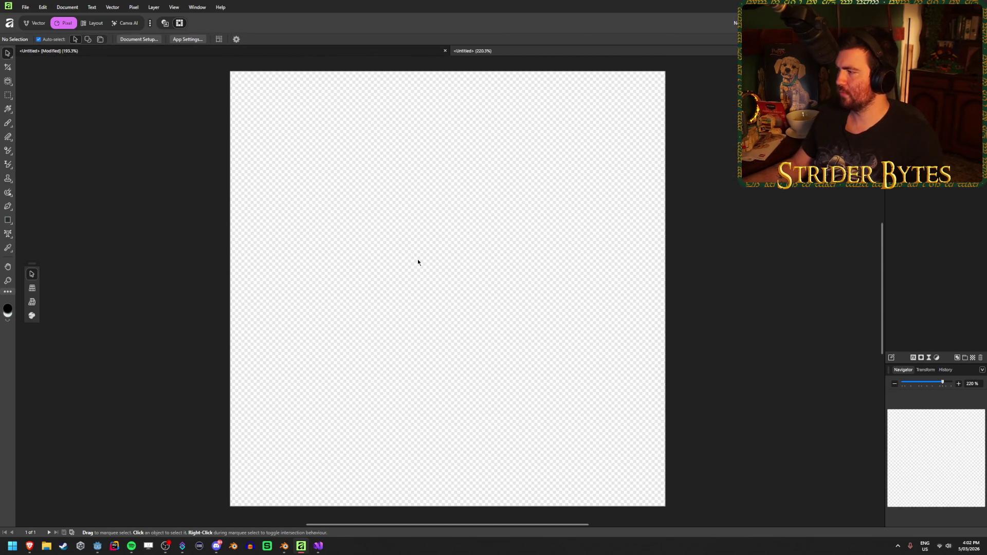
{"action": "scroll", "coordinate": [418, 261], "scroll_direction": "down", "scroll_amount": 1}
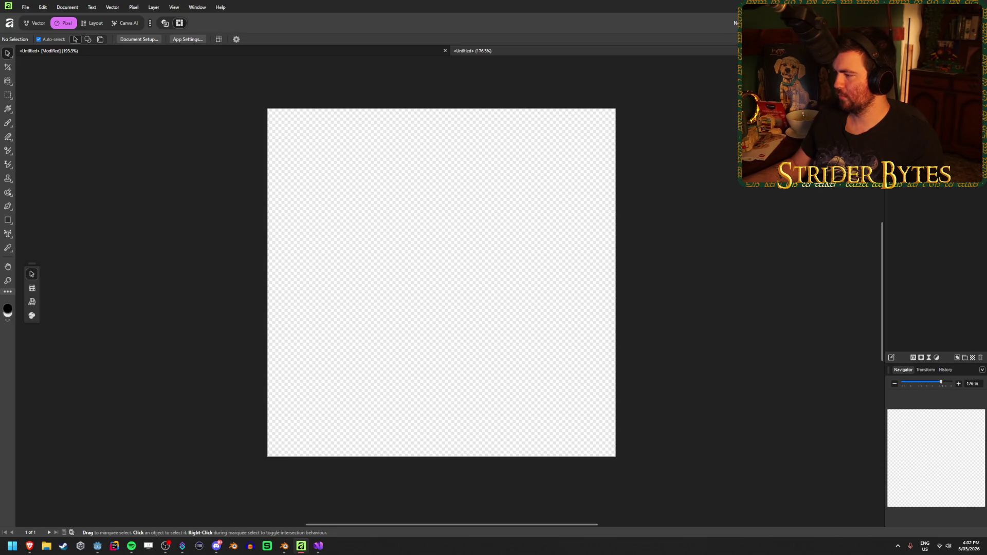
Check the tutorial in the browser, then return to the Affinity window
{"action": "key", "text": "alt+Tab"}
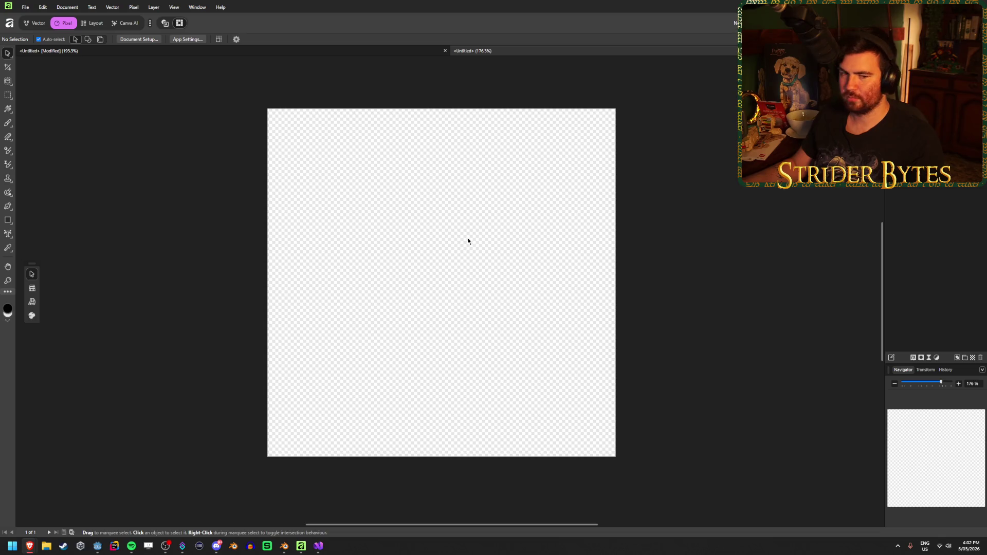
{"action": "left_click", "coordinate": [413, 239]}
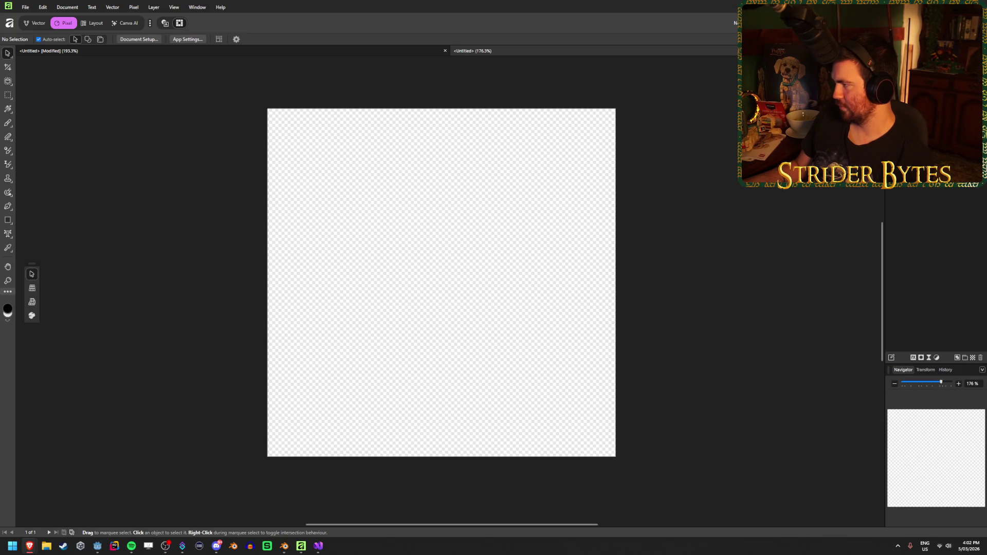
{"action": "left_click", "coordinate": [150, 24]}
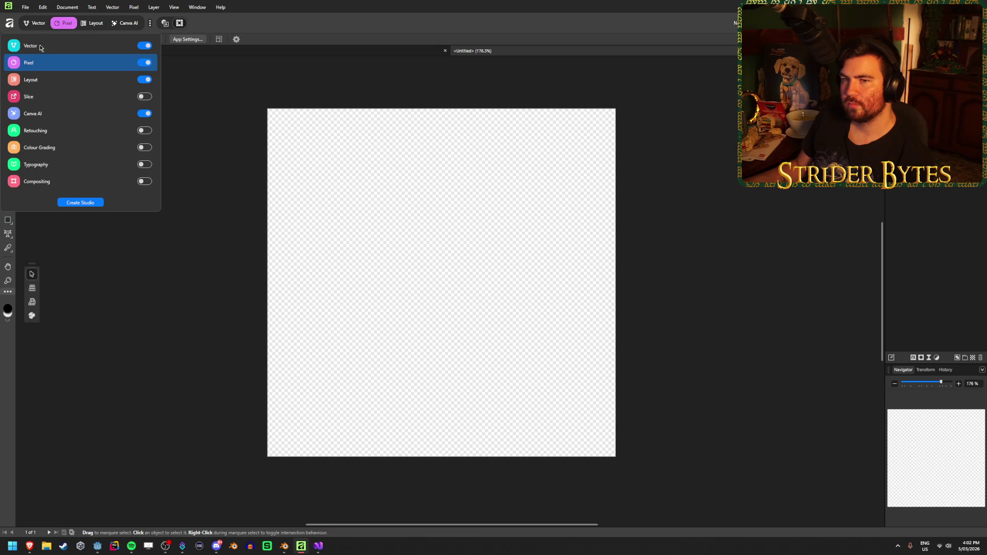
Switch off the Canva AI studio toggle, then check the tutorial browser
{"action": "left_click", "coordinate": [144, 113]}
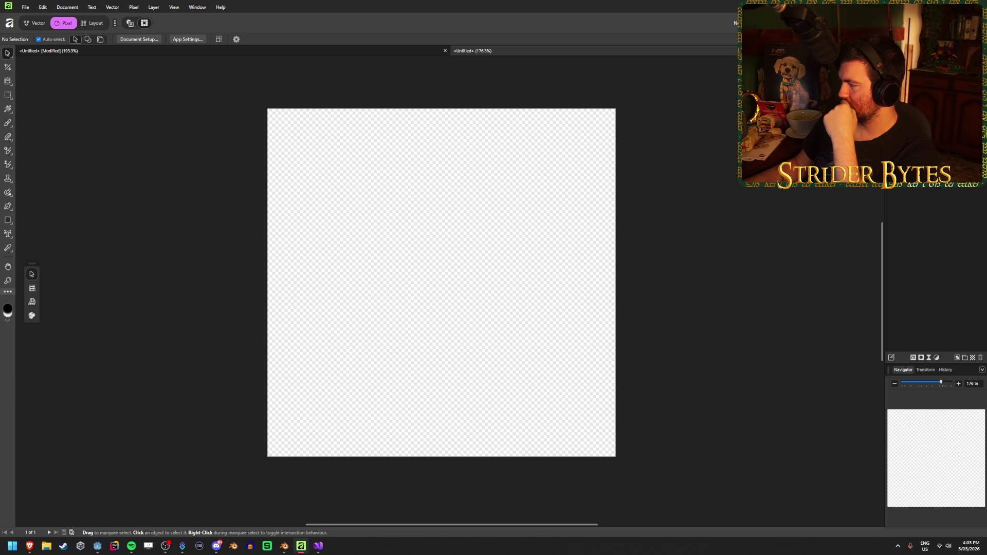
{"action": "key", "text": "alt+Tab"}
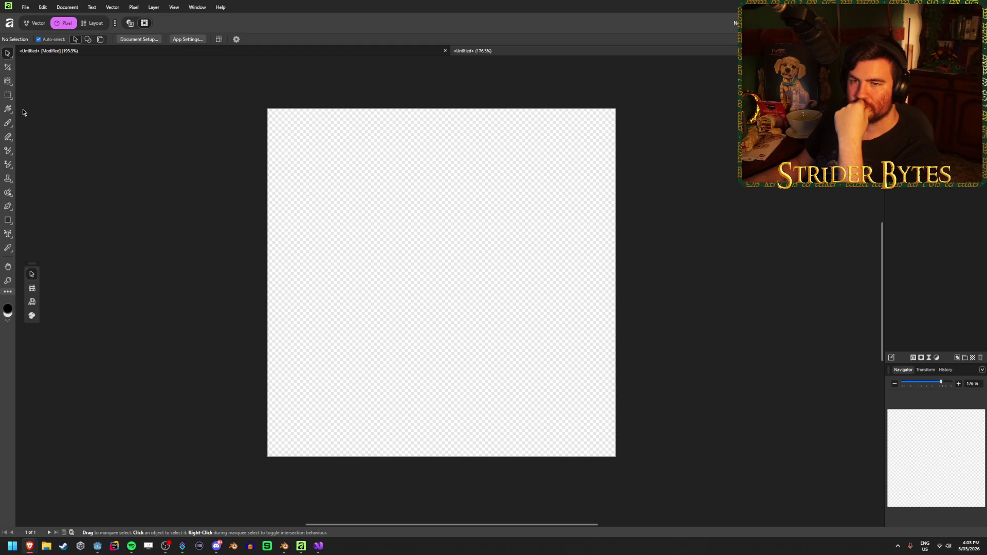
Draw a rectangle with the Rectangle Tool and resize it into a tall narrow bar
{"action": "right_click", "coordinate": [8, 220]}
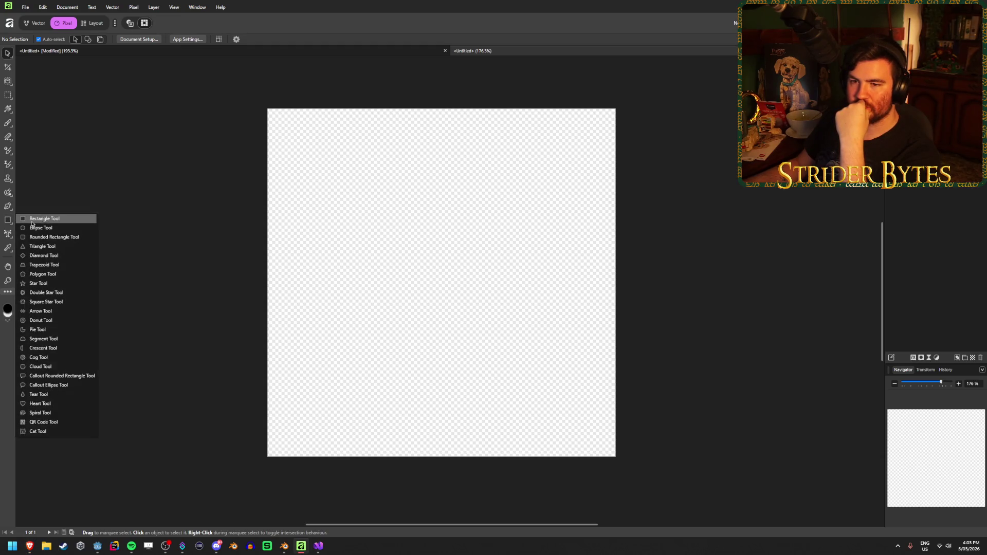
{"action": "left_click", "coordinate": [51, 220]}
{"action": "left_click_drag", "start_coordinate": [391, 219], "coordinate": [510, 383]}
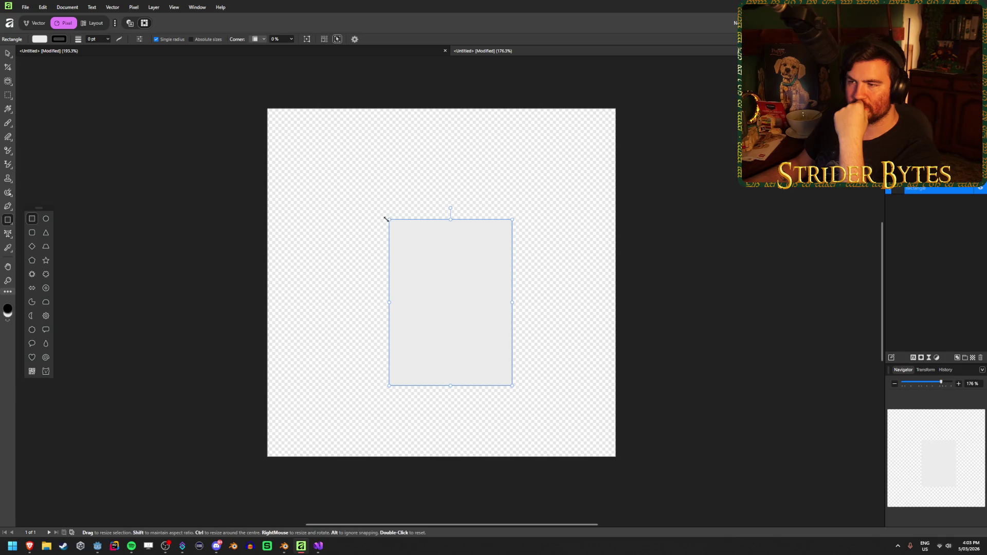
{"action": "mouse_move", "coordinate": [389, 219]}
{"action": "left_mouse_down"}
{"action": "mouse_move", "coordinate": [352, 251]}
{"action": "mouse_move", "coordinate": [339, 153]}
{"action": "mouse_move", "coordinate": [381, 295]}
{"action": "mouse_move", "coordinate": [441, 206]}
{"action": "left_mouse_up"}
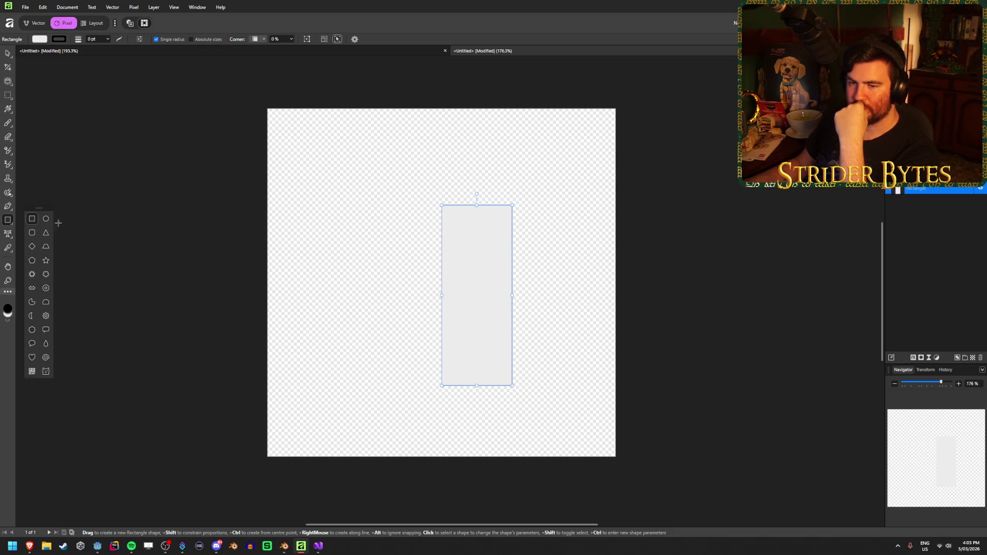
Try drawing a cat shape with the Cat Tool, then undo it
{"action": "left_click", "coordinate": [45, 370]}
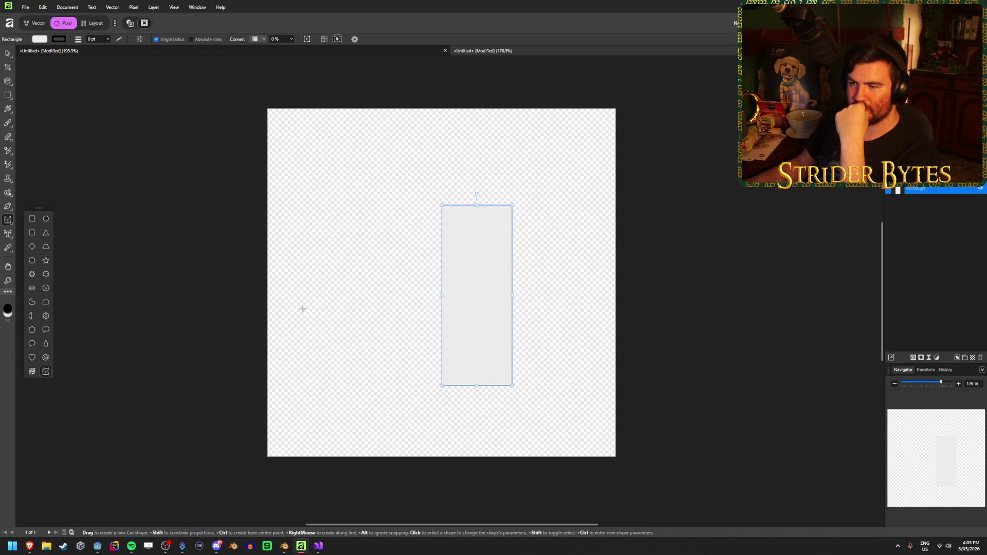
{"action": "mouse_move", "coordinate": [306, 307]}
{"action": "left_mouse_down"}
{"action": "mouse_move", "coordinate": [457, 184]}
{"action": "mouse_move", "coordinate": [468, 129]}
{"action": "left_mouse_up"}
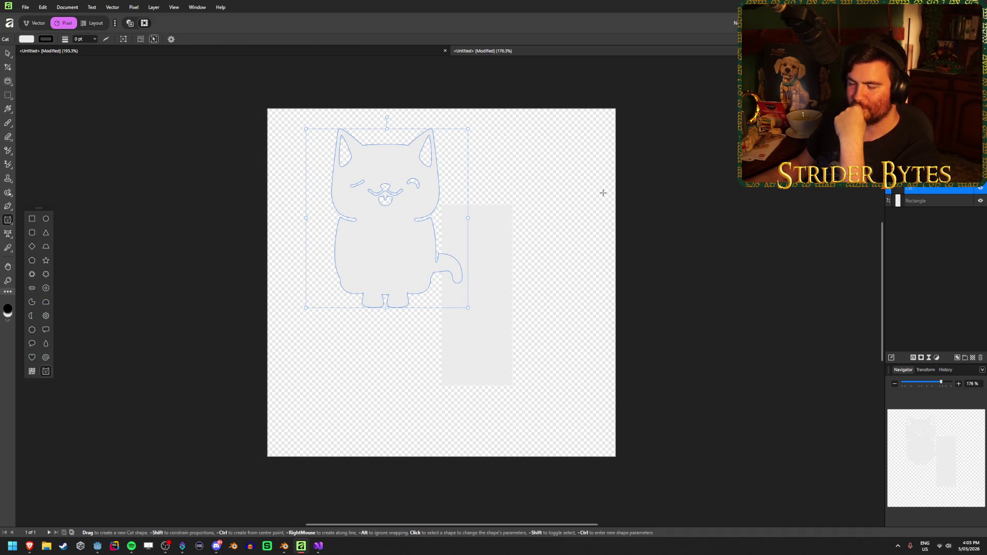
{"action": "key", "text": "ctrl+z"}
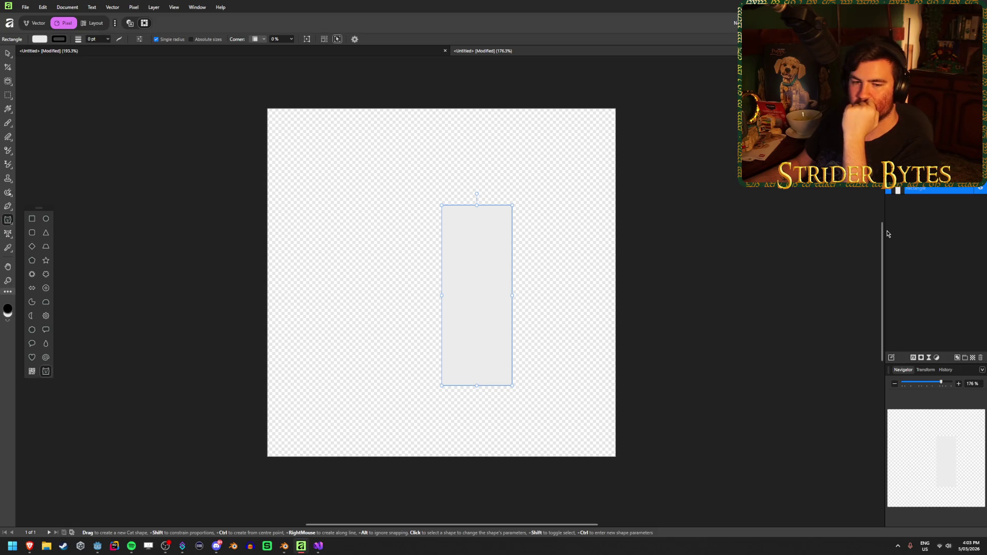
{"action": "left_click", "coordinate": [39, 371]}
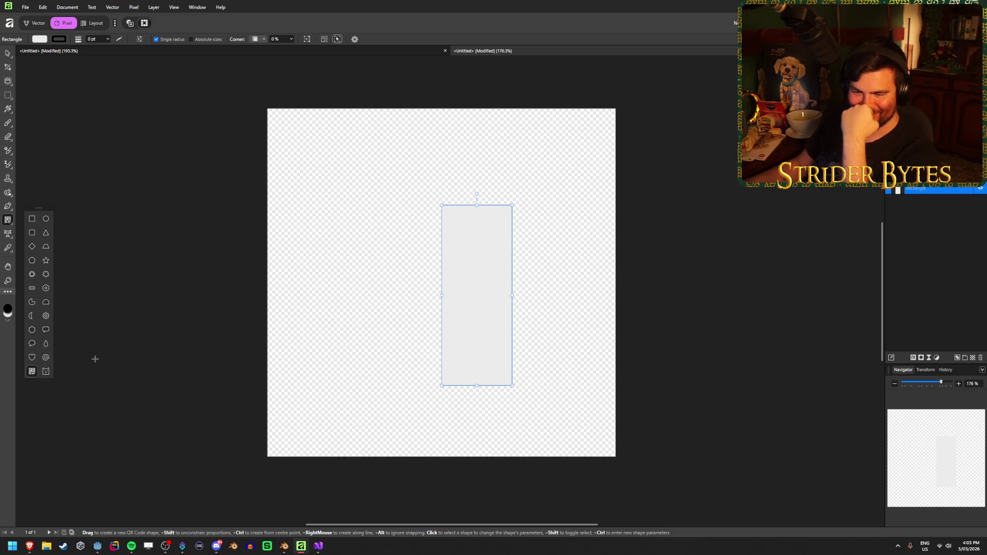
Draw a QR code left of the bar encoding a Twitch channel URL
{"action": "left_click_drag", "start_coordinate": [309, 343], "coordinate": [439, 198]}
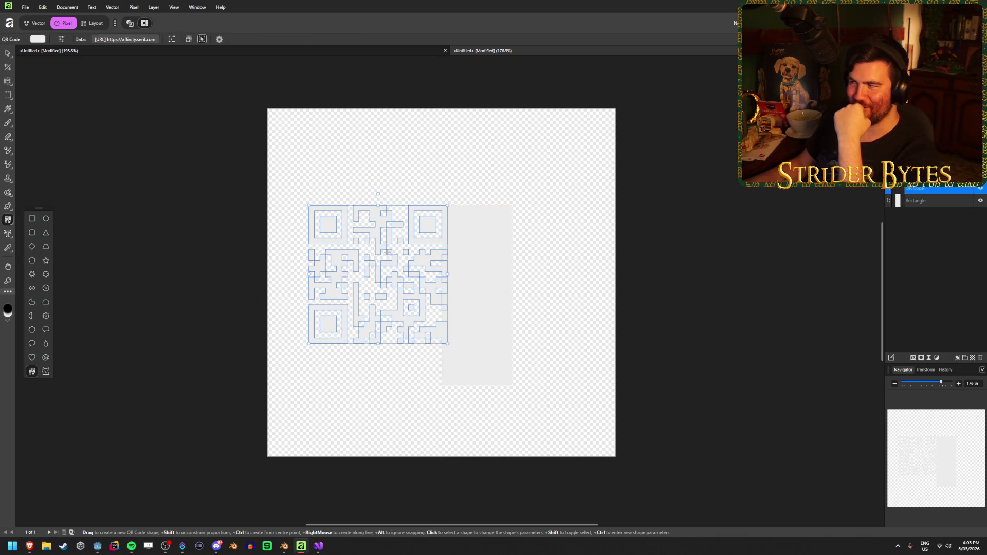
{"action": "left_click", "coordinate": [125, 39]}
{"action": "left_click", "coordinate": [488, 251]}
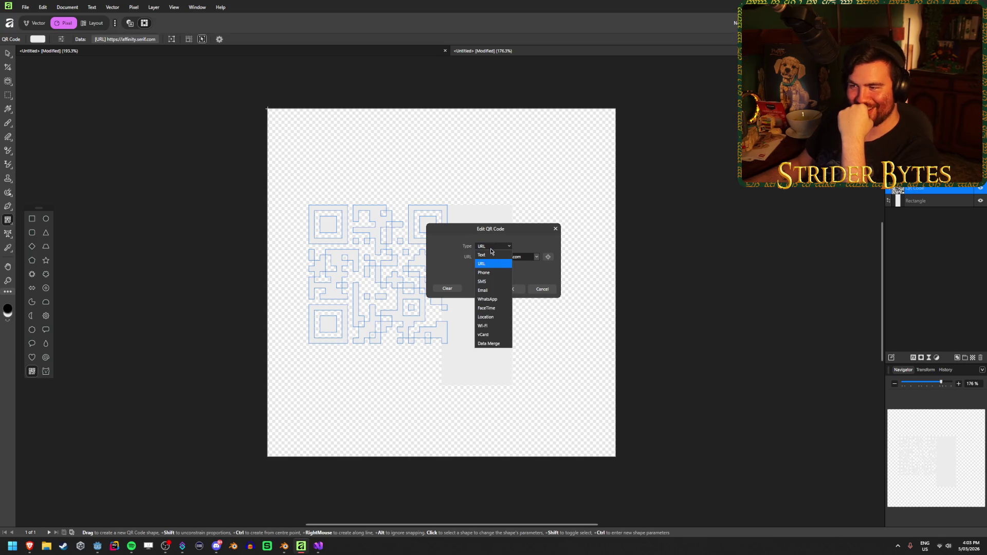
{"action": "left_click", "coordinate": [492, 250]}
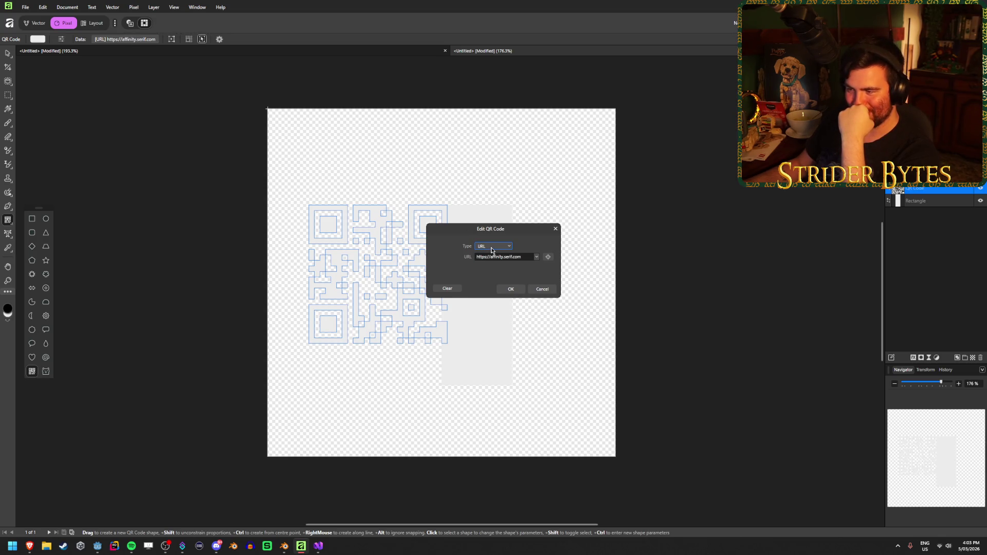
{"action": "triple_click", "coordinate": [523, 257]}
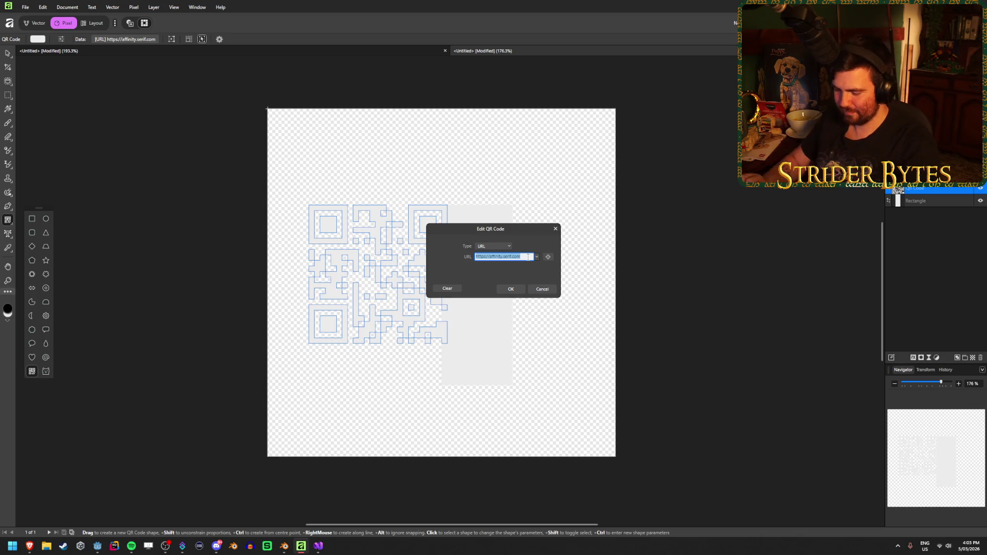
{"action": "type", "text": "twitch.tv/s"}
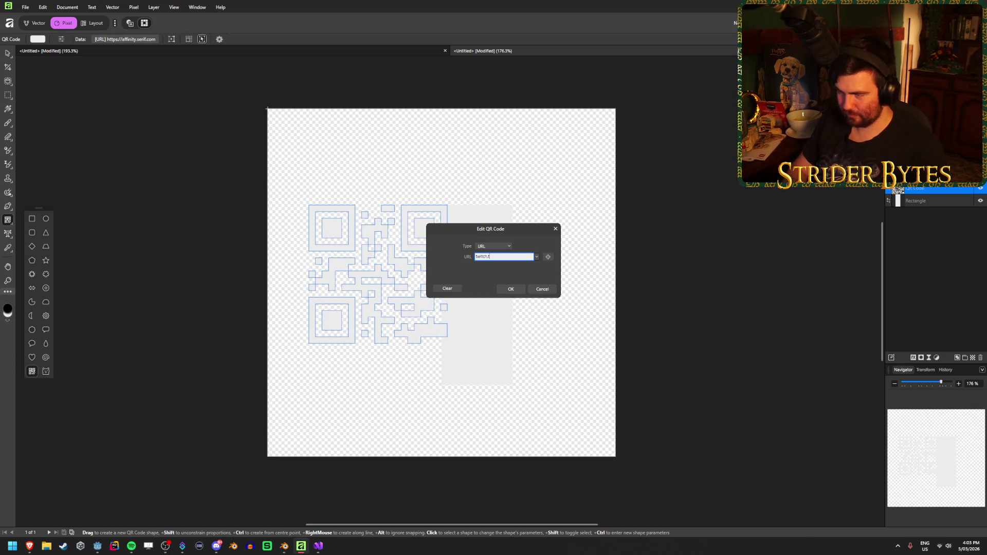
{"action": "type", "text": "triderbytes"}
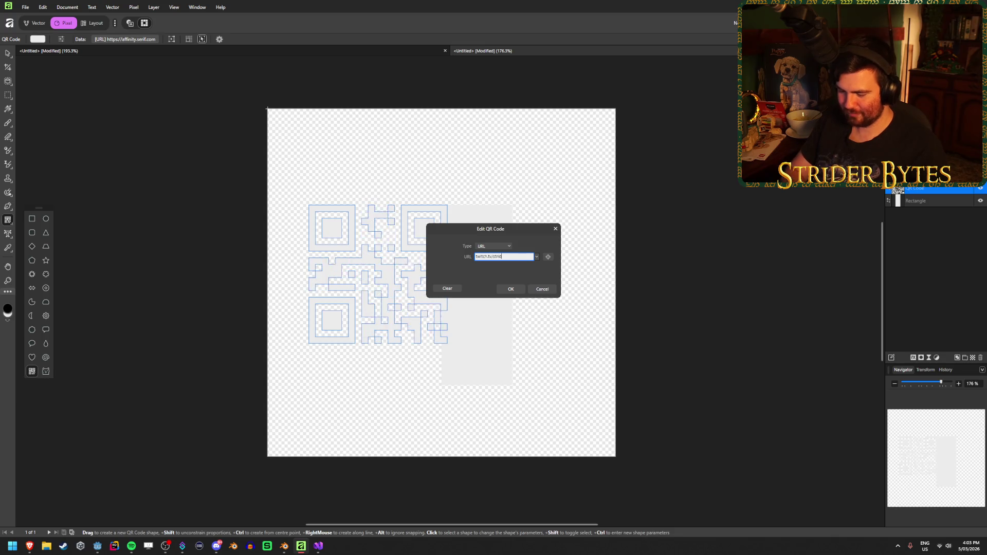
{"action": "left_click", "coordinate": [511, 289]}
Move the QR code up and left with the Move Tool, then delete it
{"action": "left_click", "coordinate": [6, 52]}
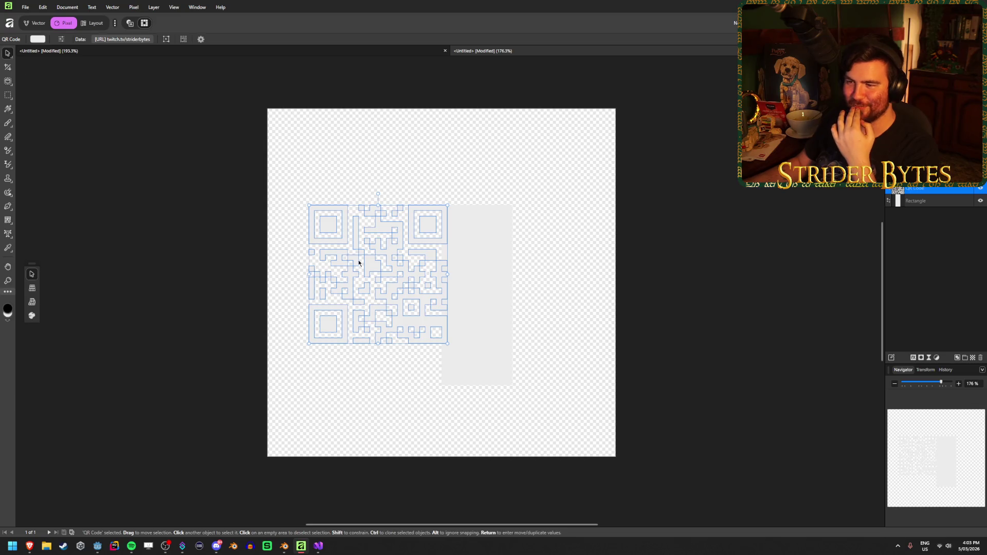
{"action": "mouse_move", "coordinate": [368, 267]}
{"action": "left_mouse_down"}
{"action": "mouse_move", "coordinate": [344, 257]}
{"action": "mouse_move", "coordinate": [342, 283]}
{"action": "left_mouse_up"}
{"action": "left_click", "coordinate": [550, 194]}
{"action": "left_click", "coordinate": [338, 278]}
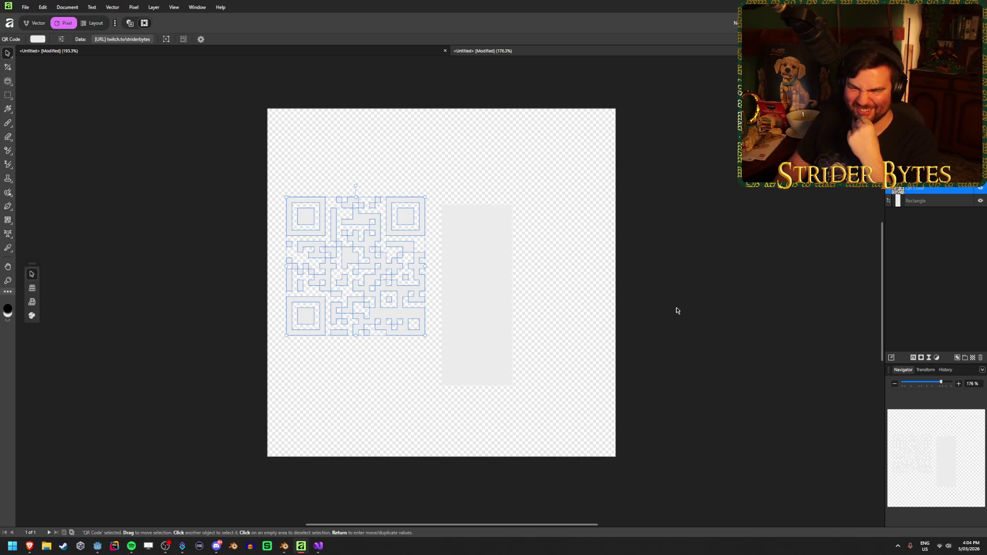
{"action": "key", "text": "Delete"}
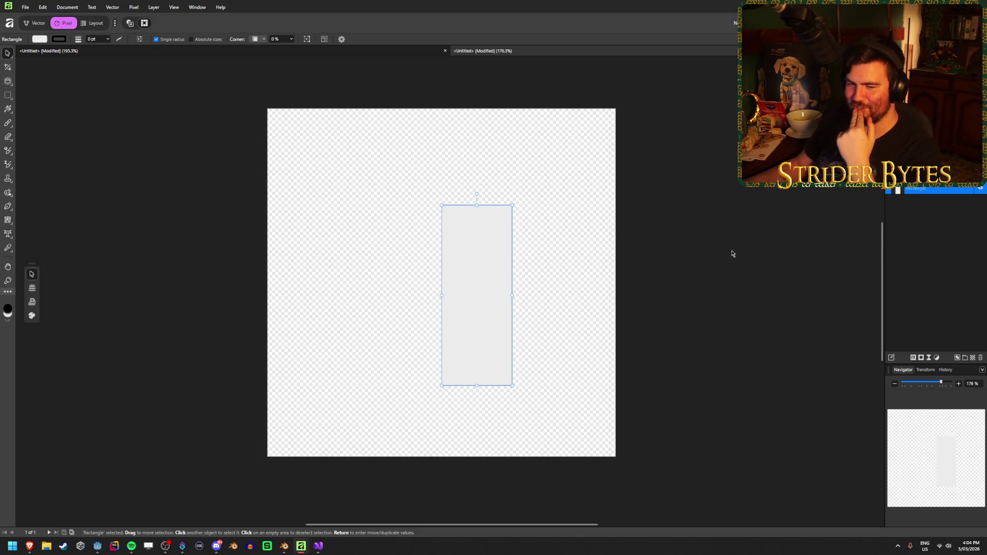
Convert the grey rectangle to curves, switch to the Vector persona, and shift it left
{"action": "key", "text": "Escape"}
{"action": "left_click", "coordinate": [479, 299]}
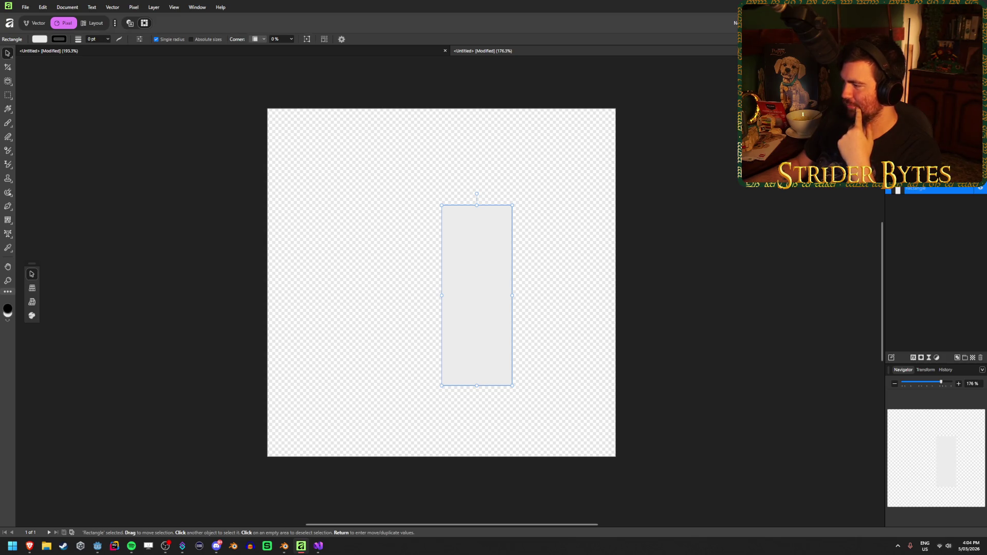
{"action": "key", "text": "ctrl+Return"}
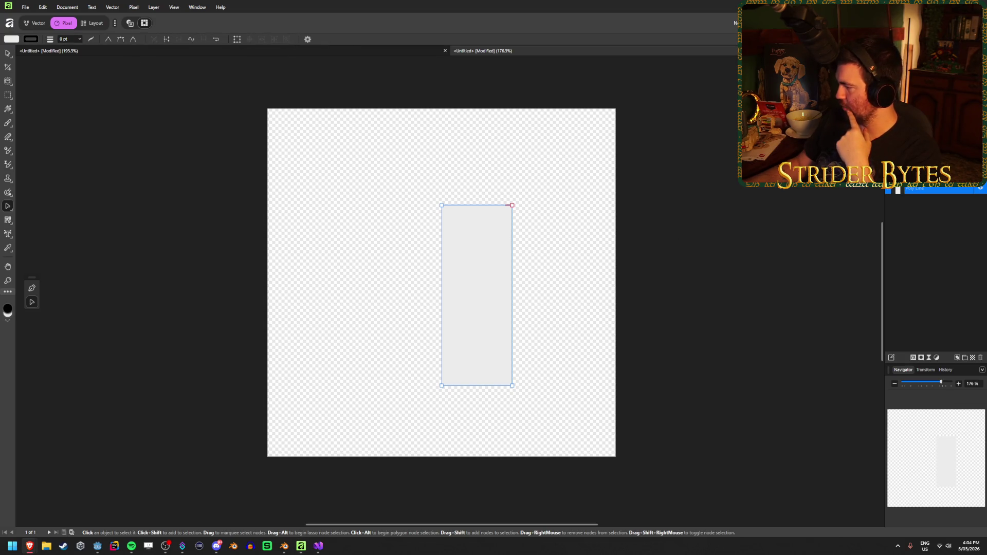
{"action": "left_click", "coordinate": [37, 24]}
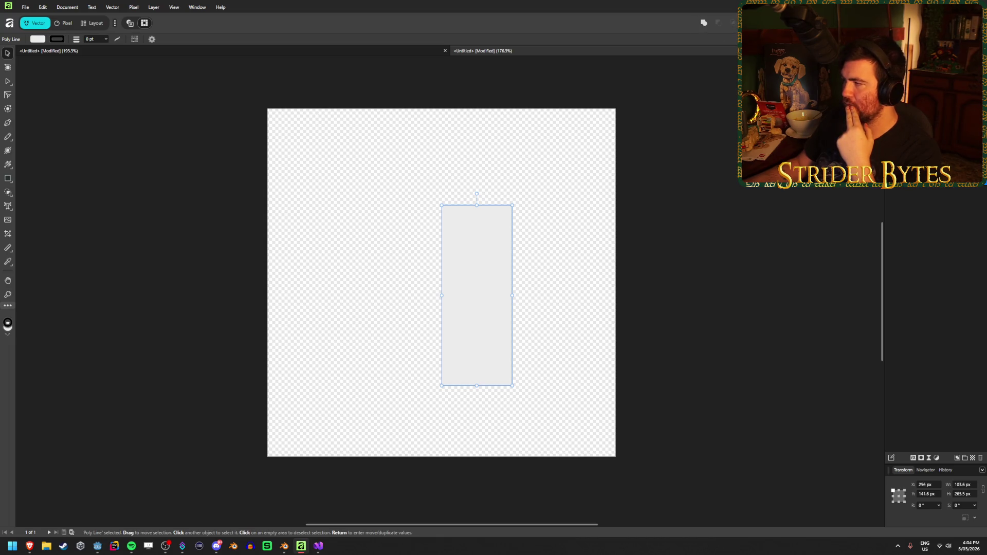
{"action": "mouse_move", "coordinate": [477, 296]}
{"action": "left_mouse_down"}
{"action": "mouse_move", "coordinate": [441, 296]}
{"action": "mouse_move", "coordinate": [442, 283]}
{"action": "left_mouse_up"}
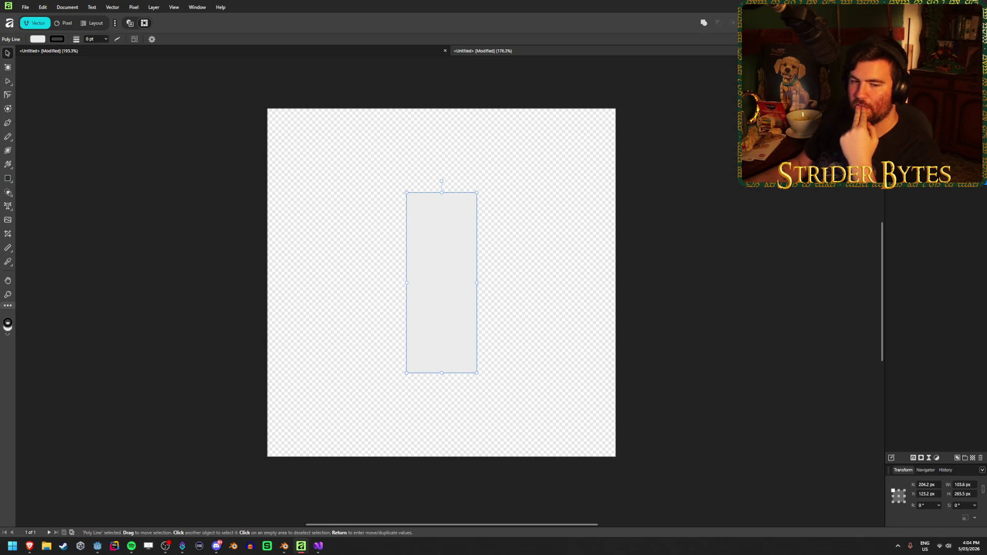
Reselect the bar and change its fill colour to red
{"action": "left_click", "coordinate": [705, 261]}
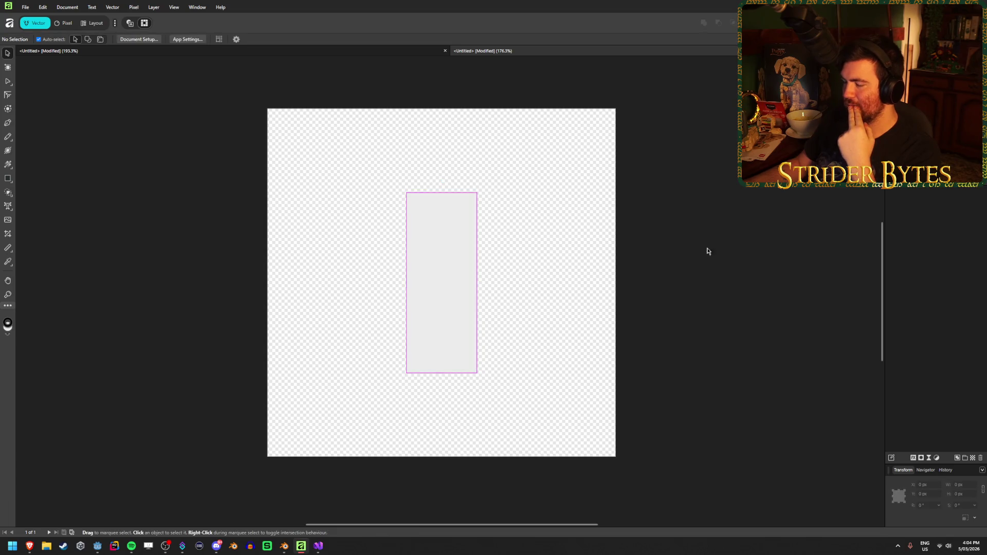
{"action": "left_click", "coordinate": [436, 271]}
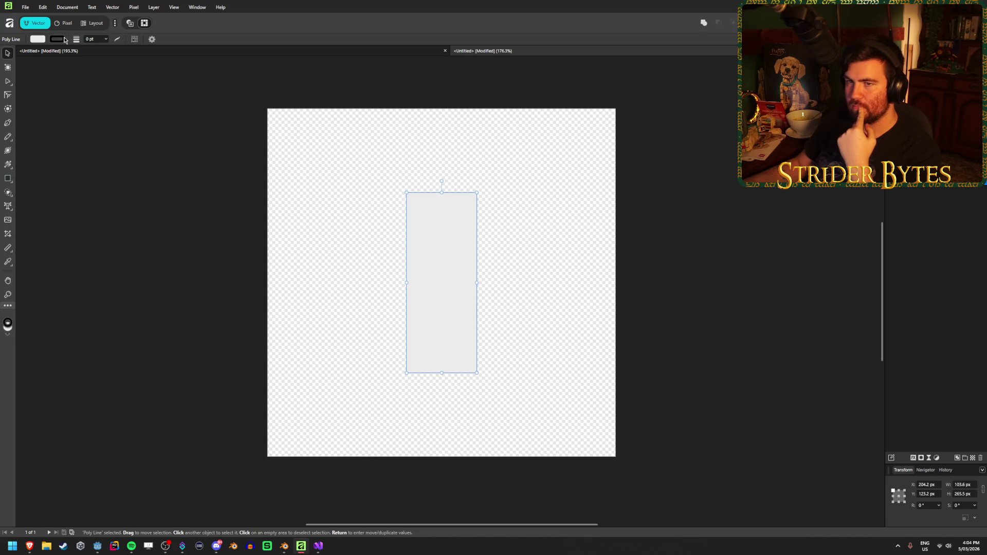
{"action": "left_click", "coordinate": [41, 40]}
{"action": "left_click_drag", "start_coordinate": [19, 116], "coordinate": [12, 120]}
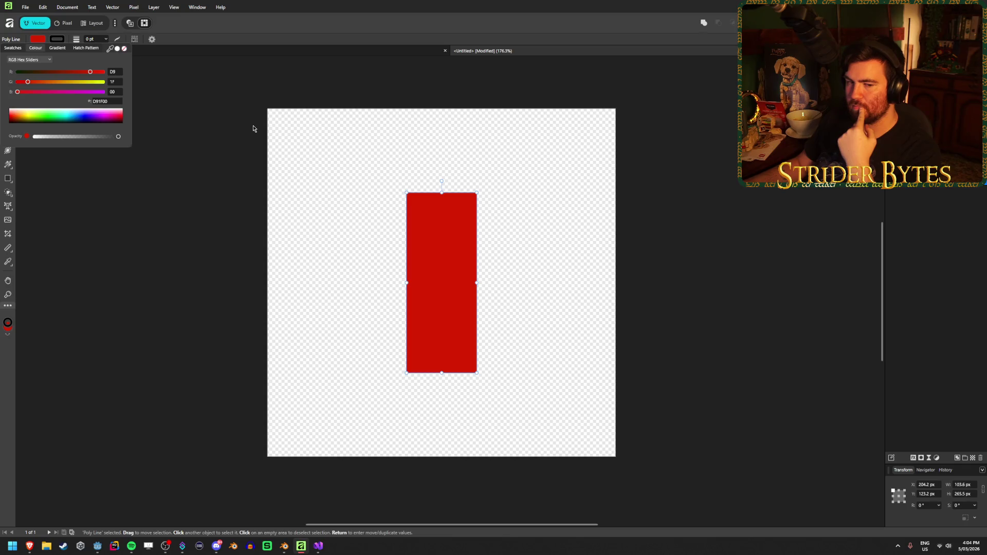
Close the colour popup, reselect the red bar and open Move / Duplicate
{"action": "left_click", "coordinate": [174, 116]}
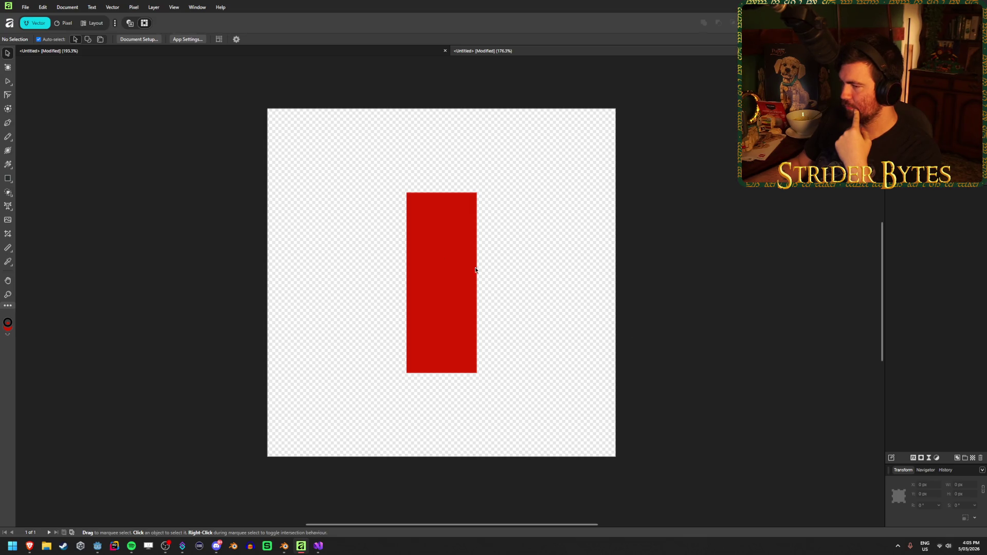
{"action": "left_click", "coordinate": [444, 256]}
{"action": "key", "text": "Return"}
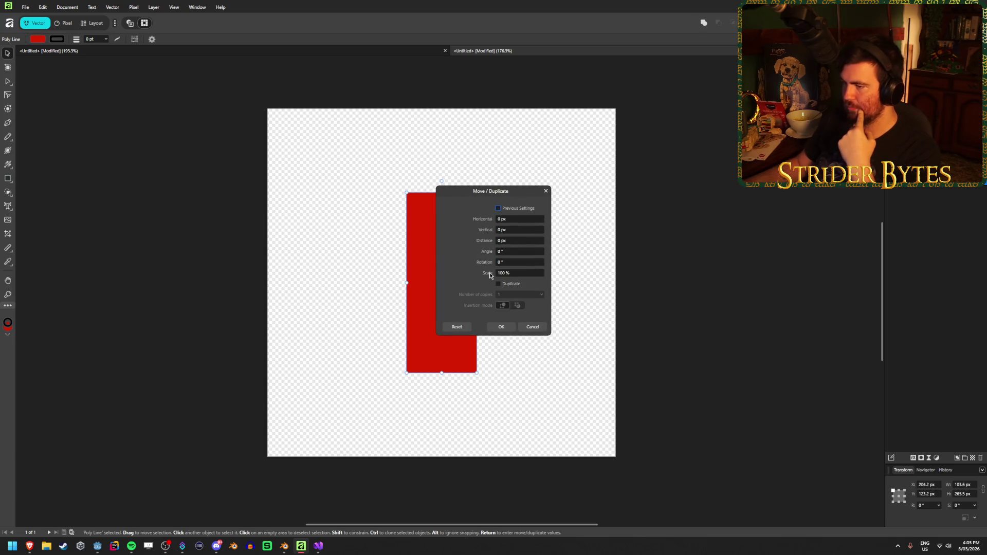
Experiment in Move / Duplicate with scale 200 % and 150 %, Duplicate ticked, and more copies
{"action": "mouse_move", "coordinate": [519, 273]}
{"action": "left_mouse_down"}
{"action": "mouse_move", "coordinate": [951, 284]}
{"action": "mouse_move", "coordinate": [51, 257]}
{"action": "mouse_move", "coordinate": [209, 234]}
{"action": "mouse_move", "coordinate": [632, 299]}
{"action": "left_mouse_up"}
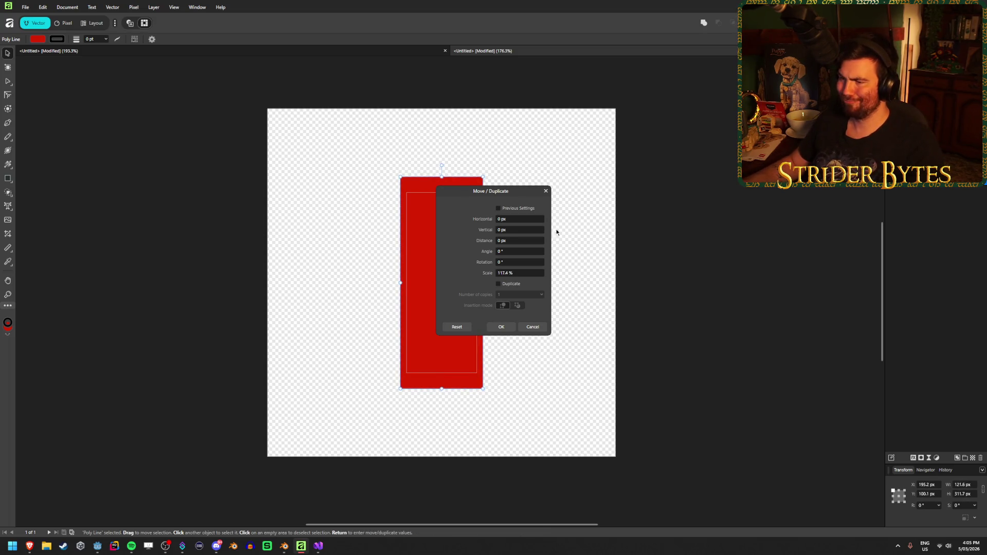
{"action": "left_click", "coordinate": [456, 326]}
{"action": "left_click_drag", "start_coordinate": [493, 222], "coordinate": [705, 223]}
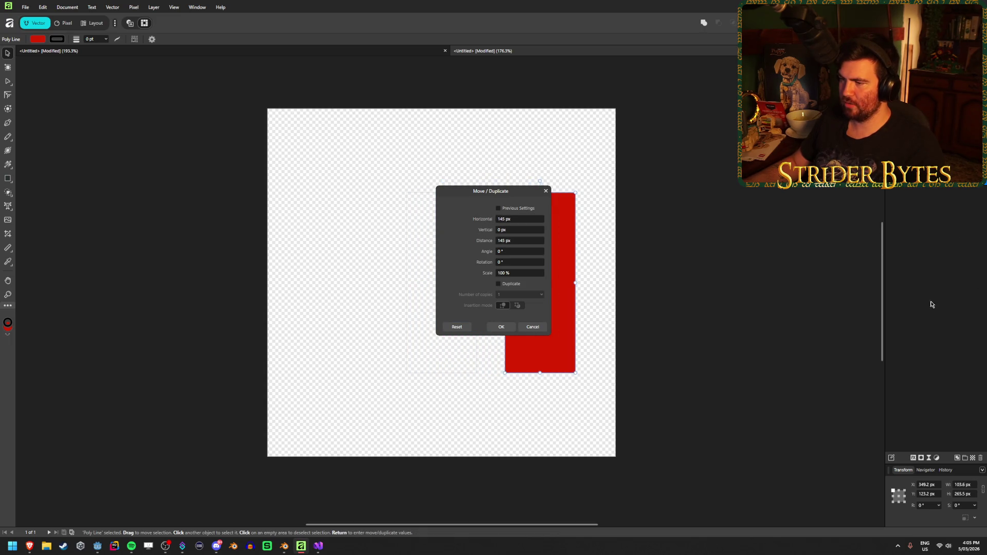
{"action": "left_click", "coordinate": [502, 284]}
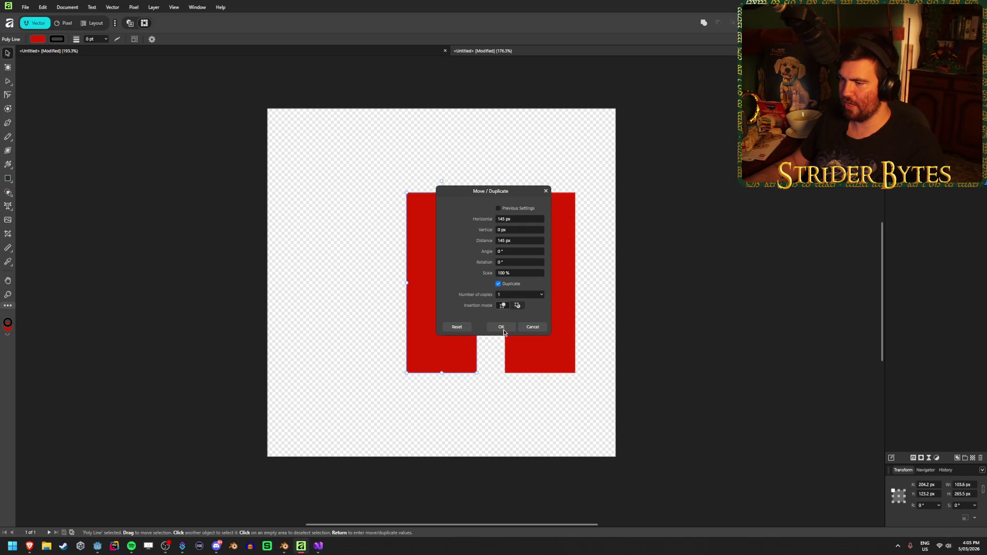
{"action": "left_click_drag", "start_coordinate": [486, 276], "coordinate": [647, 366]}
{"action": "left_click", "coordinate": [529, 273]}
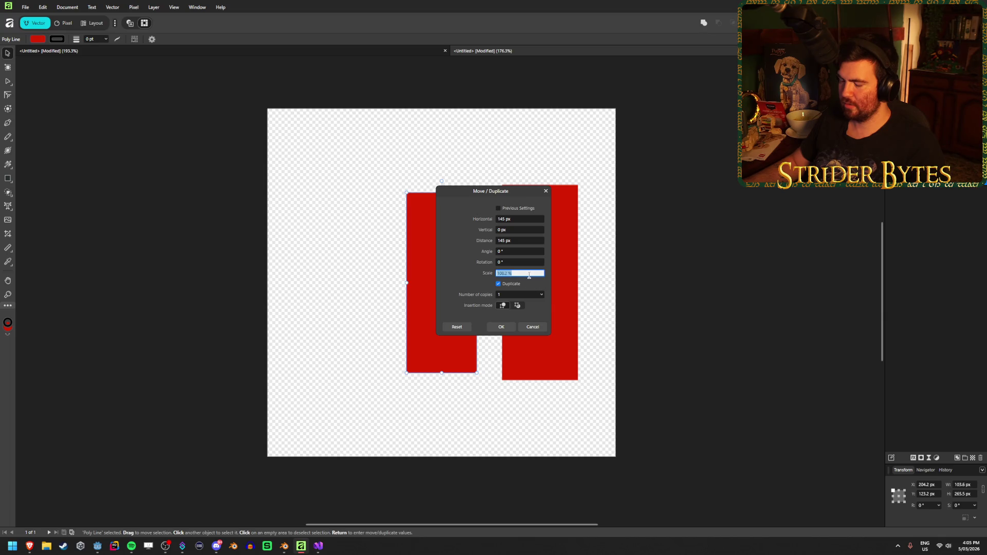
{"action": "type", "text": "200"}
{"action": "key", "text": "Return"}
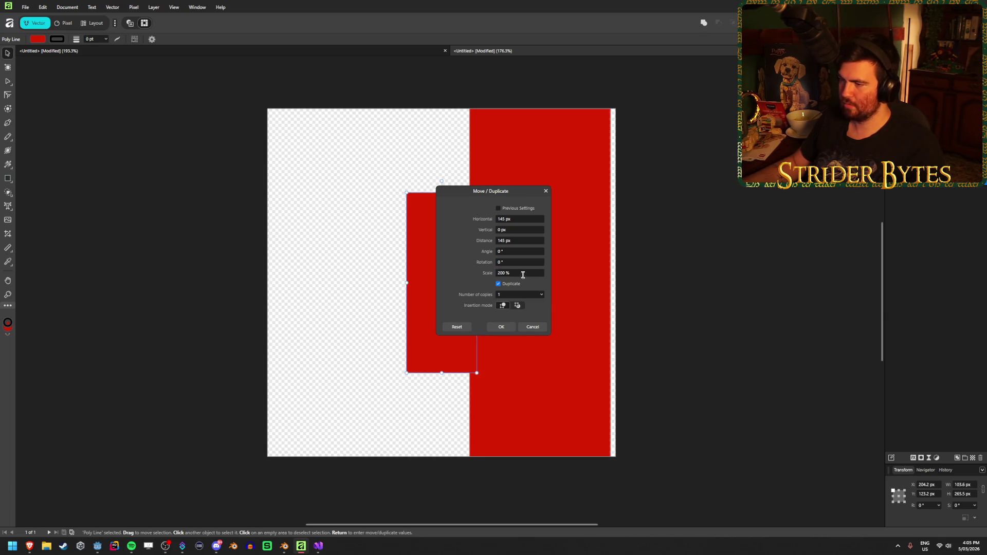
{"action": "left_click", "coordinate": [523, 277]}
{"action": "type", "text": "150"}
{"action": "key", "text": "Return"}
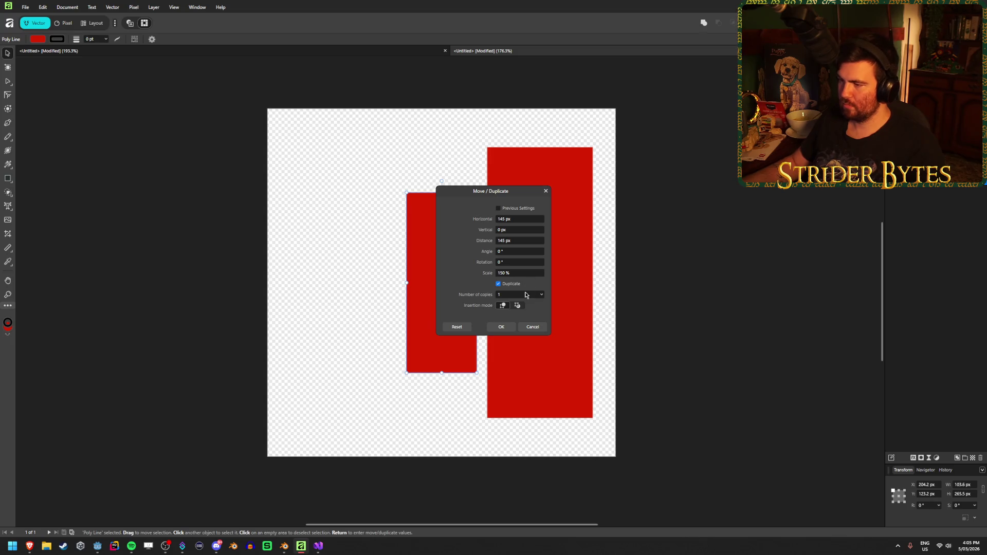
{"action": "left_click", "coordinate": [541, 295]}
{"action": "left_click_drag", "start_coordinate": [542, 304], "coordinate": [539, 307]}
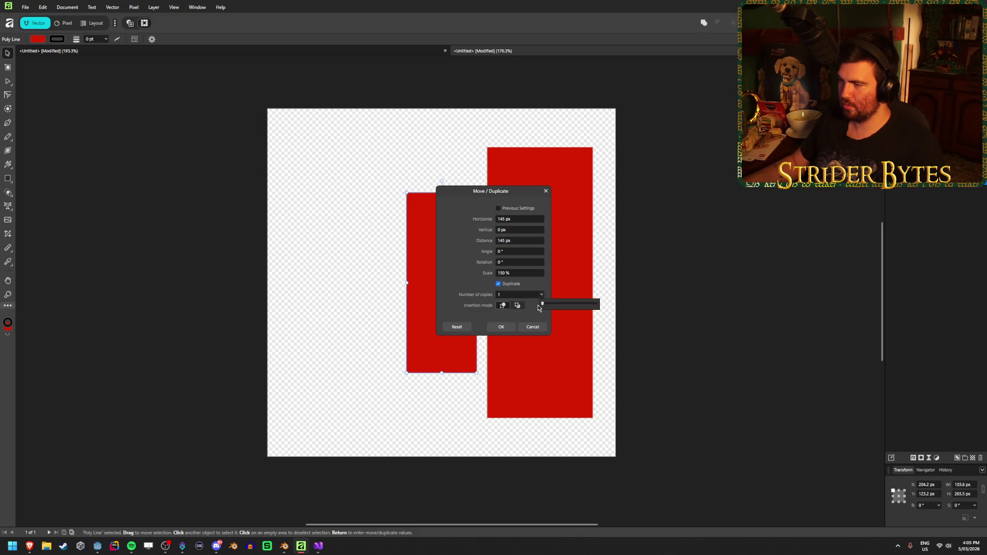
Set the horizontal offset to 150 px with scale back at 100 %
{"action": "left_click", "coordinate": [512, 220]}
{"action": "type", "text": "10"}
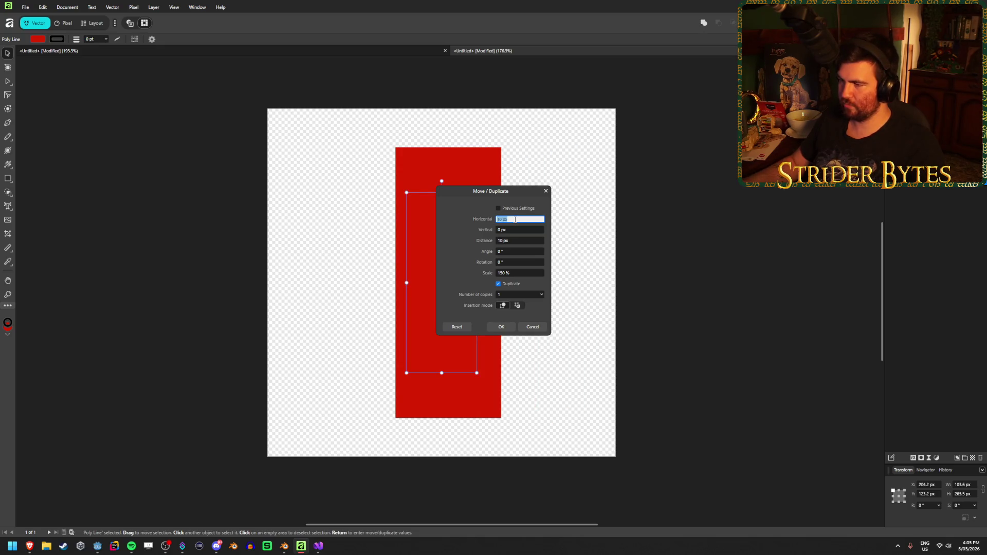
{"action": "left_click", "coordinate": [522, 272]}
{"action": "type", "text": "100"}
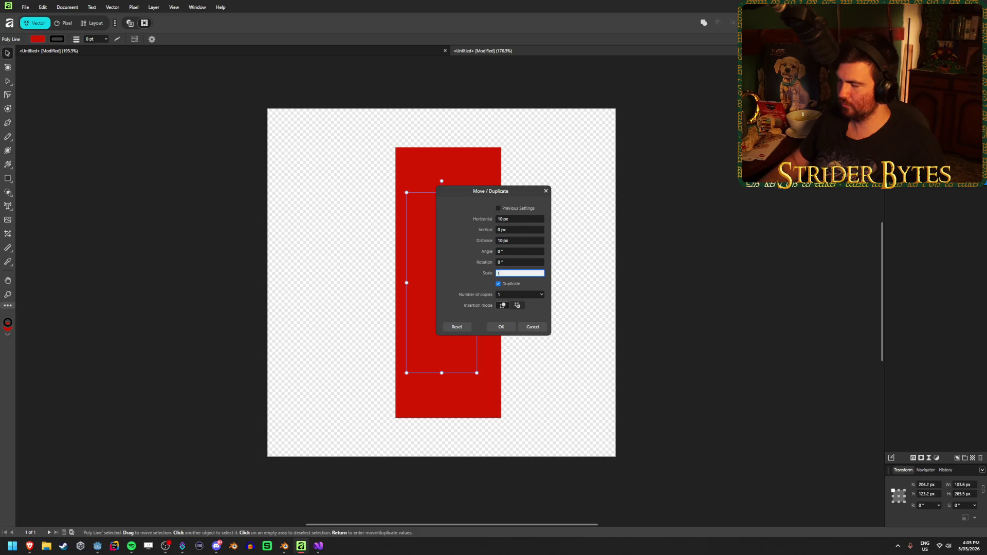
{"action": "key", "text": "Tab"}
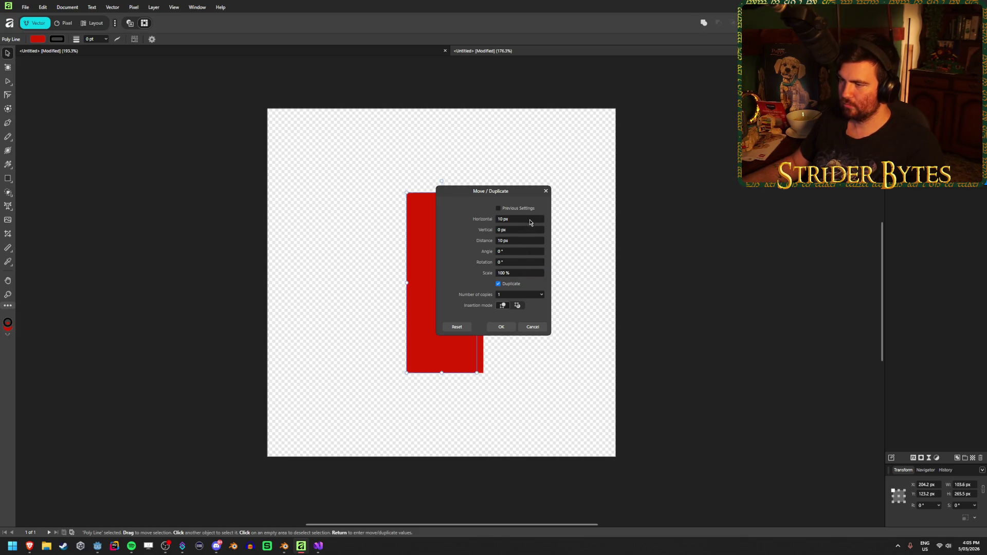
{"action": "left_click", "coordinate": [526, 219]}
{"action": "type", "text": "50"}
{"action": "key", "text": "Return"}
{"action": "left_click", "coordinate": [529, 219]}
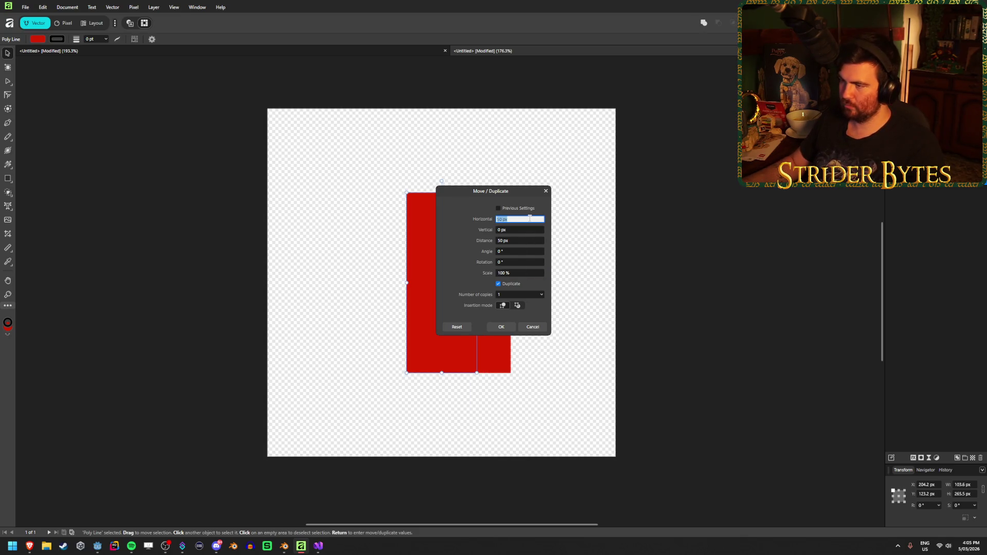
{"action": "type", "text": "100"}
{"action": "key", "text": "Return"}
{"action": "left_click", "coordinate": [530, 219]}
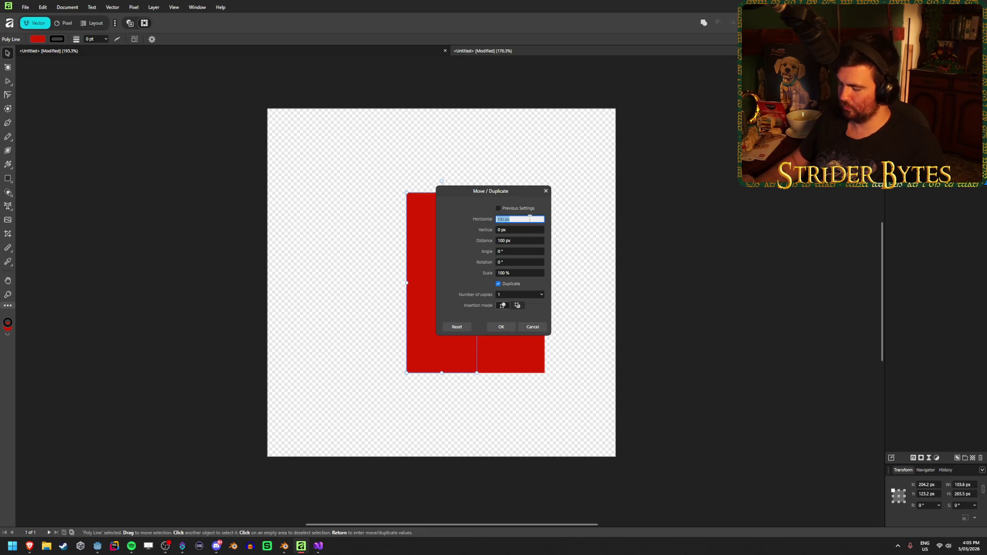
{"action": "type", "text": "0"}
{"action": "key", "text": "Return"}
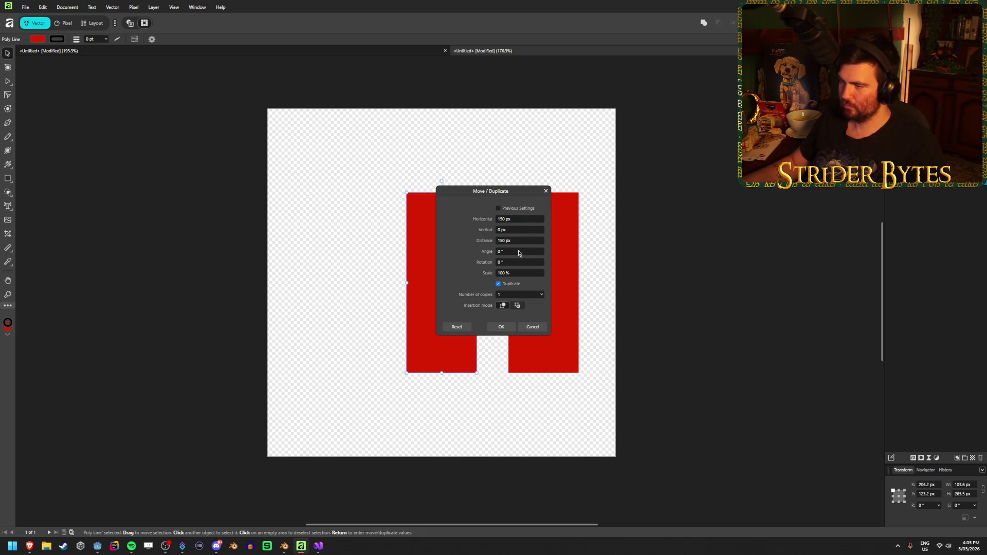
Set Number of copies to 2 and apply the duplication
{"action": "left_click", "coordinate": [540, 296]}
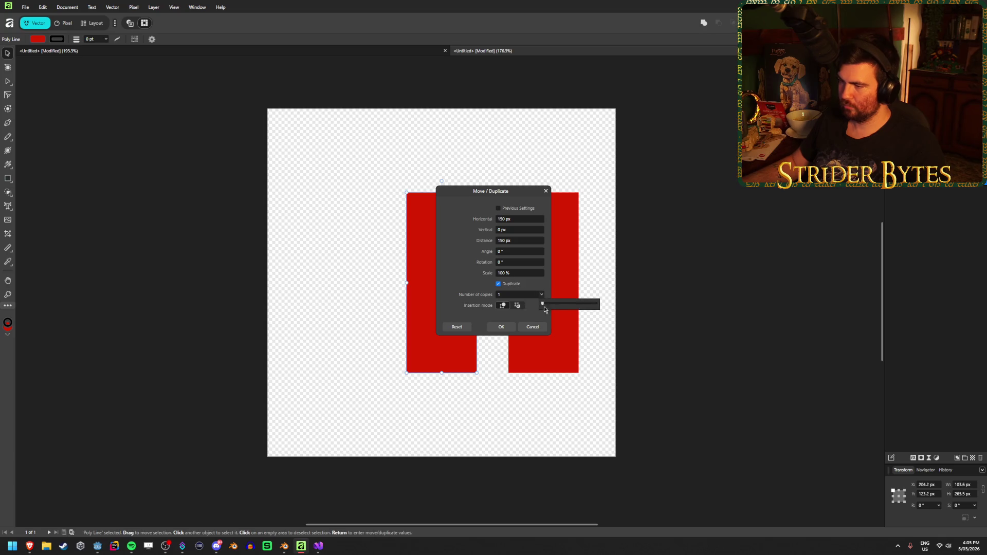
{"action": "left_click", "coordinate": [514, 294]}
{"action": "type", "text": "2"}
{"action": "key", "text": "Return"}
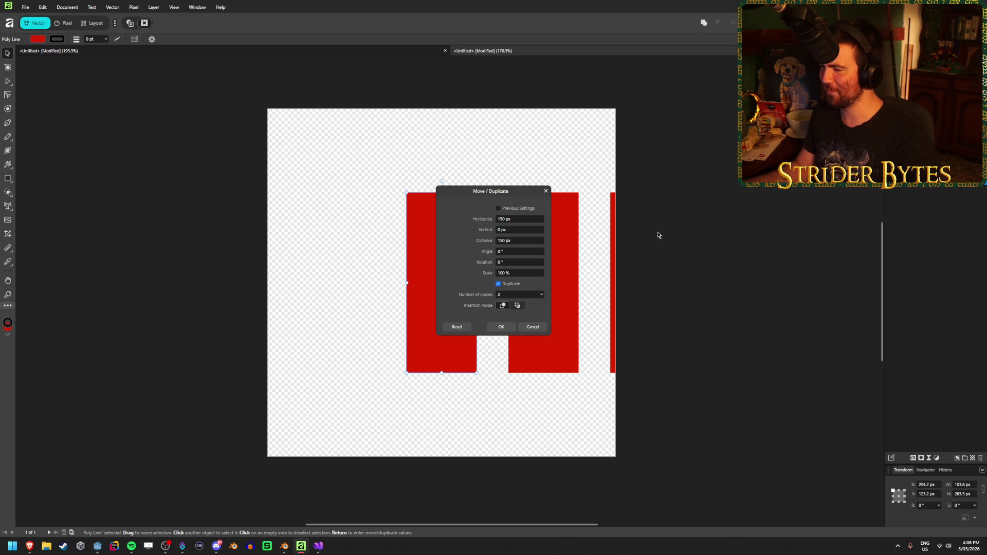
{"action": "left_click", "coordinate": [528, 327]}
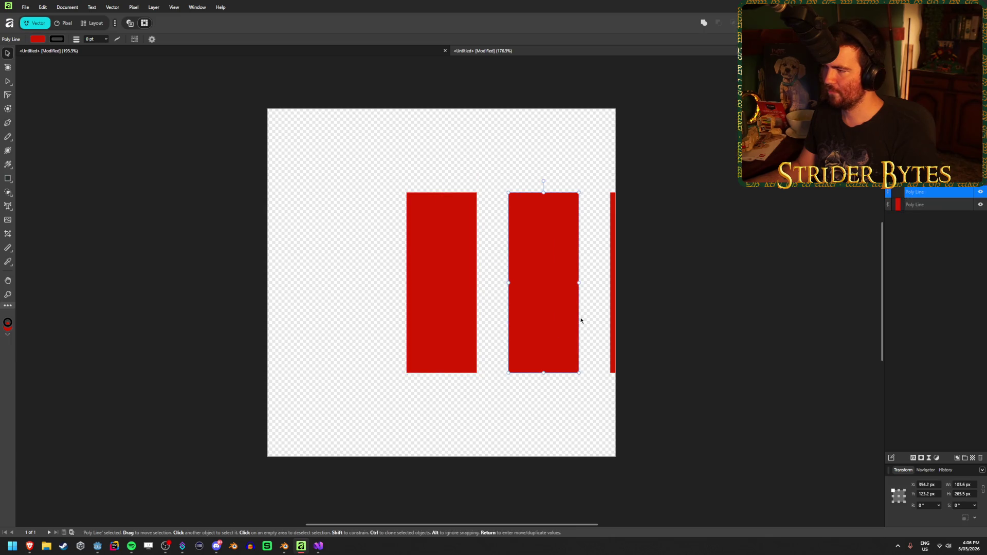
Delete the two duplicated red bars, keeping only the original
{"action": "left_click", "coordinate": [612, 291]}
{"action": "key", "text": "Delete"}
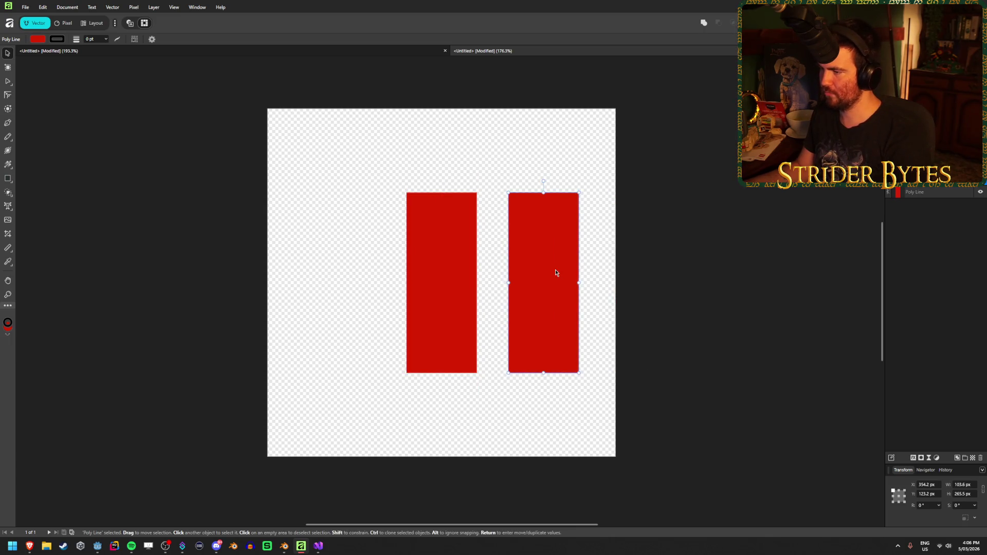
{"action": "key", "text": "Delete"}
{"action": "left_click", "coordinate": [694, 257]}
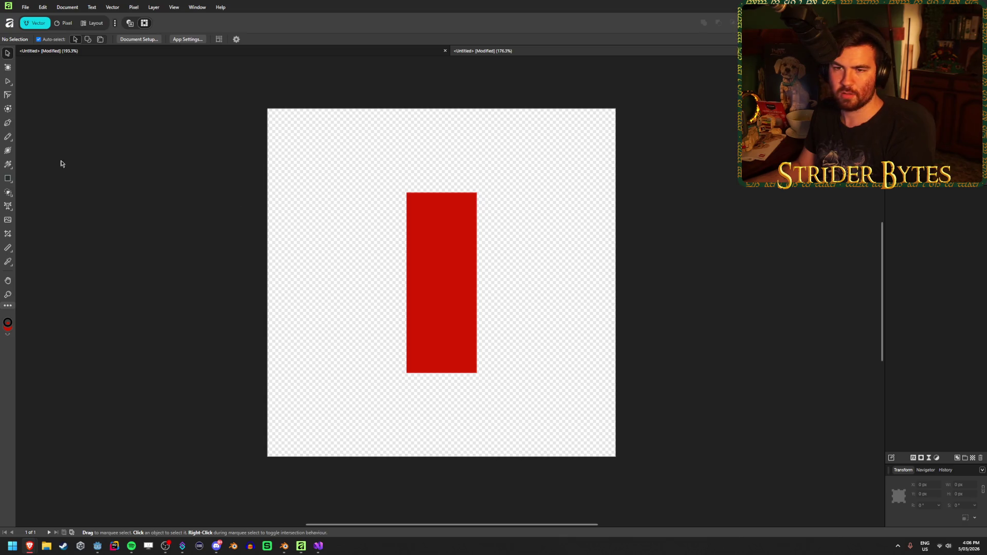
Draw a closed six-point zigzag outline with the Pen tool in the upper left
{"action": "left_click", "coordinate": [7, 123]}
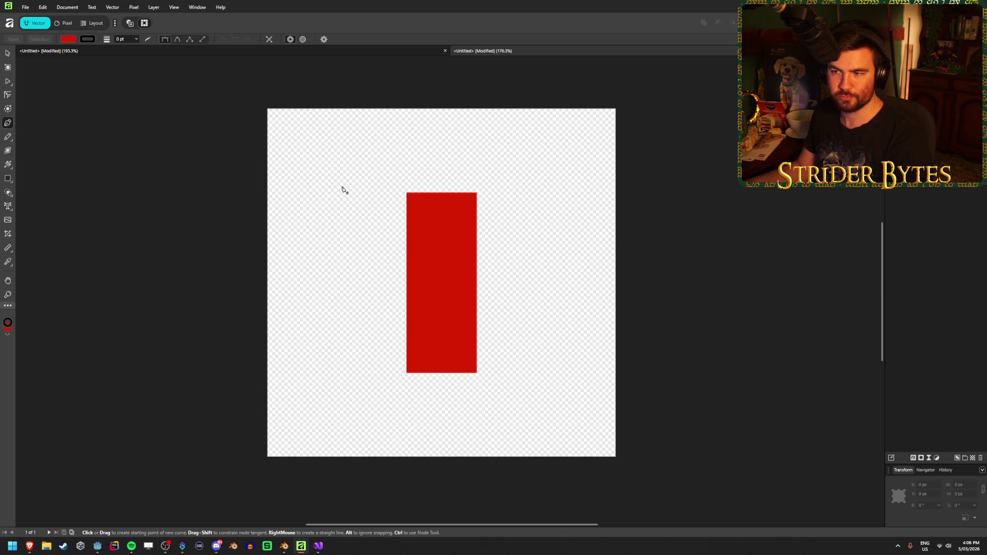
{"action": "left_click", "coordinate": [321, 168]}
{"action": "left_click", "coordinate": [394, 153]}
{"action": "left_click", "coordinate": [389, 213]}
{"action": "left_click", "coordinate": [294, 254]}
{"action": "left_click", "coordinate": [302, 202]}
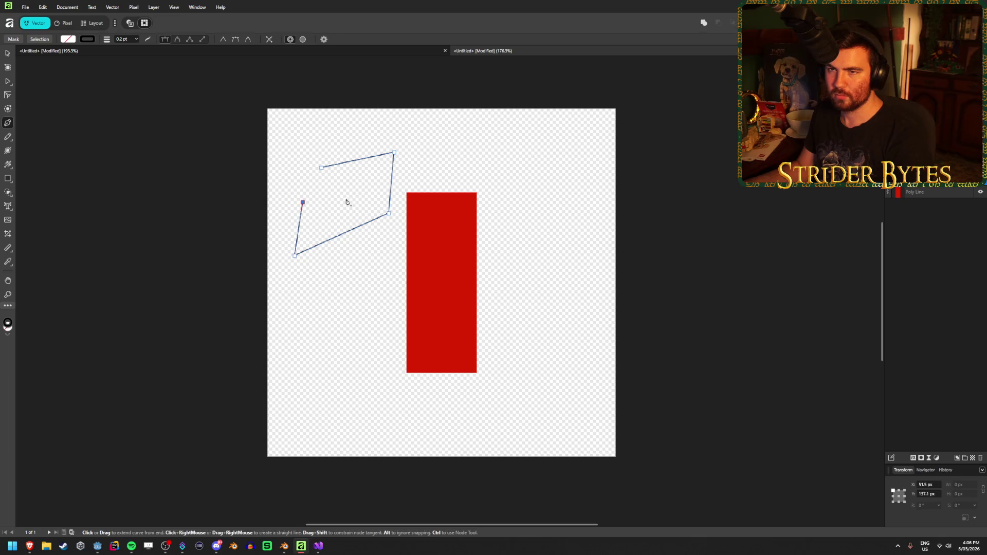
{"action": "left_click", "coordinate": [349, 199]}
{"action": "left_click", "coordinate": [321, 168]}
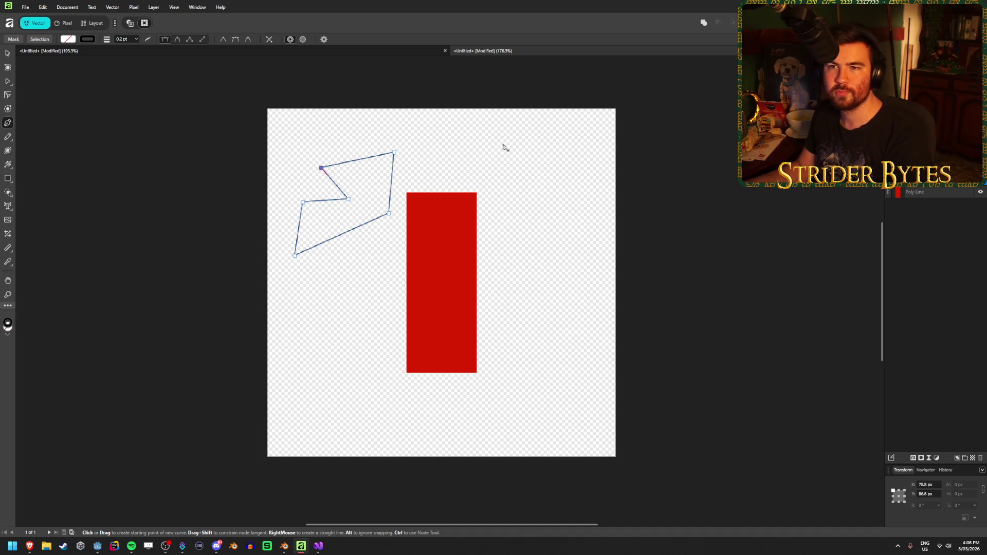
{"action": "left_click", "coordinate": [68, 39]}
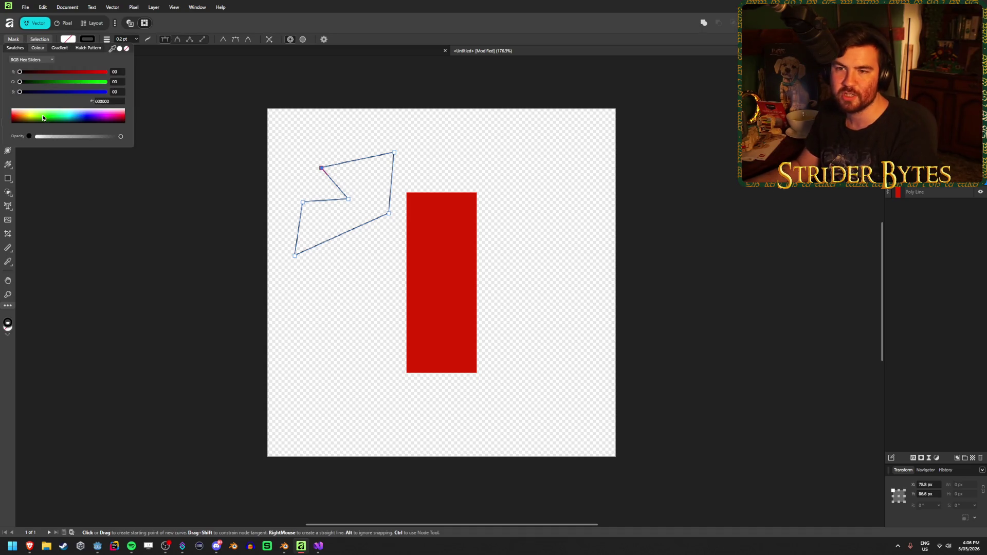
Fill the polygon bright green (41FF00) and adjust its stroke colour
{"action": "left_click", "coordinate": [42, 72]}
{"action": "left_click", "coordinate": [87, 40]}
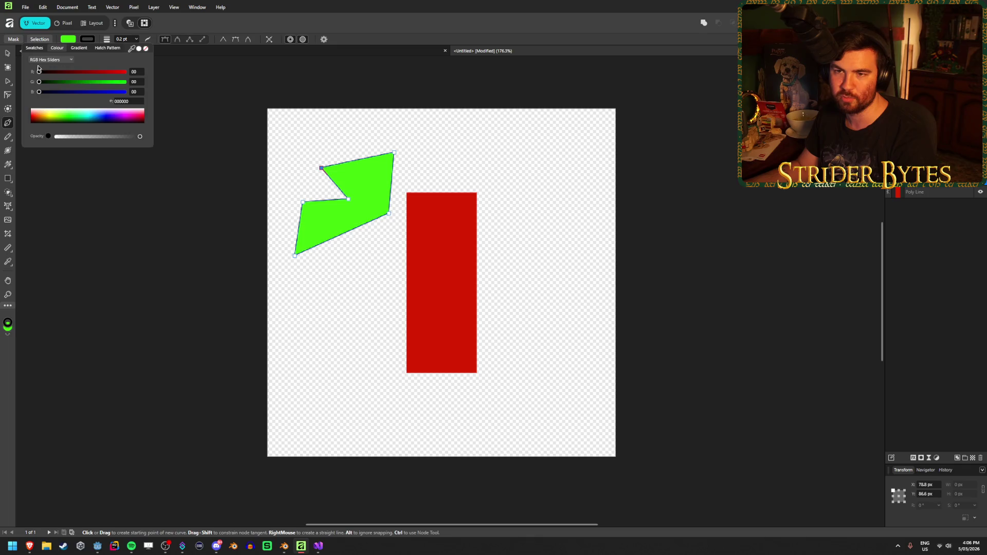
{"action": "mouse_move", "coordinate": [88, 119]}
{"action": "left_mouse_down"}
{"action": "mouse_move", "coordinate": [119, 119]}
{"action": "mouse_move", "coordinate": [130, 136]}
{"action": "mouse_move", "coordinate": [70, 107]}
{"action": "mouse_move", "coordinate": [113, 137]}
{"action": "mouse_move", "coordinate": [165, 138]}
{"action": "mouse_move", "coordinate": [169, 218]}
{"action": "left_mouse_up"}
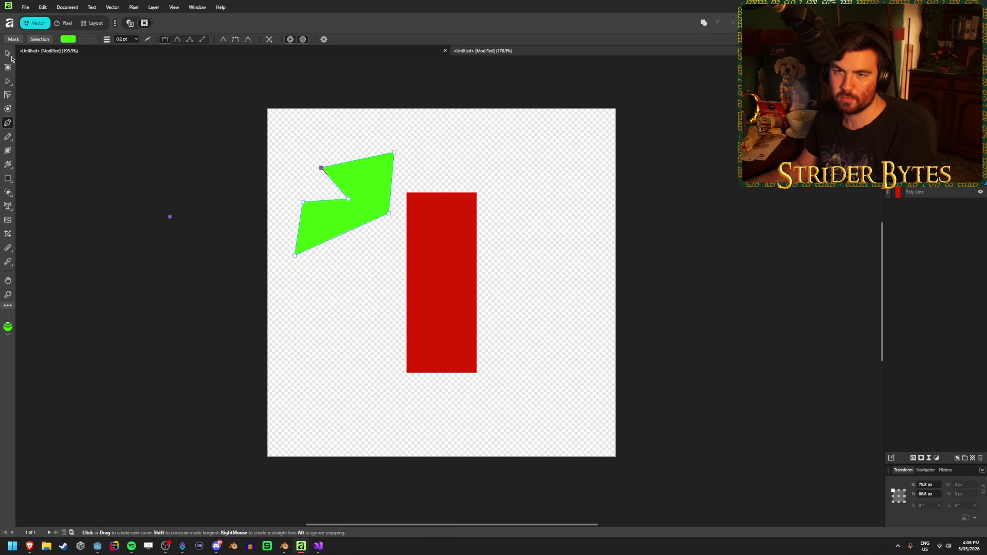
{"action": "left_click", "coordinate": [91, 41]}
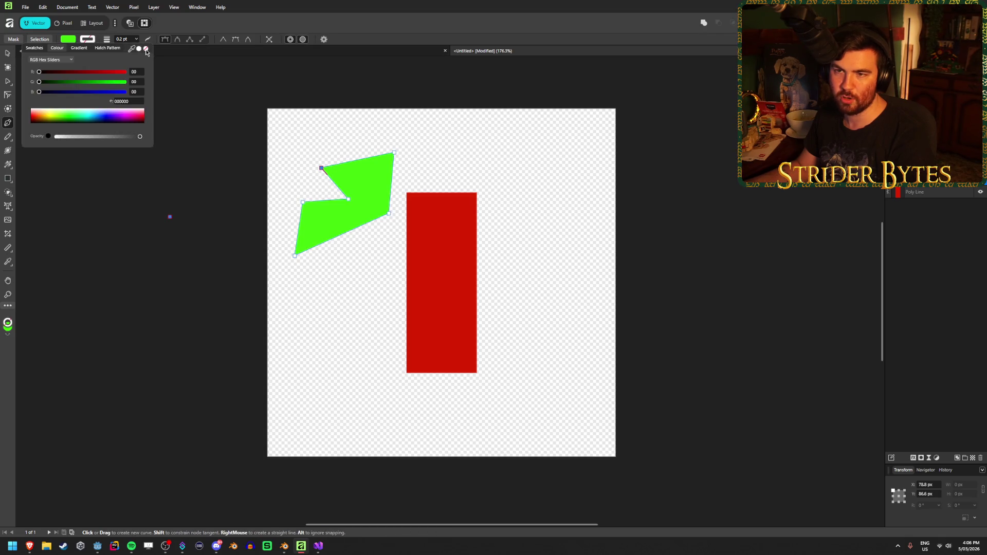
{"action": "left_click", "coordinate": [72, 40]}
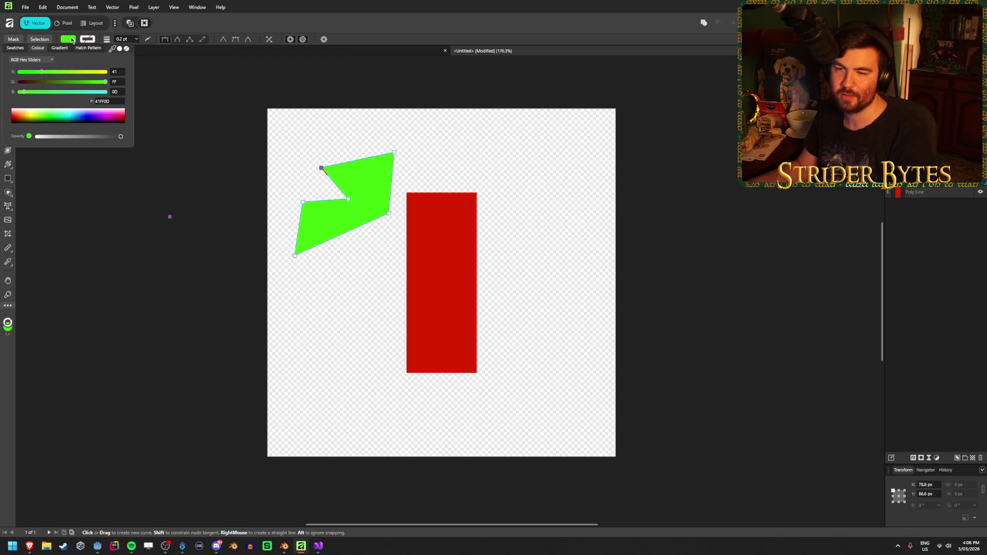
{"action": "left_click", "coordinate": [72, 41]}
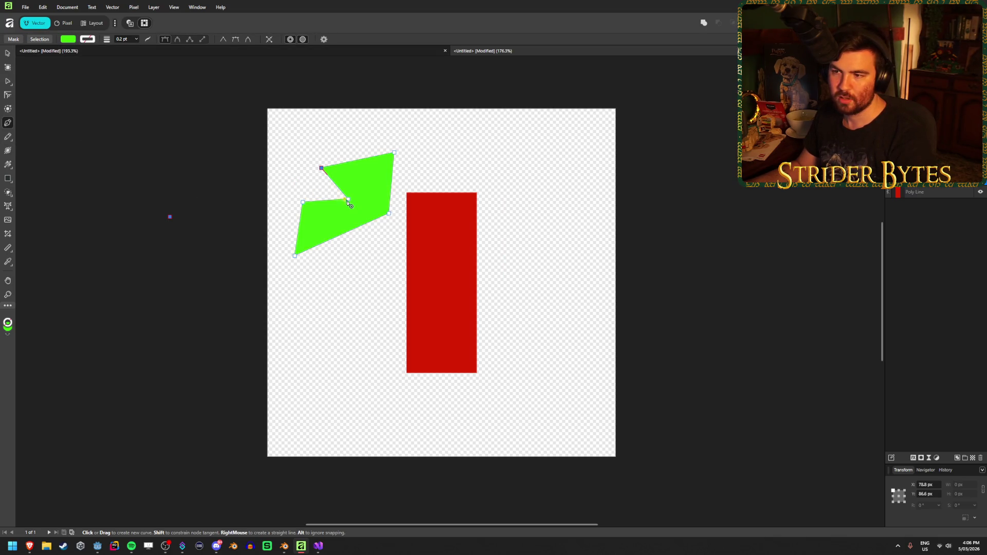
{"action": "left_click_drag", "start_coordinate": [349, 200], "coordinate": [404, 272]}
Undo the stray curve, drag the polygon's nodes into a pointed flag shape, and select it with the Move tool
{"action": "key", "text": "ctrl+z"}
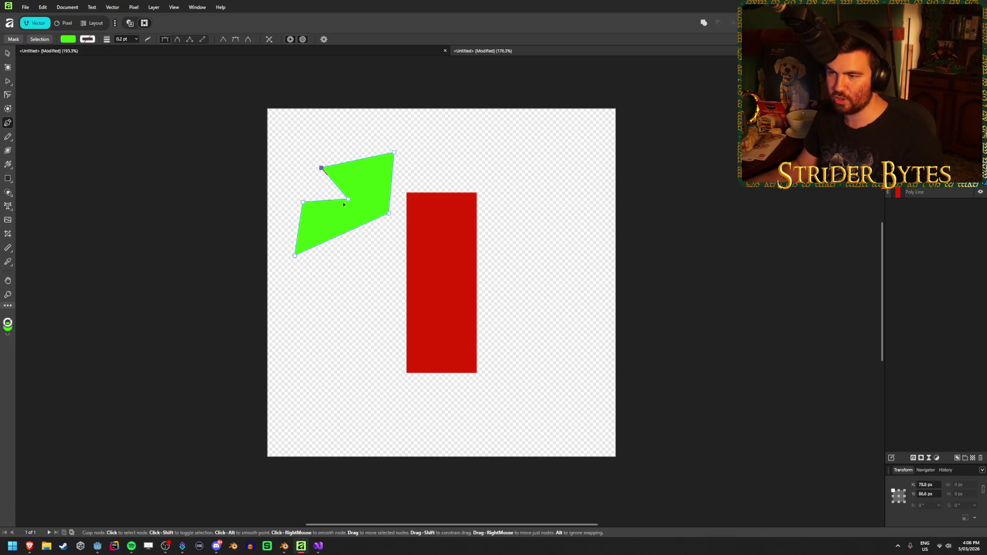
{"action": "mouse_move", "coordinate": [353, 212]}
{"action": "left_mouse_down"}
{"action": "mouse_move", "coordinate": [284, 158]}
{"action": "mouse_move", "coordinate": [332, 154]}
{"action": "mouse_move", "coordinate": [340, 125]}
{"action": "left_mouse_up"}
{"action": "left_click_drag", "start_coordinate": [394, 152], "coordinate": [421, 142]}
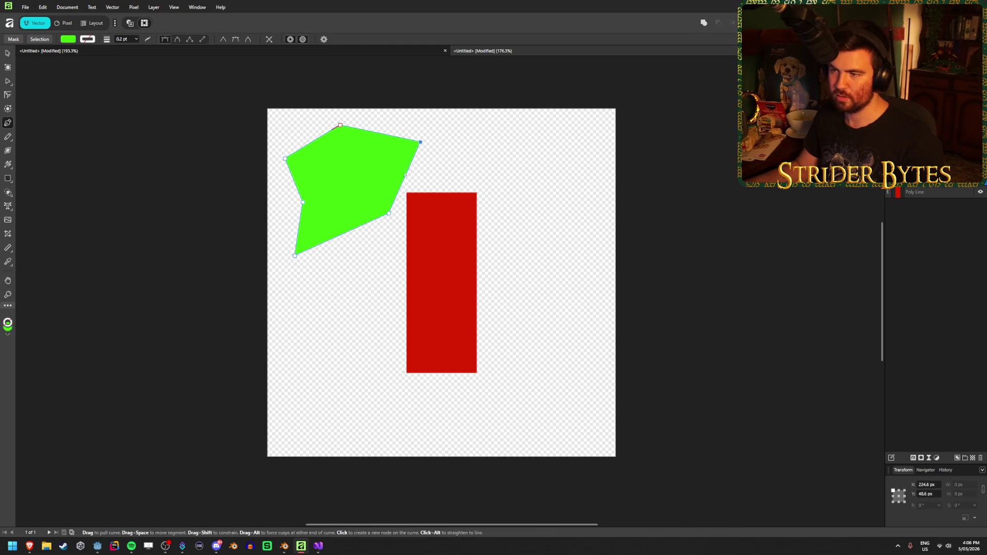
{"action": "mouse_move", "coordinate": [389, 213]}
{"action": "left_mouse_down"}
{"action": "mouse_move", "coordinate": [430, 174]}
{"action": "mouse_move", "coordinate": [447, 205]}
{"action": "mouse_move", "coordinate": [464, 205]}
{"action": "mouse_move", "coordinate": [526, 152]}
{"action": "mouse_move", "coordinate": [426, 176]}
{"action": "mouse_move", "coordinate": [459, 180]}
{"action": "mouse_move", "coordinate": [438, 164]}
{"action": "mouse_move", "coordinate": [433, 176]}
{"action": "mouse_move", "coordinate": [560, 196]}
{"action": "mouse_move", "coordinate": [526, 200]}
{"action": "mouse_move", "coordinate": [462, 141]}
{"action": "mouse_move", "coordinate": [487, 194]}
{"action": "left_mouse_up"}
{"action": "key", "text": "ctrl+z"}
{"action": "key", "text": "ctrl+z"}
{"action": "key", "text": "ctrl+z"}
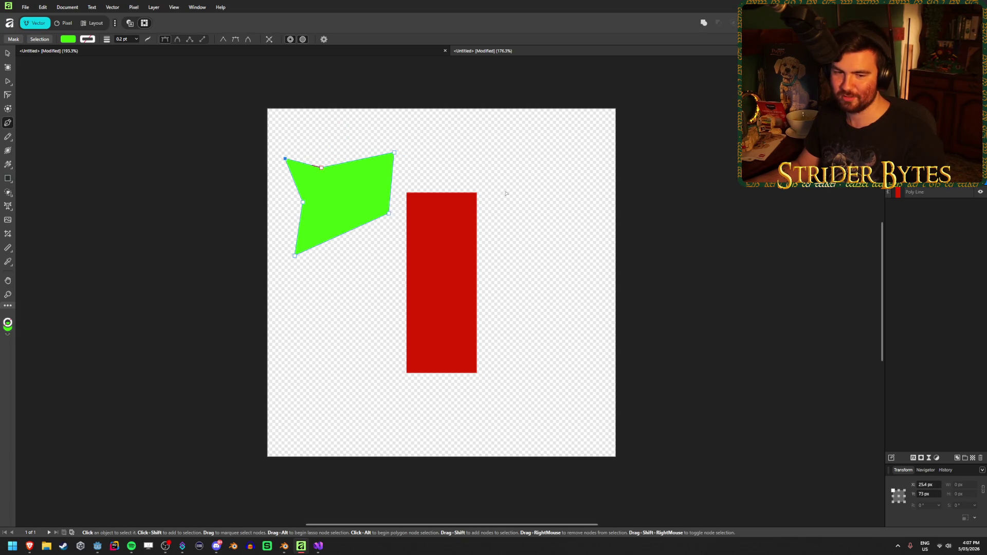
{"action": "left_click", "coordinate": [7, 53]}
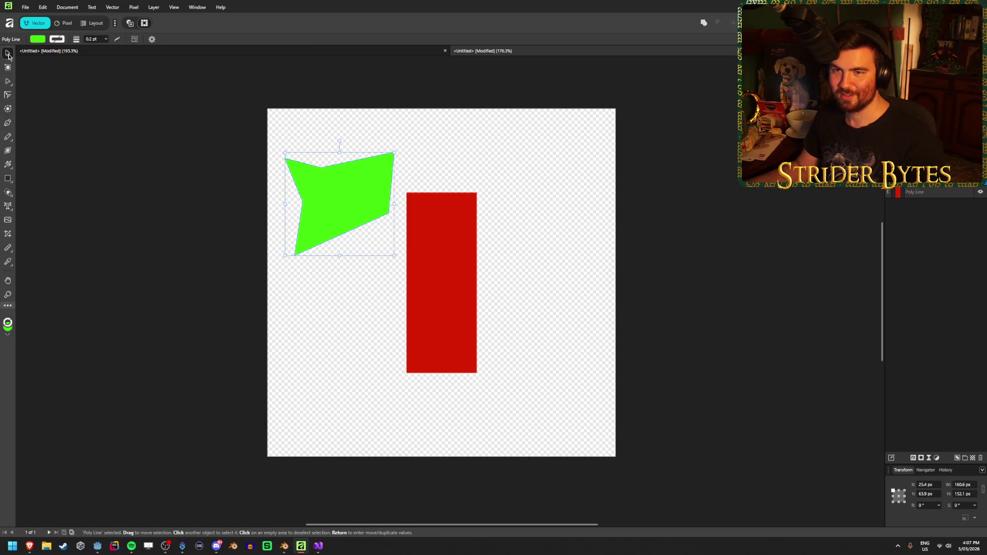
{"action": "left_click", "coordinate": [560, 152]}
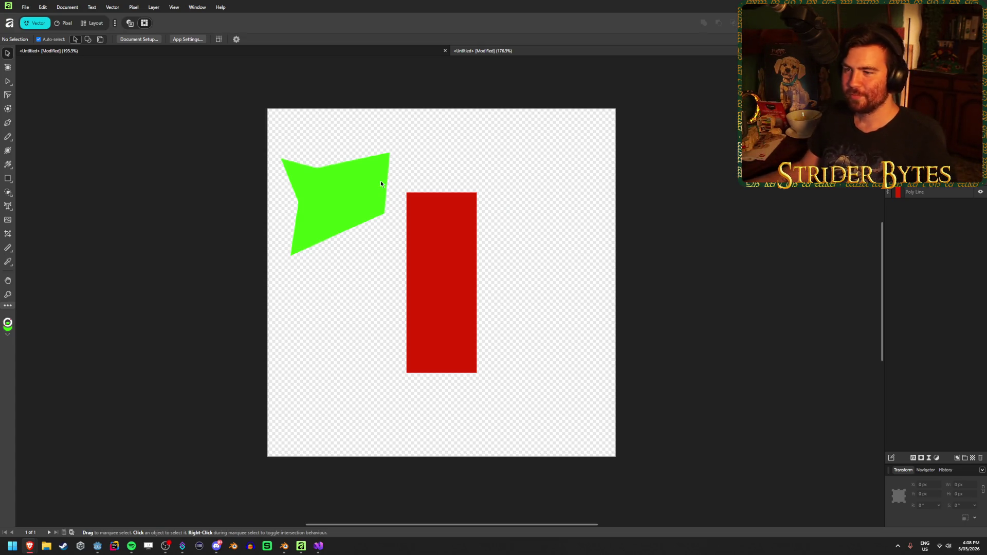
Select the green polygon on the canvas with the Move tool
{"action": "left_click", "coordinate": [368, 174]}
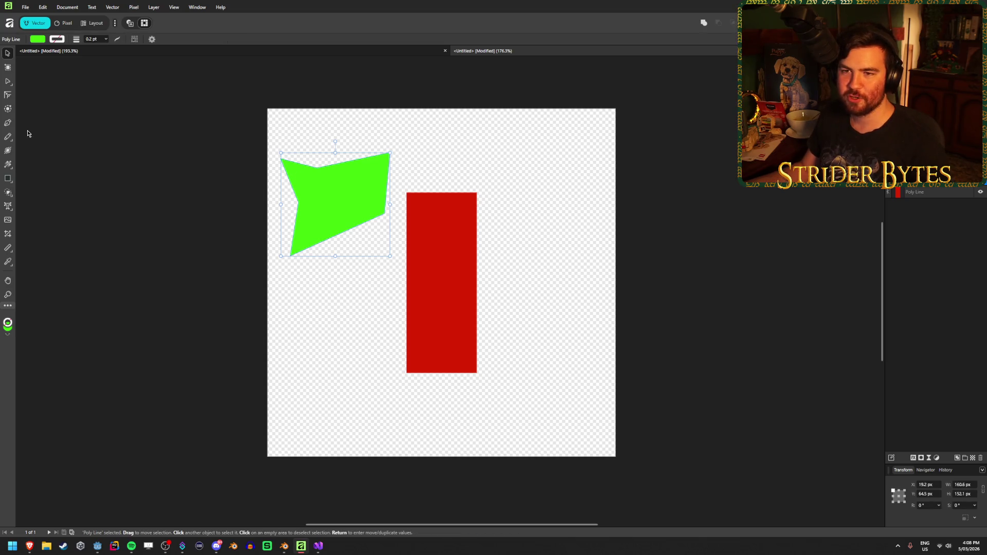
Reshape the green polygon's top edge, left node and bottom-right corner, and add a bottom-edge node
{"action": "left_click", "coordinate": [8, 123]}
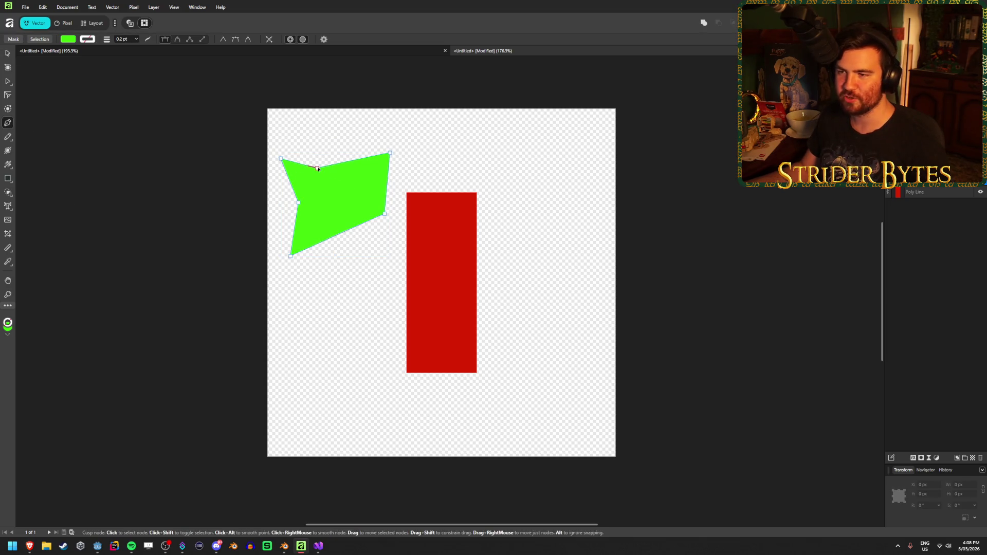
{"action": "left_click_drag", "start_coordinate": [317, 168], "coordinate": [338, 173]}
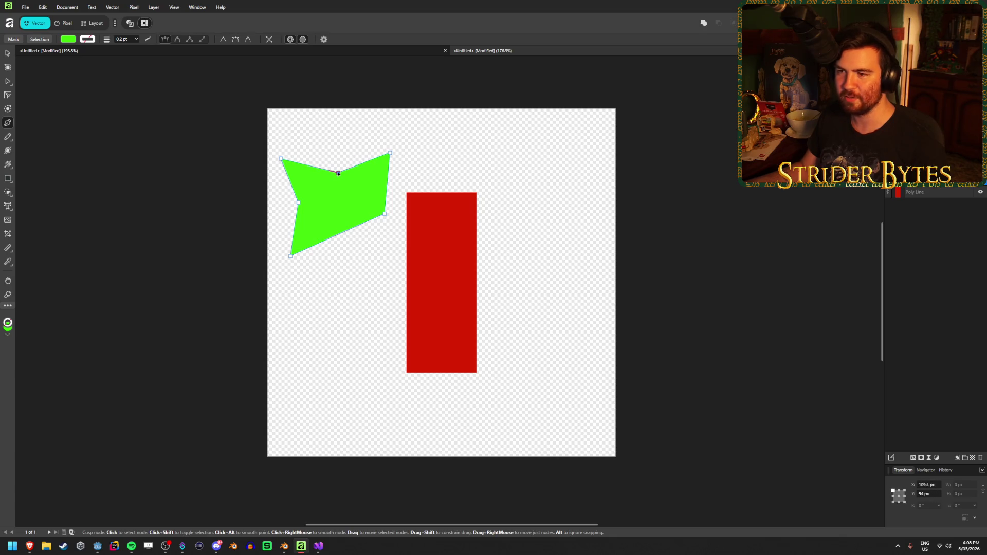
{"action": "left_click_drag", "start_coordinate": [298, 202], "coordinate": [304, 210]}
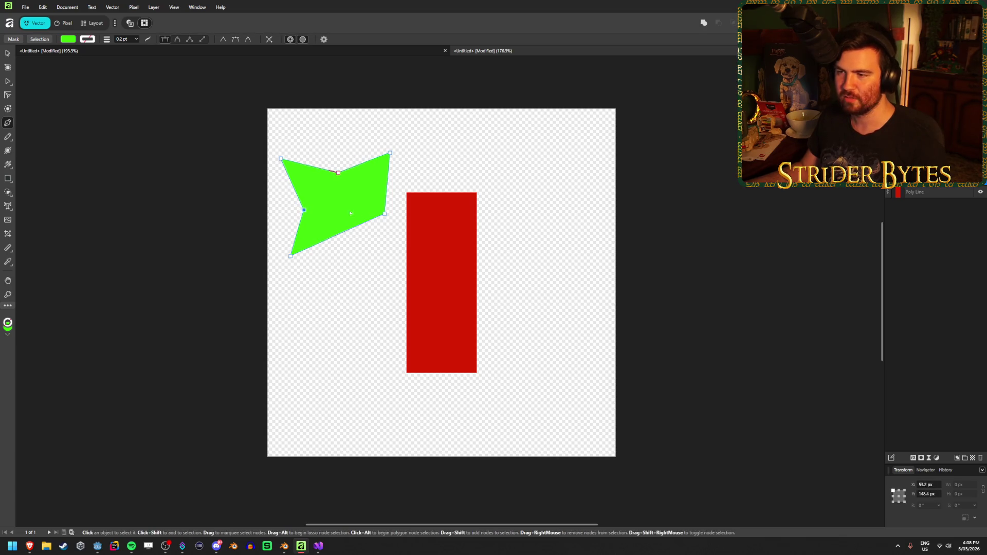
{"action": "mouse_move", "coordinate": [385, 216]}
{"action": "left_mouse_down"}
{"action": "mouse_move", "coordinate": [398, 231]}
{"action": "mouse_move", "coordinate": [348, 239]}
{"action": "left_mouse_up"}
{"action": "left_click", "coordinate": [362, 239]}
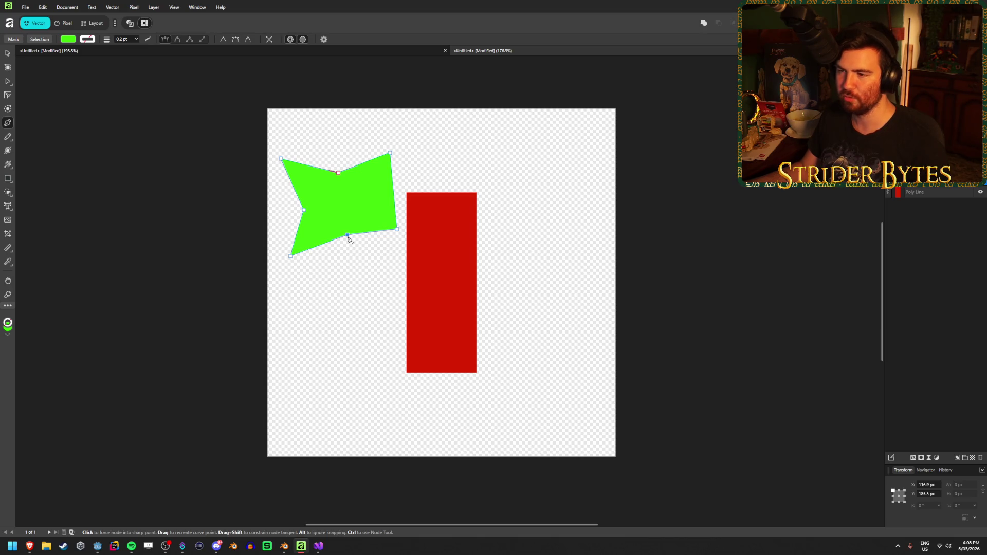
{"action": "key", "text": "Escape"}
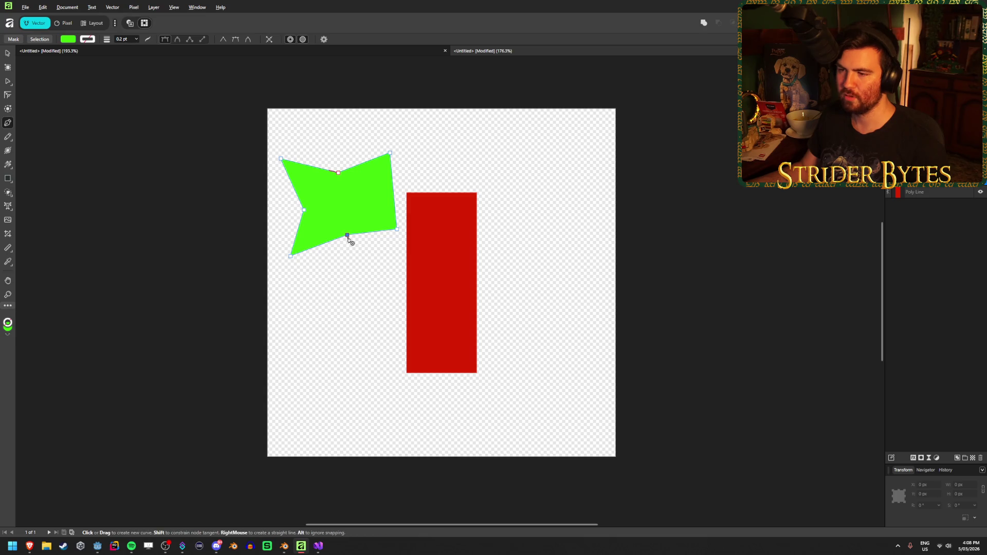
Experiment with smoothing, raising and breaking the bottom-edge node, keeping it a sharp corner
{"action": "right_click", "coordinate": [349, 237]}
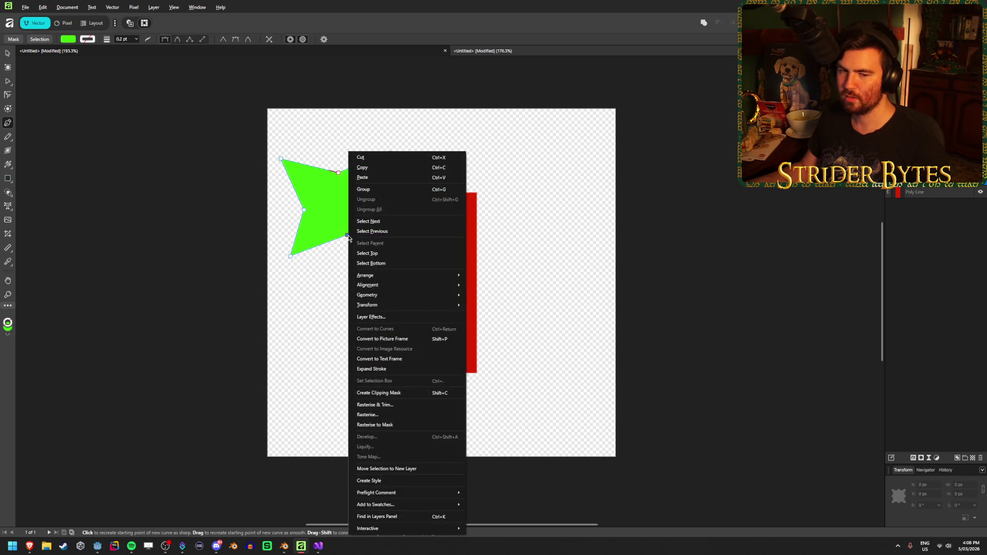
{"action": "key", "text": "Escape"}
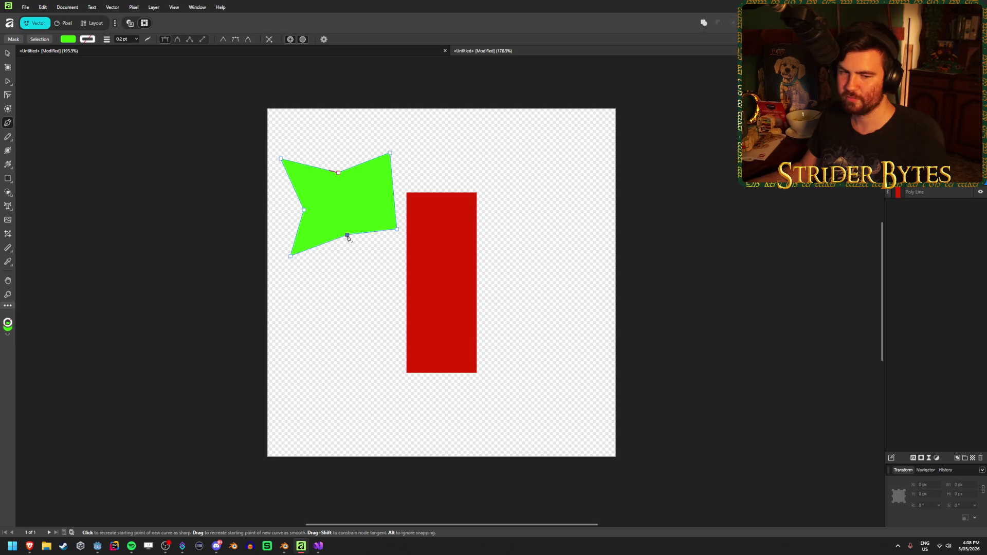
{"action": "left_click_drag", "start_coordinate": [348, 238], "coordinate": [350, 262]}
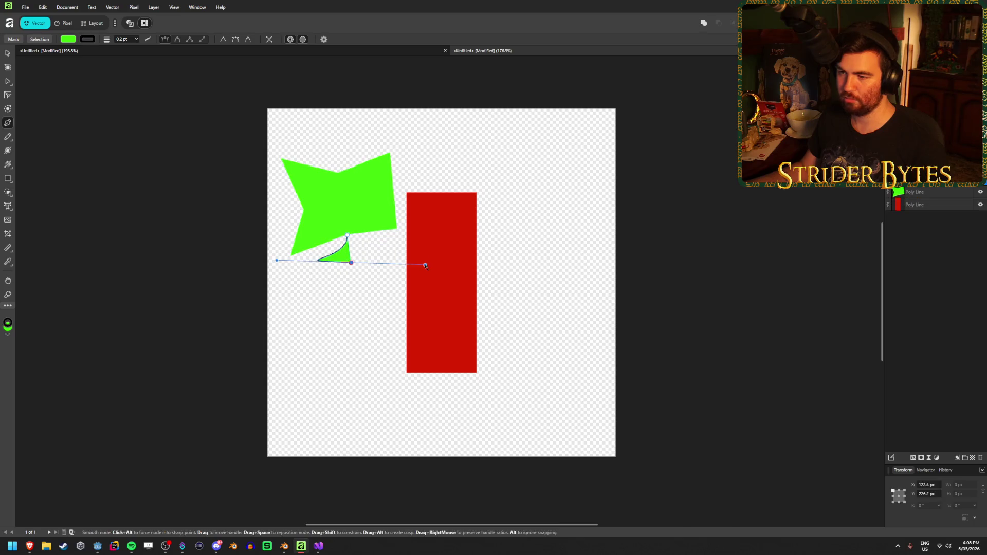
{"action": "key", "text": "ctrl+z"}
{"action": "mouse_move", "coordinate": [347, 235]}
{"action": "left_mouse_down"}
{"action": "mouse_move", "coordinate": [353, 257]}
{"action": "mouse_move", "coordinate": [348, 228]}
{"action": "left_mouse_up"}
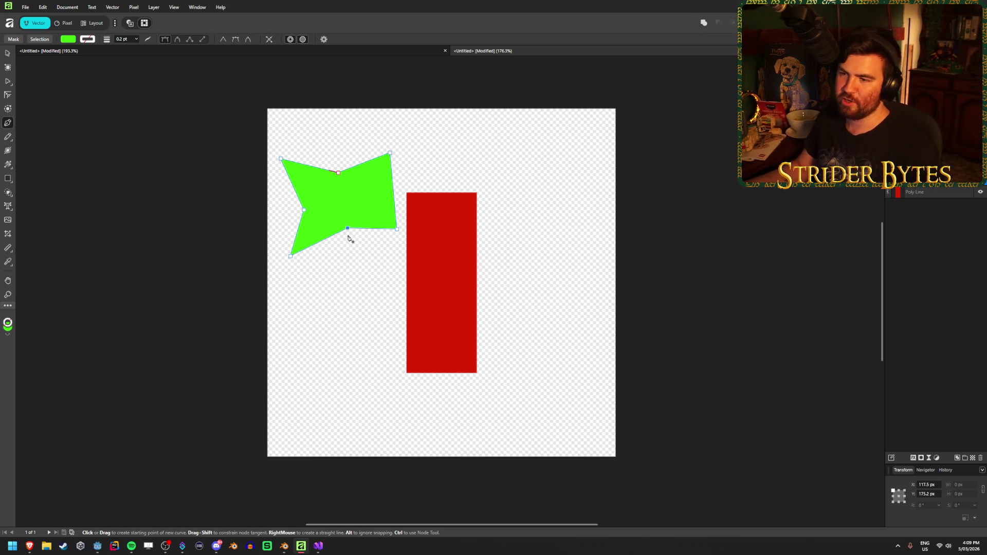
{"action": "key", "text": "Escape"}
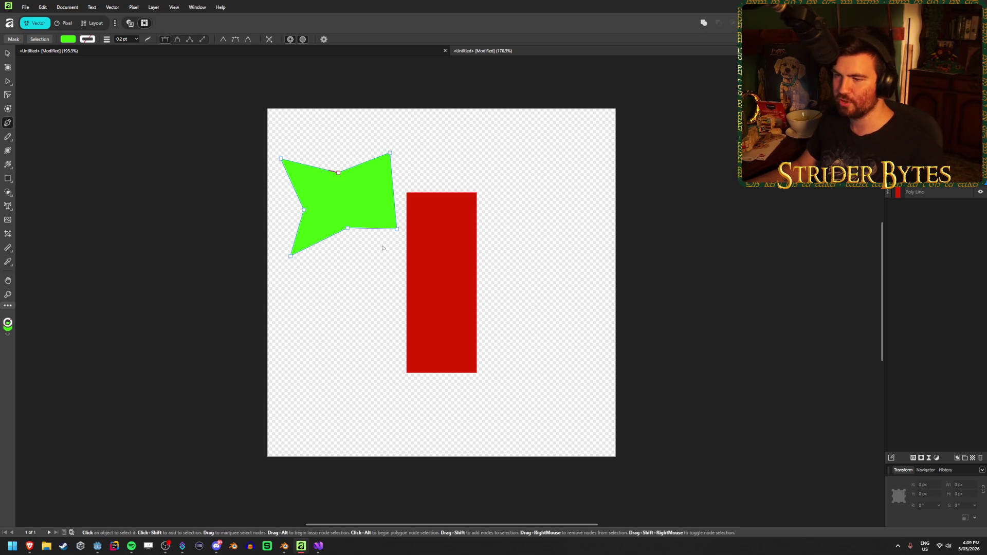
{"action": "right_click", "coordinate": [347, 229]}
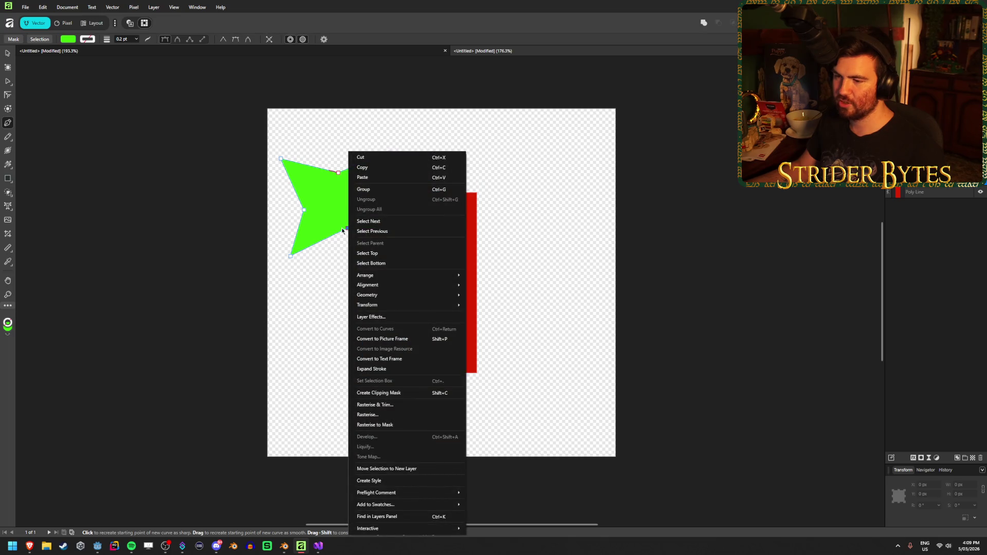
{"action": "left_click", "coordinate": [350, 234]}
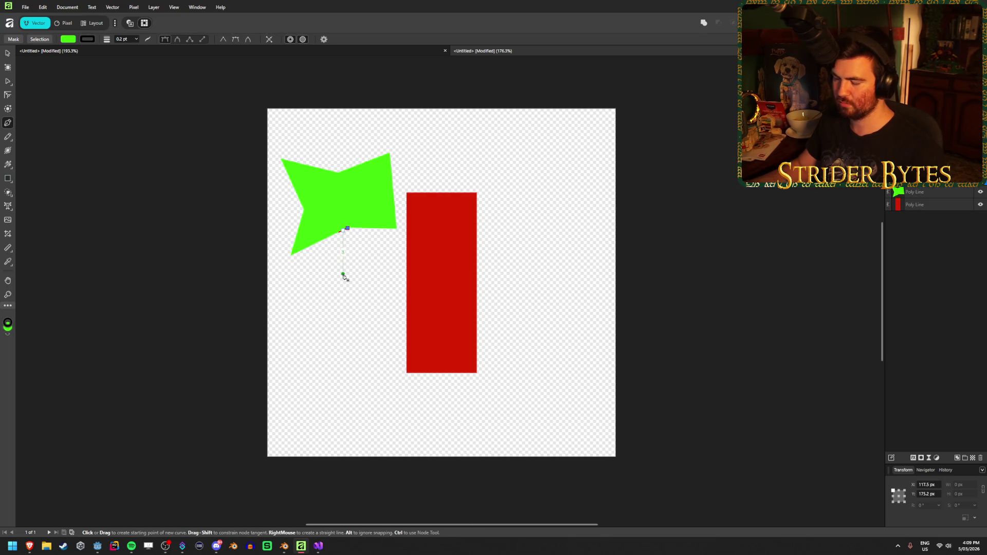
{"action": "key", "text": "Escape"}
{"action": "left_click", "coordinate": [347, 228]}
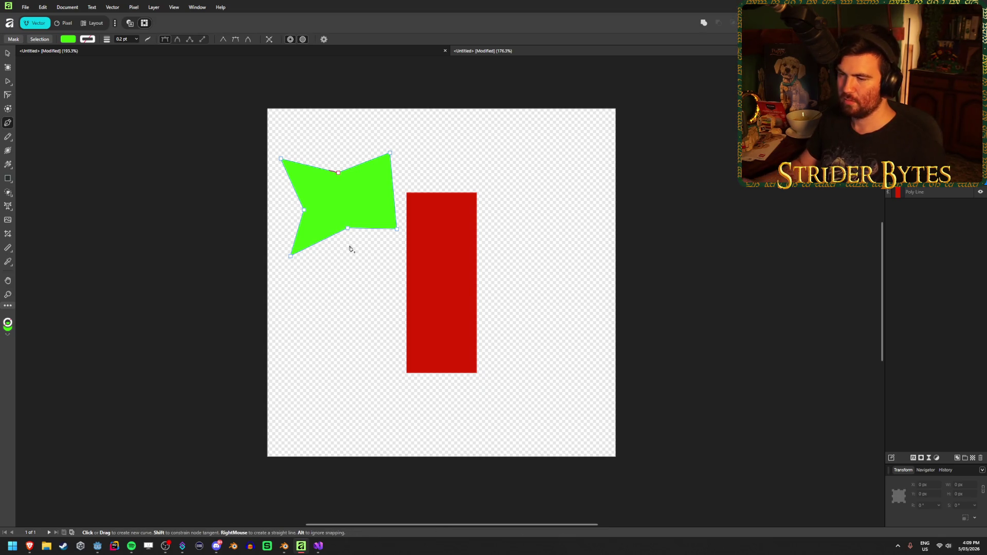
{"action": "key", "text": "Escape"}
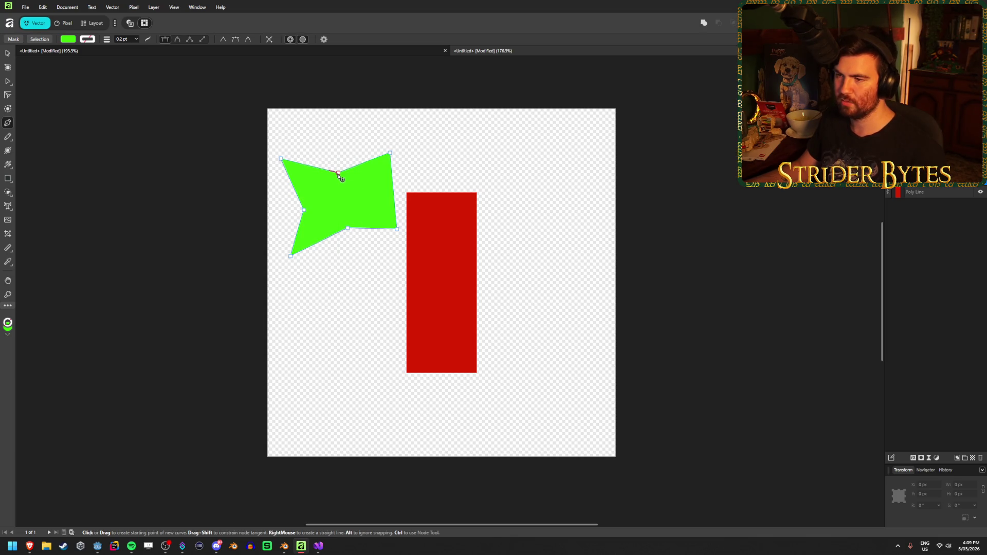
Raise the top-middle node into a peak and delete the bottom-edge node to straighten the lower edge
{"action": "left_click_drag", "start_coordinate": [338, 176], "coordinate": [335, 141]}
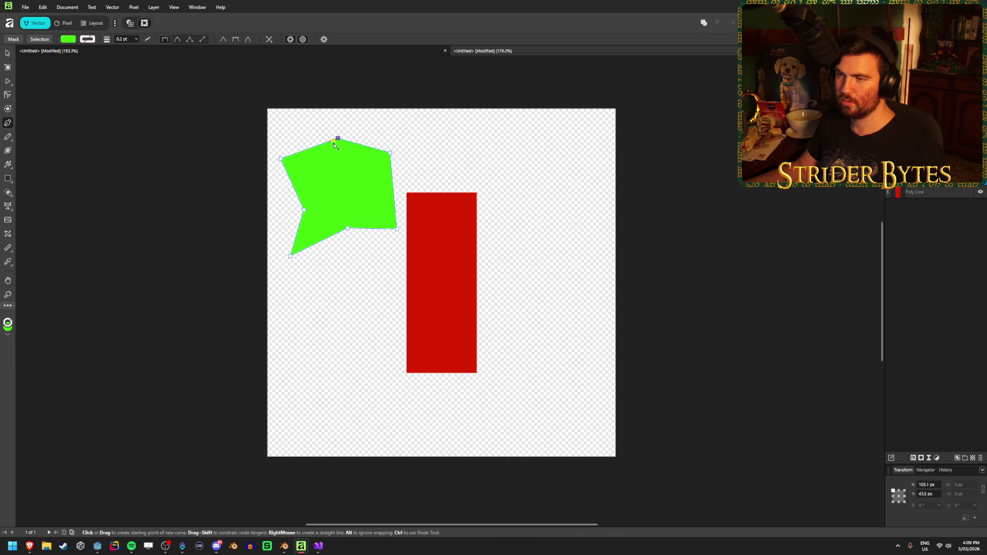
{"action": "left_click_drag", "start_coordinate": [348, 229], "coordinate": [349, 233]}
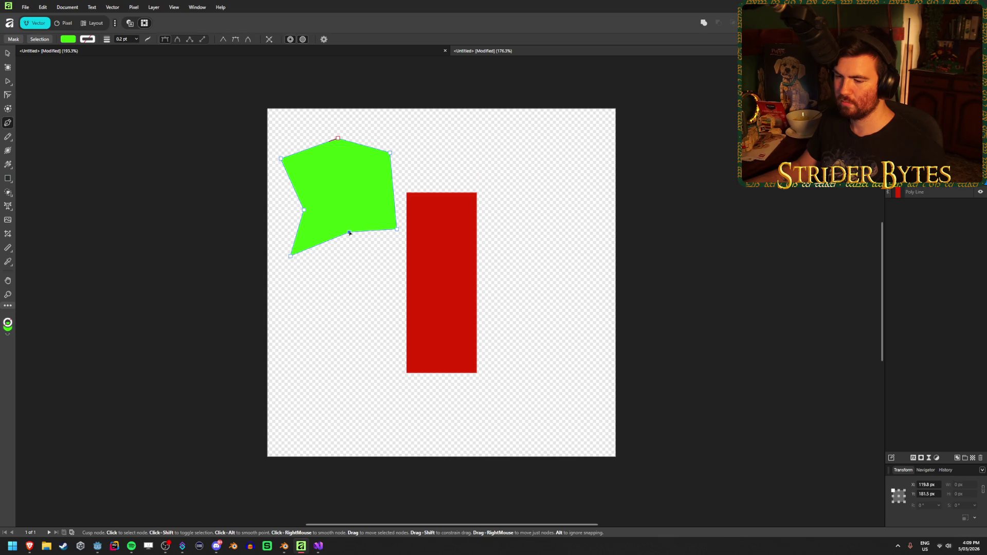
{"action": "right_click", "coordinate": [350, 234]}
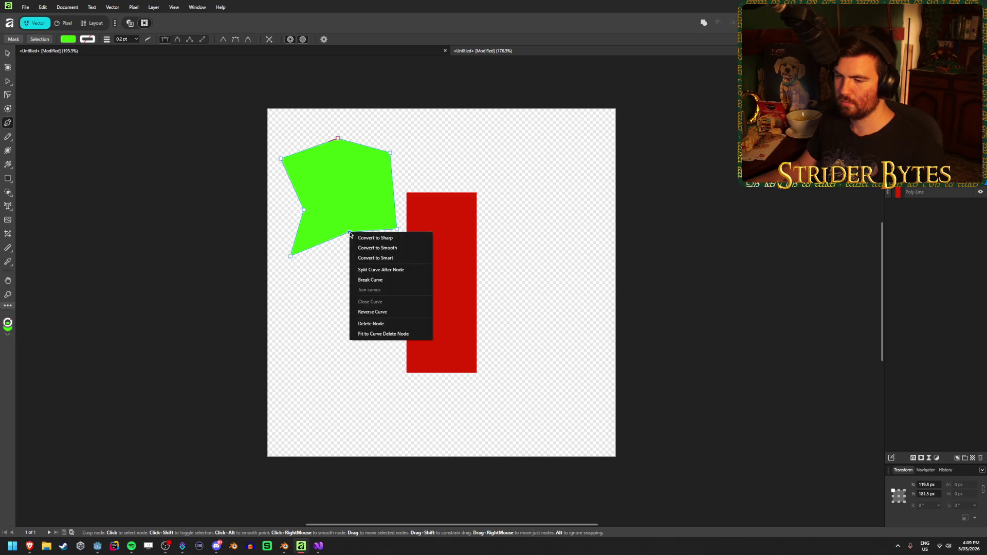
{"action": "left_click", "coordinate": [370, 323]}
Place the first point of a new shape below the green polygon
{"action": "left_click", "coordinate": [329, 277]}
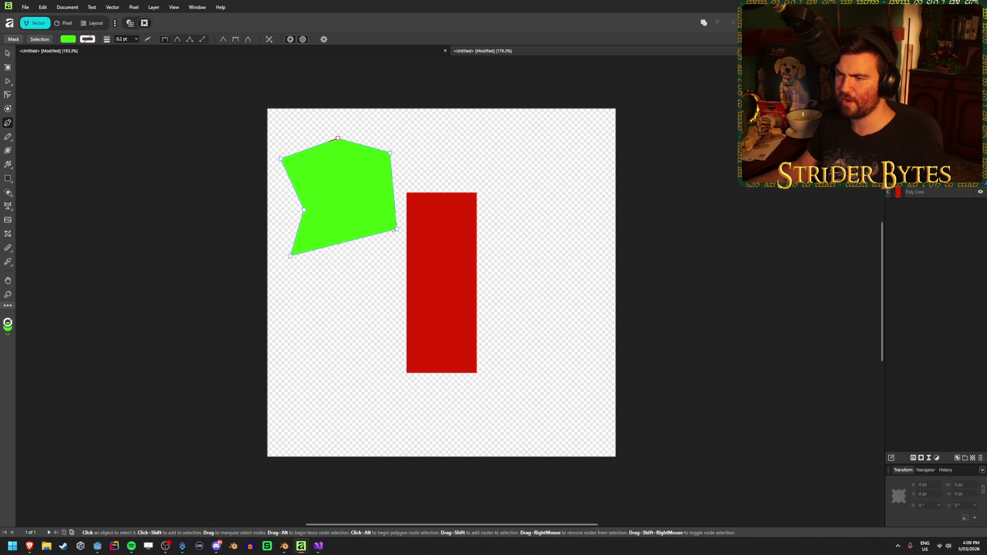
{"action": "right_click", "coordinate": [397, 229]}
{"action": "left_click", "coordinate": [390, 260]}
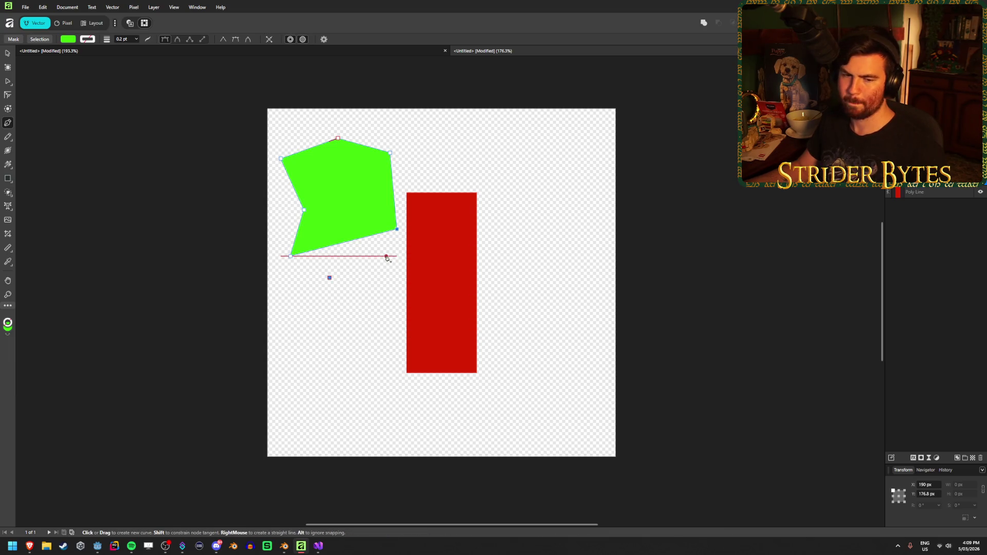
Add corners below the large shape and close a small notched green polygon on its start node, then select it
{"action": "left_click", "coordinate": [363, 300]}
{"action": "left_click", "coordinate": [353, 344]}
{"action": "left_click", "coordinate": [295, 303]}
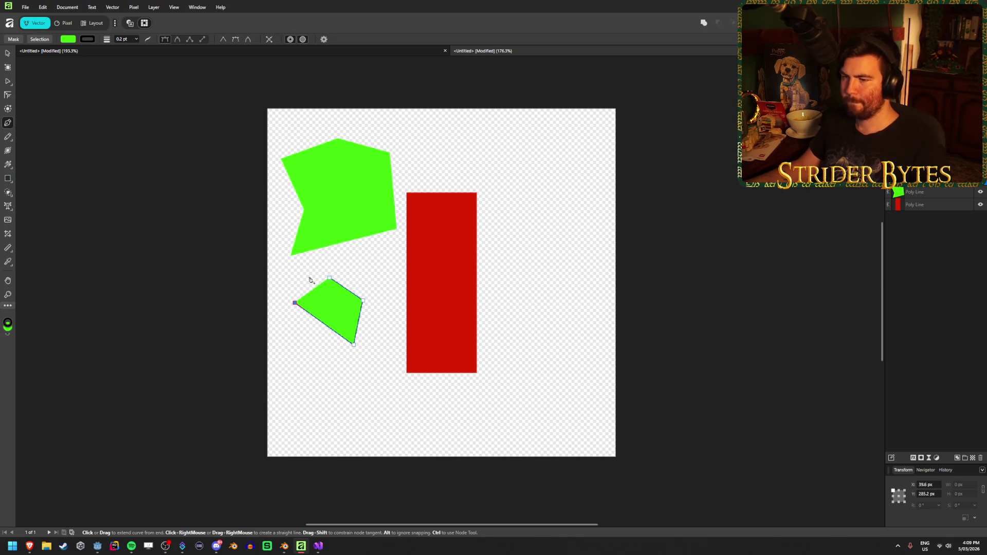
{"action": "left_click", "coordinate": [298, 268]}
{"action": "left_click", "coordinate": [339, 259]}
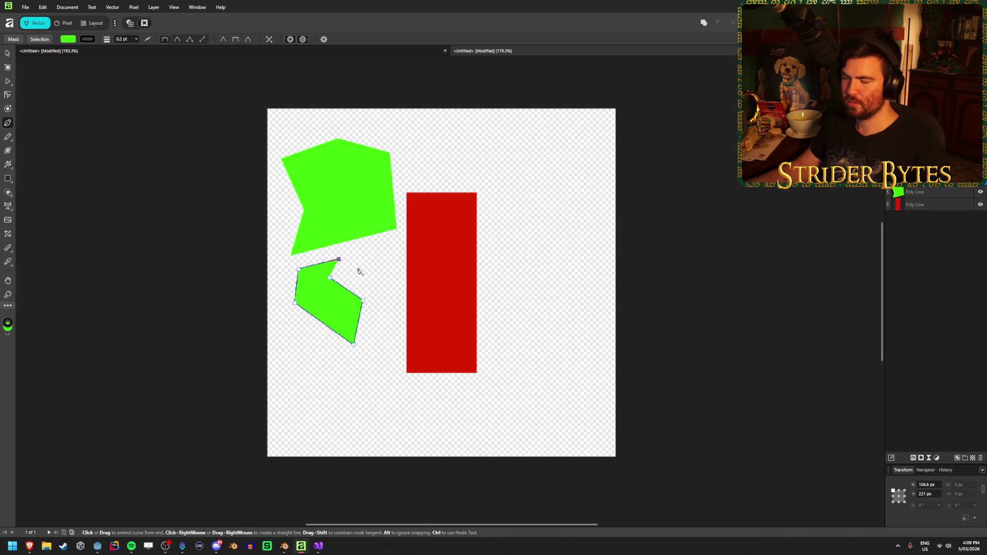
{"action": "left_click", "coordinate": [330, 278]}
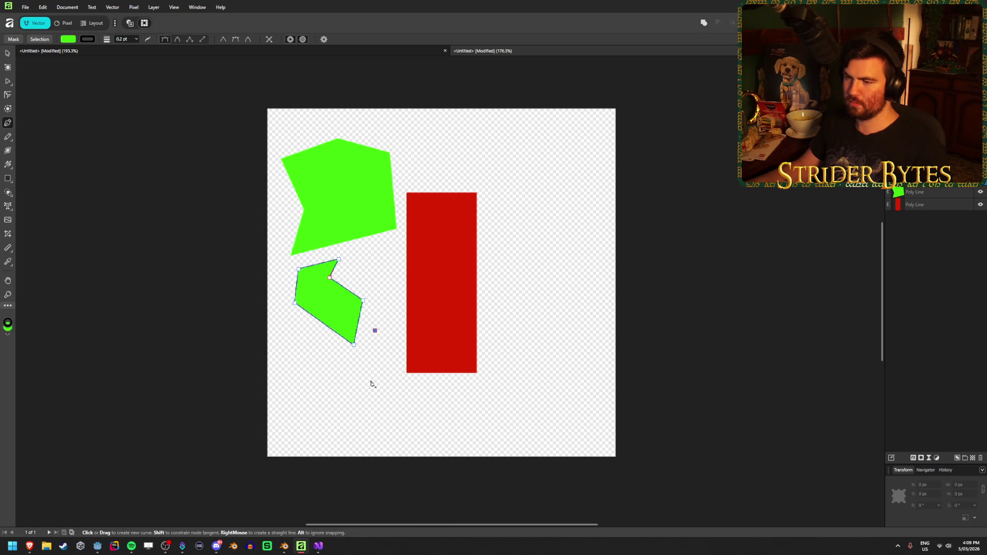
{"action": "key", "text": "v"}
{"action": "left_click", "coordinate": [320, 361]}
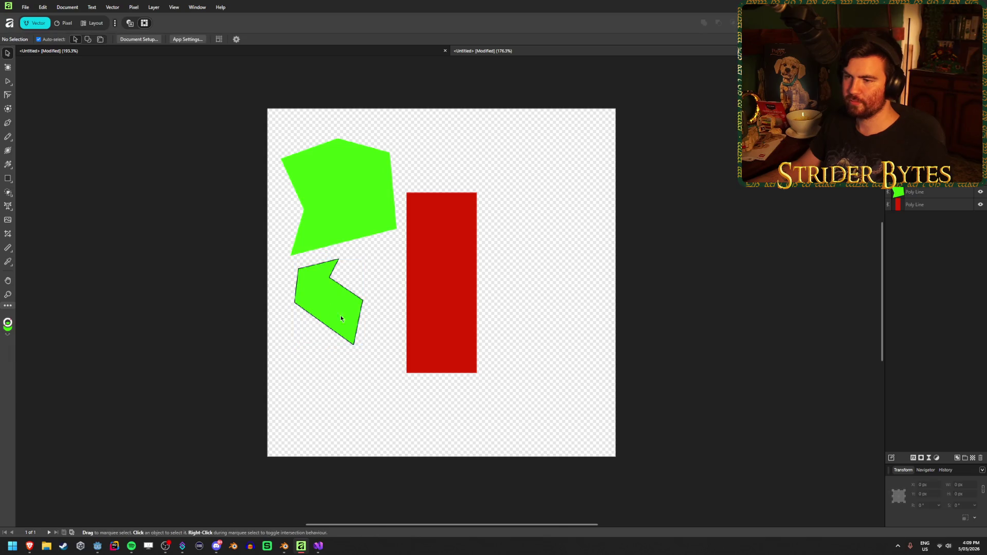
Delete the small green polygon below the large shape
{"action": "left_click_drag", "start_coordinate": [340, 316], "coordinate": [350, 337]}
{"action": "left_click", "coordinate": [390, 418]}
{"action": "left_click", "coordinate": [357, 326]}
{"action": "key", "text": "Delete"}
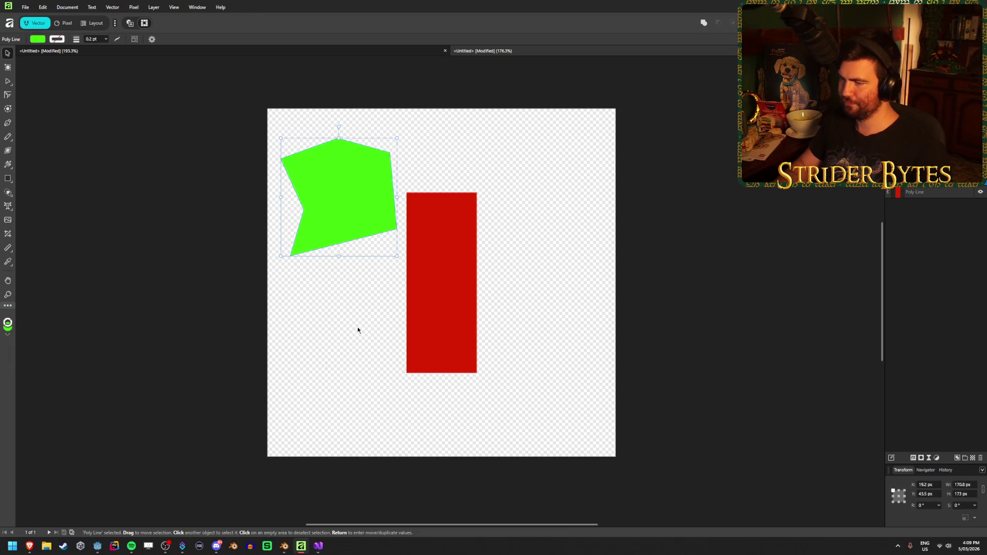
{"action": "left_click", "coordinate": [358, 329]}
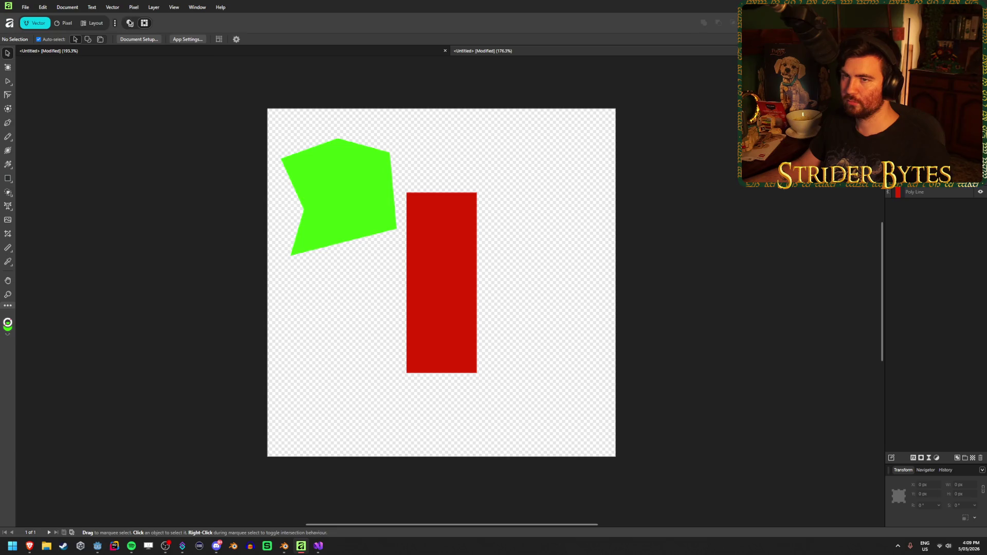
Zoom in and out to inspect the canvas, then select the large green polygon
{"action": "scroll", "coordinate": [394, 174], "scroll_direction": "up", "scroll_amount": 1}
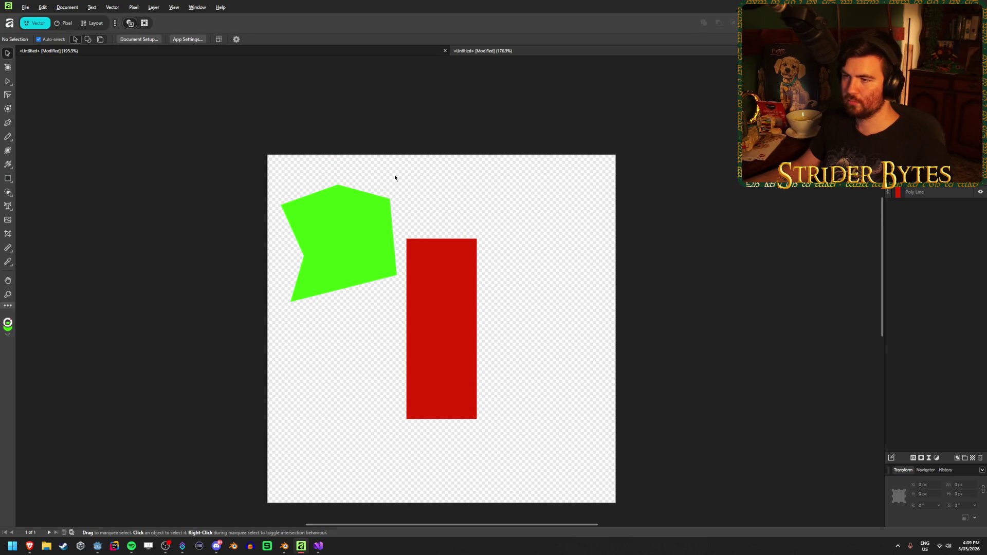
{"action": "scroll", "coordinate": [394, 174], "scroll_direction": "up", "scroll_amount": 10}
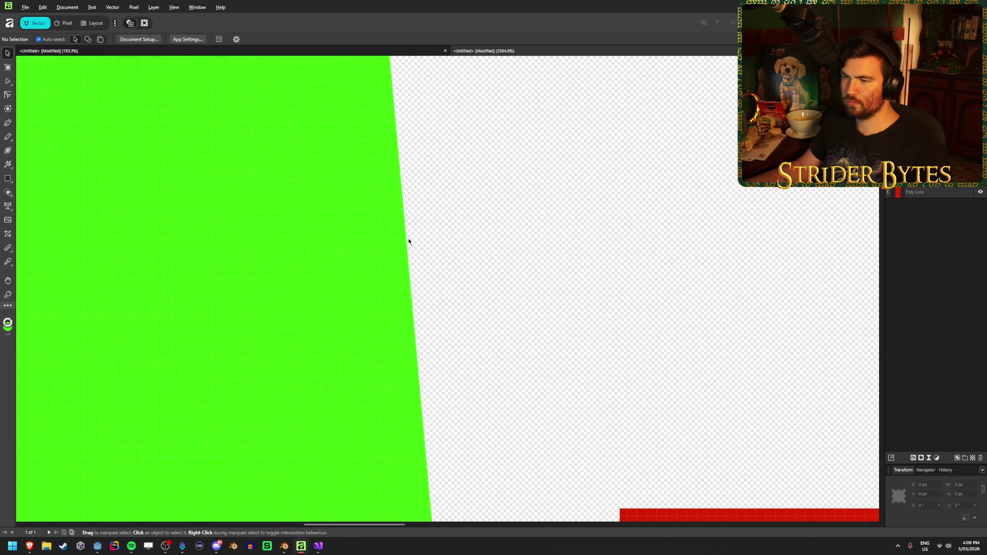
{"action": "scroll", "coordinate": [408, 239], "scroll_direction": "down", "scroll_amount": 10}
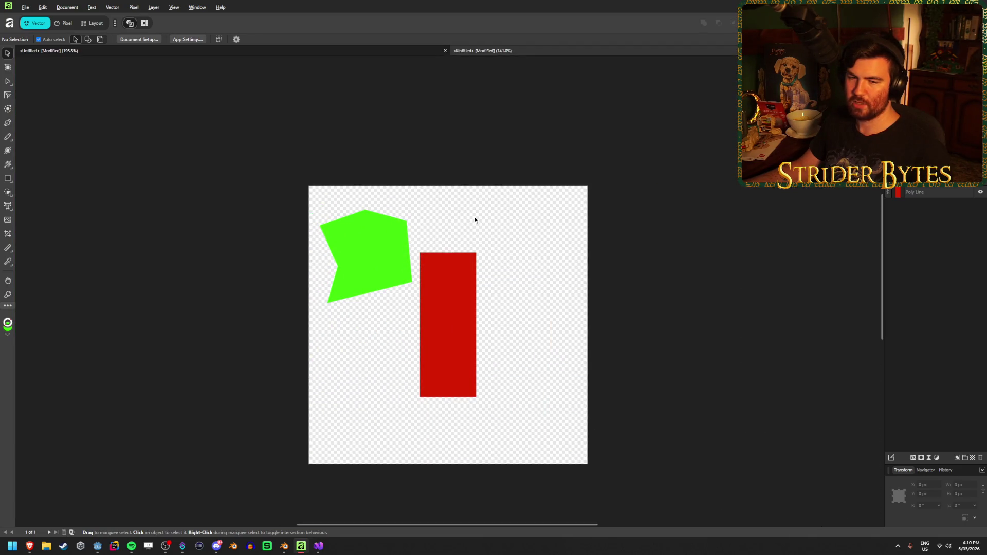
{"action": "scroll", "coordinate": [507, 388], "scroll_direction": "up", "scroll_amount": 1}
{"action": "scroll", "coordinate": [483, 326], "scroll_direction": "down", "scroll_amount": 1}
{"action": "scroll", "coordinate": [463, 356], "scroll_direction": "up", "scroll_amount": 1}
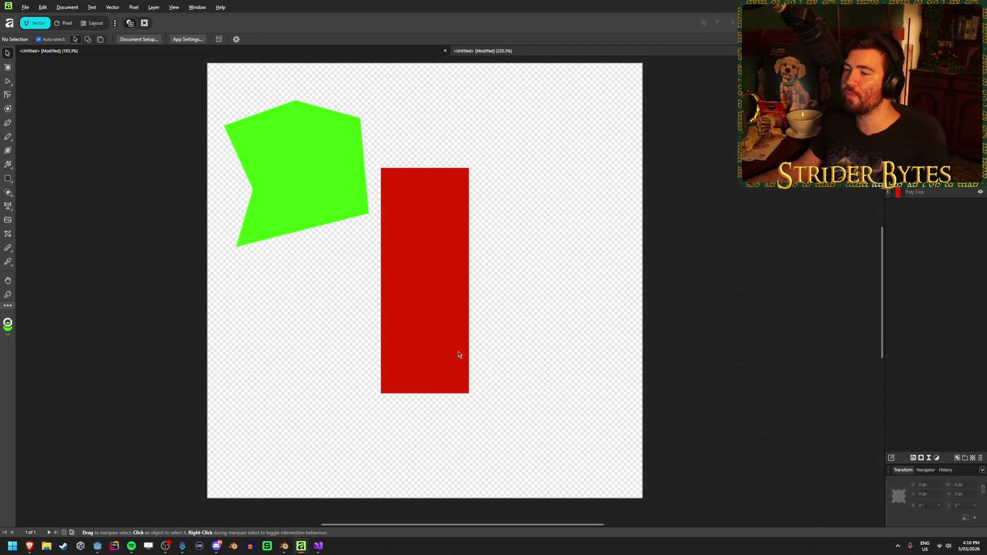
{"action": "scroll", "coordinate": [529, 276], "scroll_direction": "up", "scroll_amount": 1}
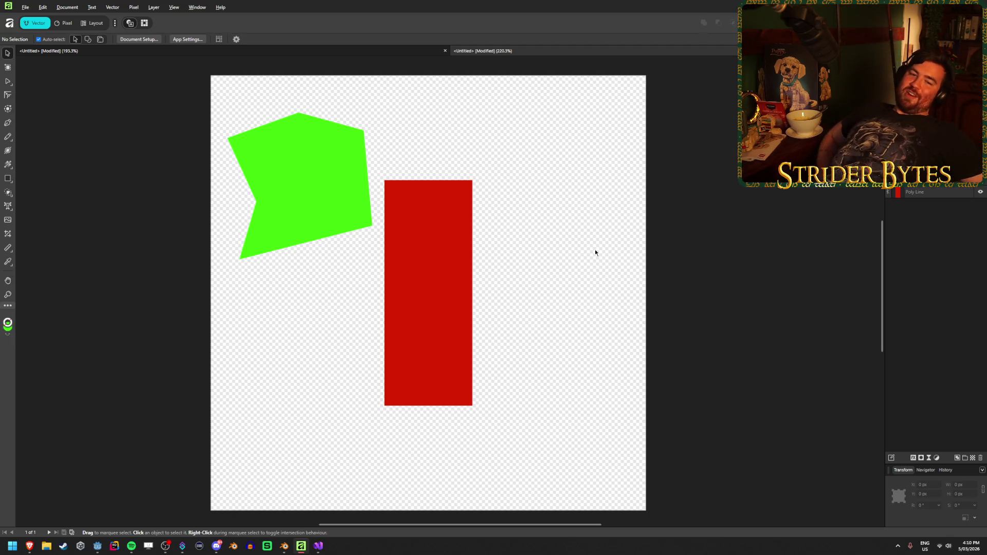
{"action": "left_click", "coordinate": [449, 247]}
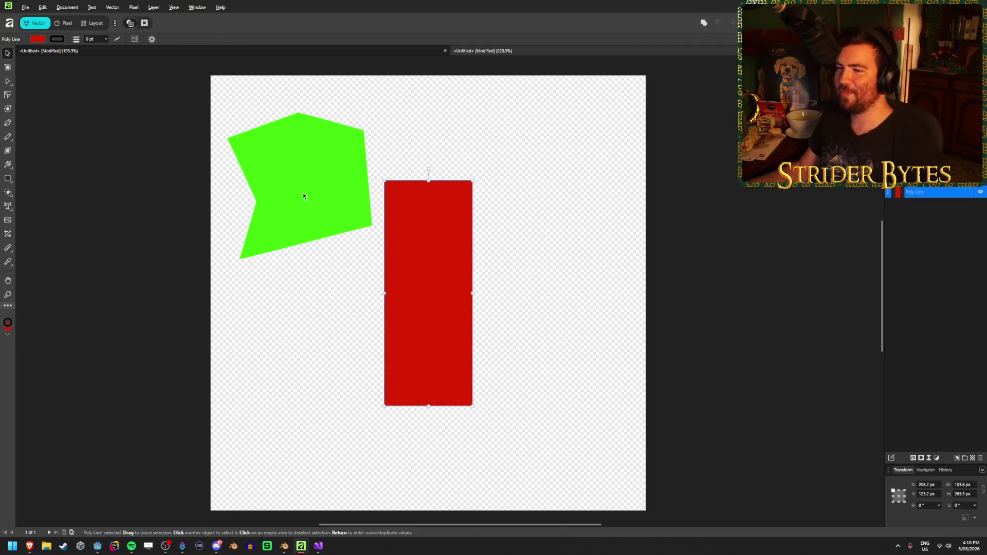
Delete the large green polygon, leaving only the red rectangle
{"action": "left_click", "coordinate": [314, 222]}
{"action": "key", "text": "Delete"}
{"action": "left_click", "coordinate": [801, 249]}
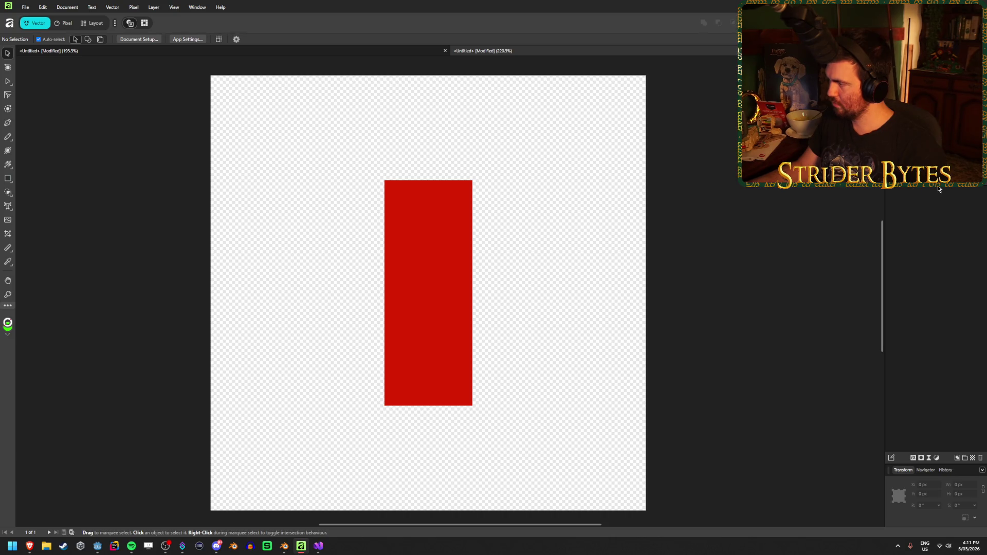
{"action": "left_click", "coordinate": [920, 194]}
{"action": "left_click", "coordinate": [934, 225]}
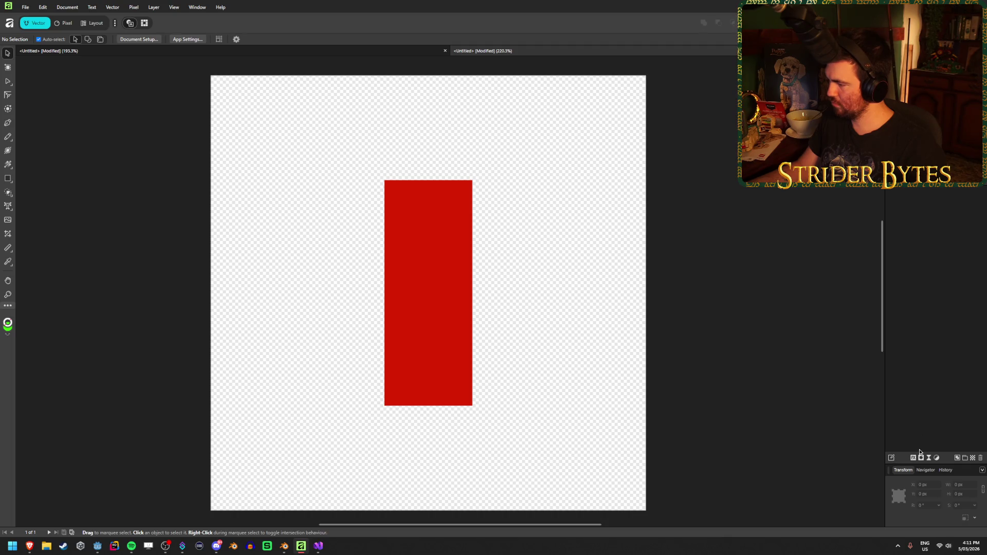
Add an empty pixel layer and switch between it and the red rectangle's layer
{"action": "left_click", "coordinate": [973, 459]}
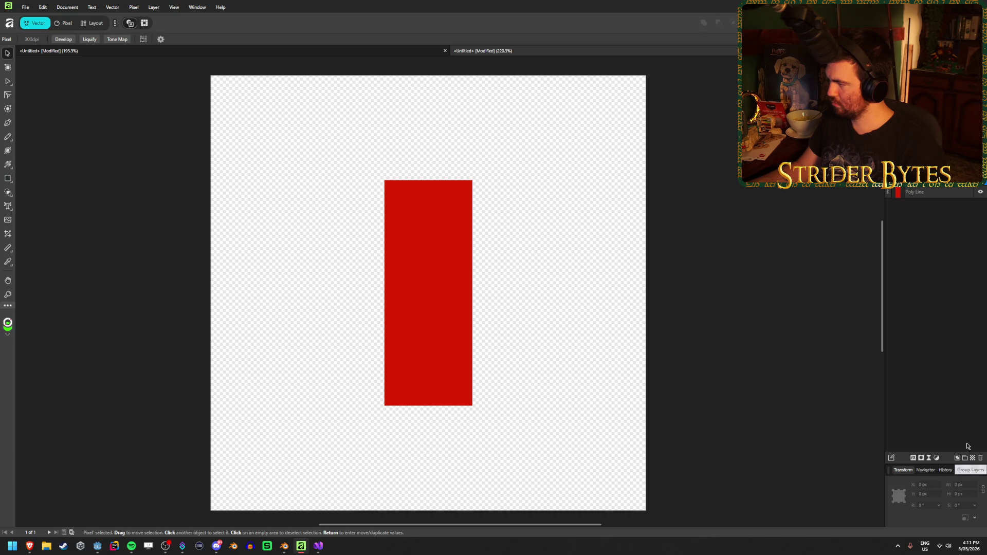
{"action": "left_click", "coordinate": [915, 192]}
{"action": "left_click", "coordinate": [915, 180]}
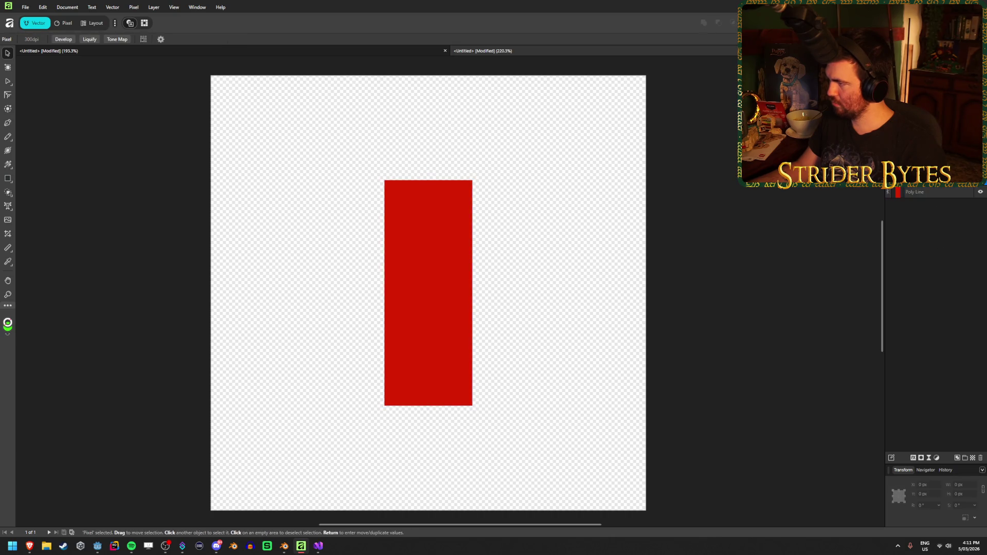
{"action": "left_click", "coordinate": [936, 188]}
{"action": "left_click", "coordinate": [936, 180]}
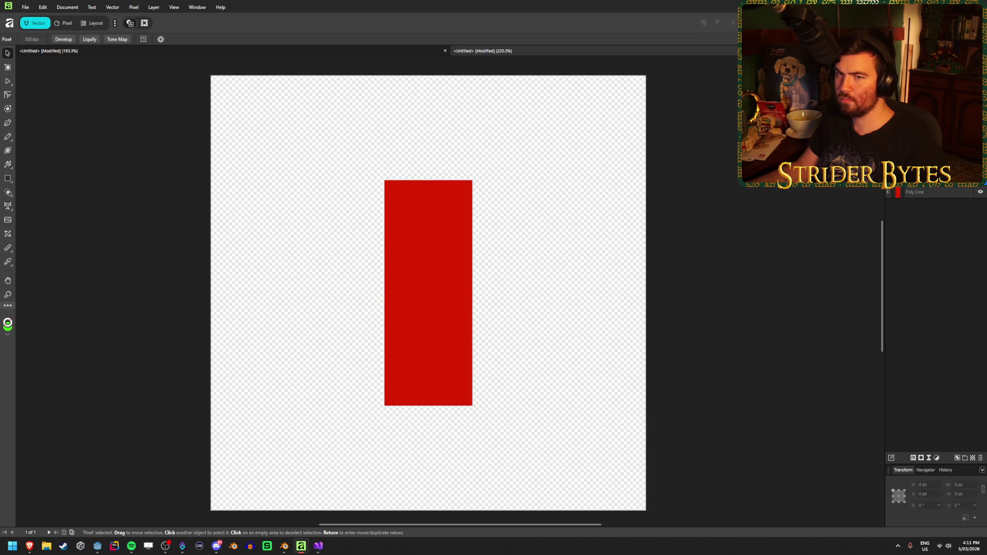
{"action": "left_click", "coordinate": [914, 192]}
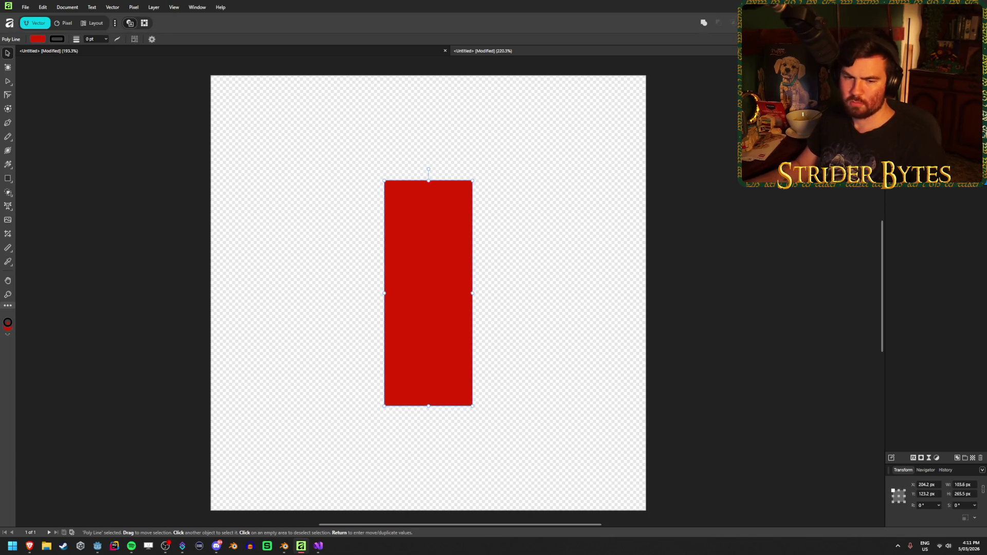
{"action": "left_click", "coordinate": [942, 246]}
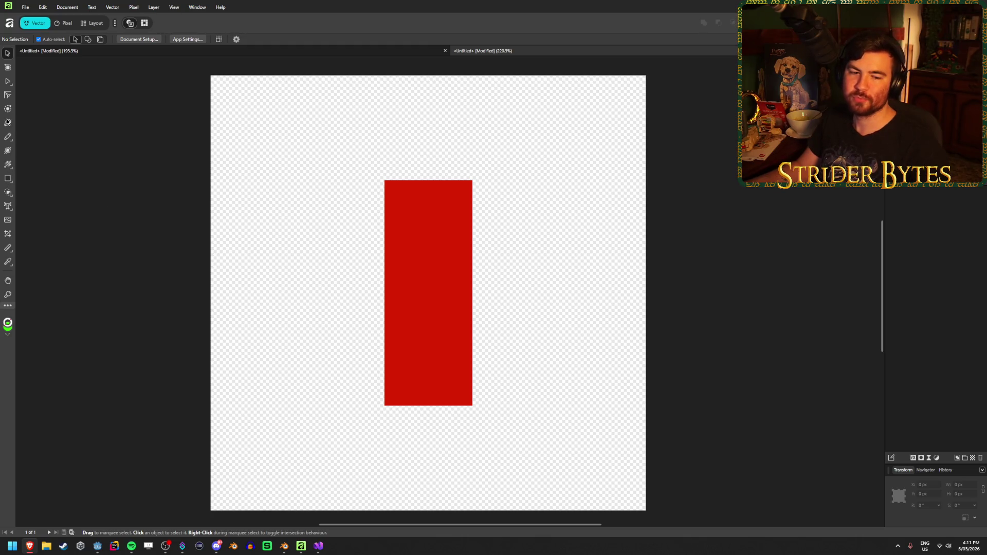
{"action": "mouse_move", "coordinate": [9, 179]}
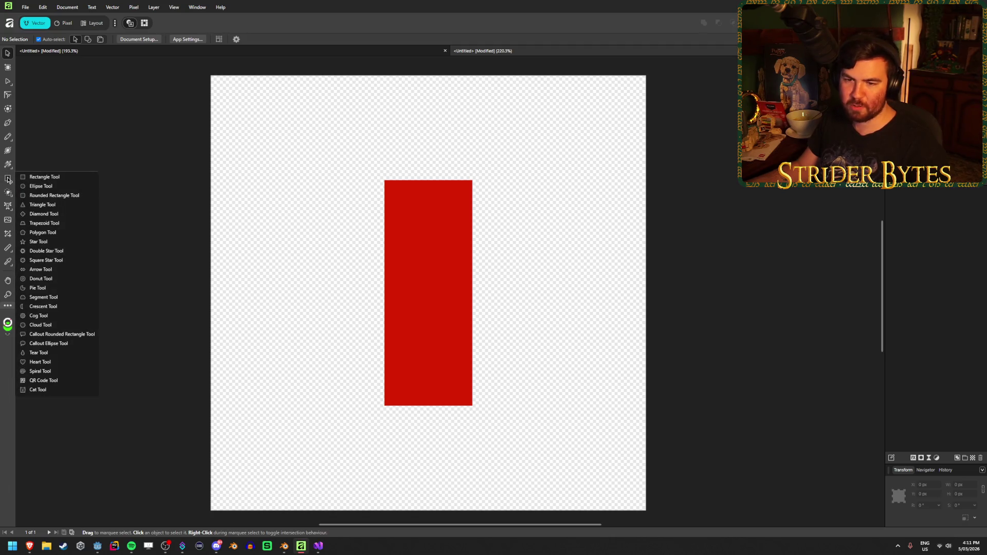
Set the shape fill colour to black, keeping Fill as the target
{"action": "left_click", "coordinate": [8, 179]}
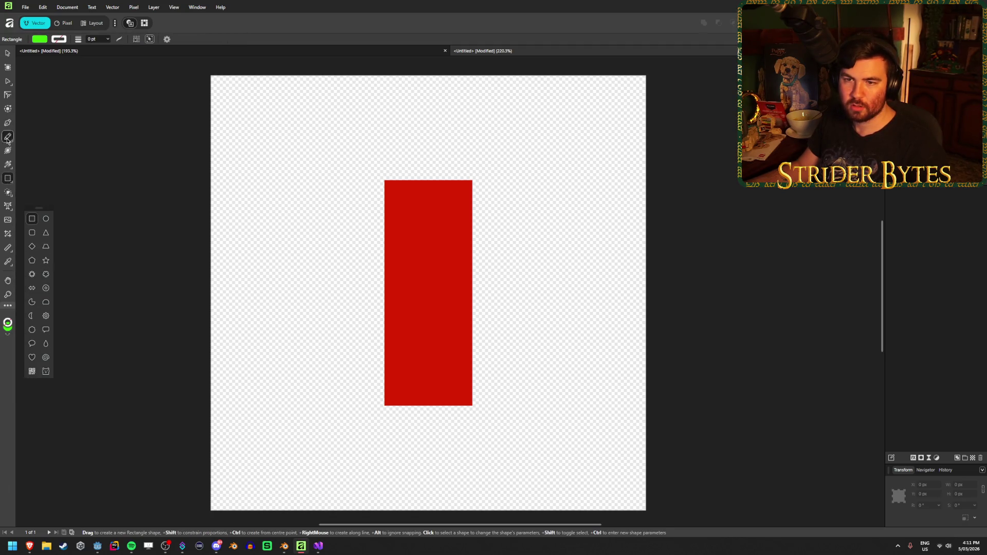
{"action": "mouse_move", "coordinate": [8, 139]}
{"action": "left_click", "coordinate": [7, 164]}
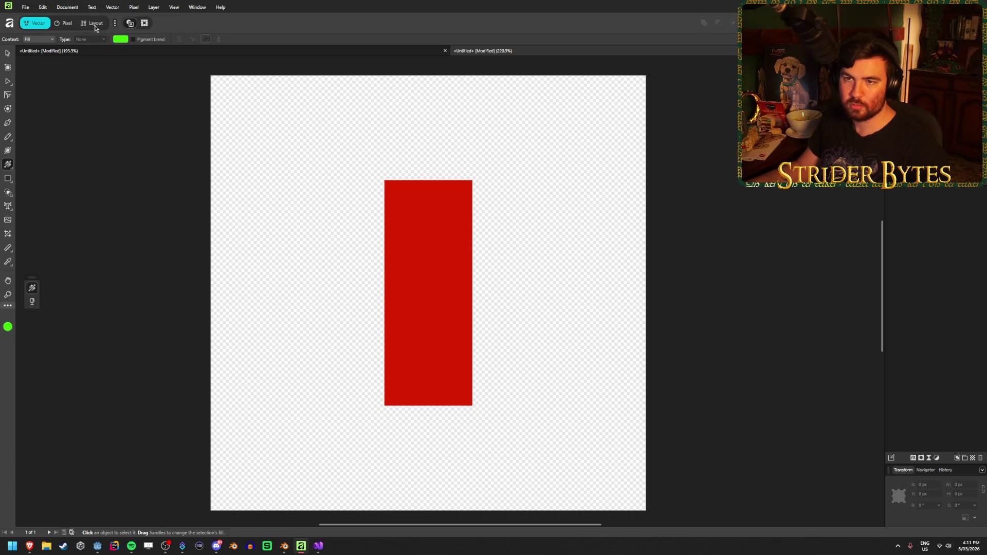
{"action": "left_click", "coordinate": [121, 40]}
{"action": "key", "text": "d"}
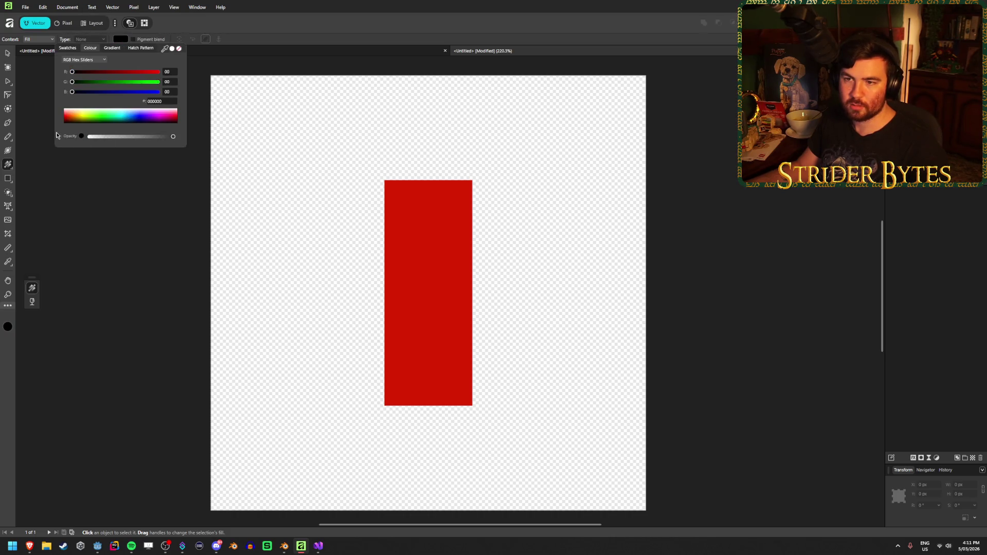
{"action": "left_click", "coordinate": [257, 216]}
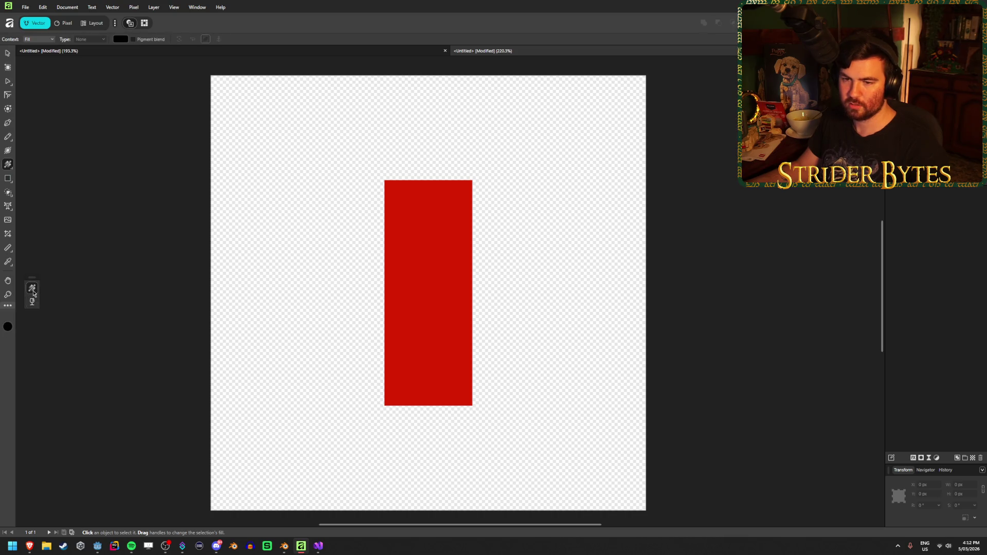
{"action": "left_click", "coordinate": [52, 40]}
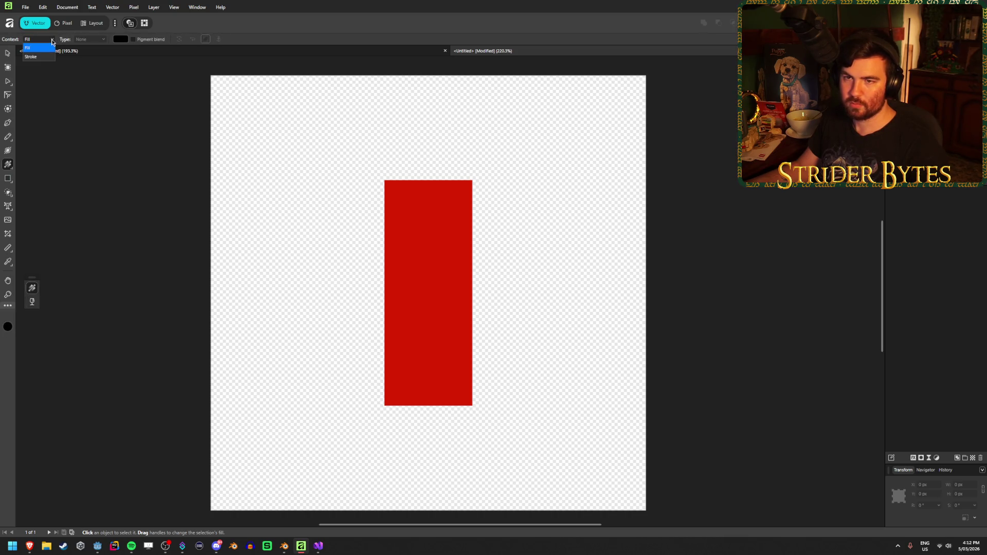
{"action": "left_click", "coordinate": [53, 41]}
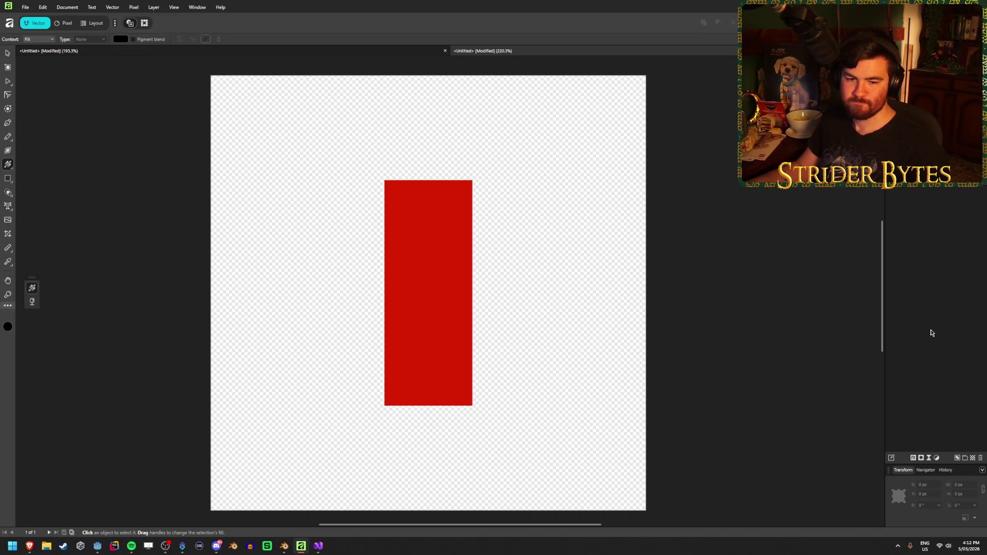
Draw a black rectangle covering the whole canvas and move its layer behind the red bar
{"action": "right_click", "coordinate": [8, 179]}
{"action": "left_click", "coordinate": [36, 183]}
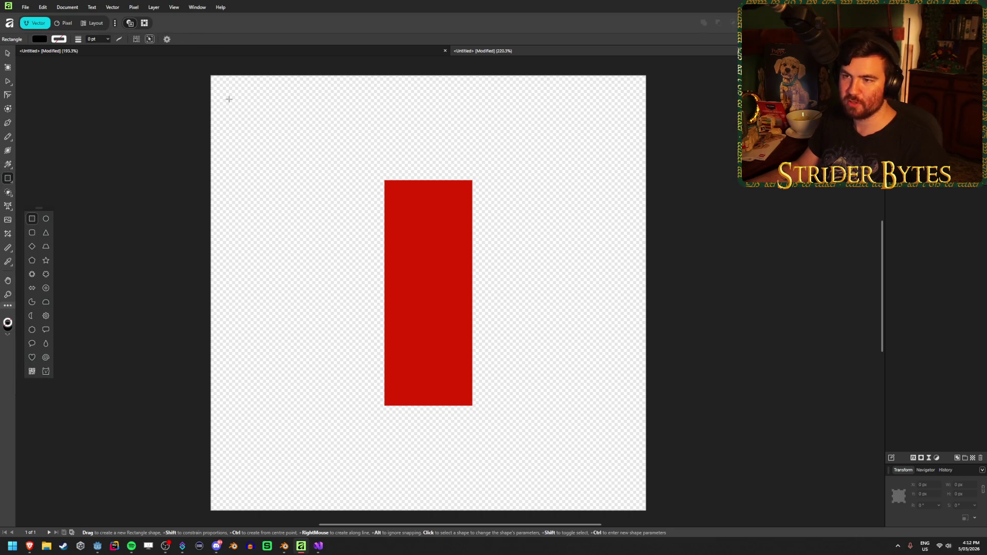
{"action": "mouse_move", "coordinate": [211, 76]}
{"action": "left_mouse_down"}
{"action": "mouse_move", "coordinate": [529, 468]}
{"action": "mouse_move", "coordinate": [645, 510]}
{"action": "left_mouse_up"}
{"action": "left_click_drag", "start_coordinate": [936, 183], "coordinate": [949, 201]}
{"action": "key", "text": "v"}
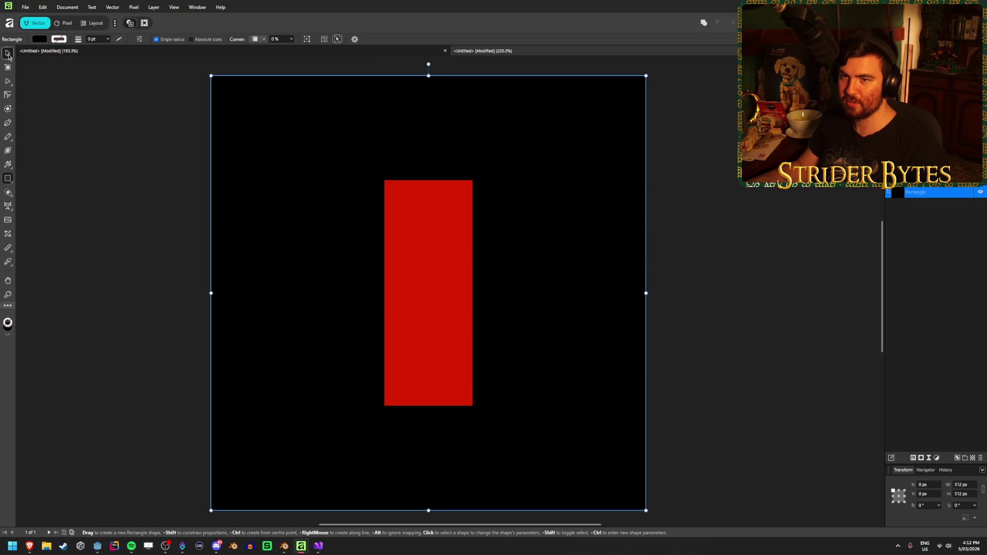
{"action": "left_click", "coordinate": [122, 158]}
{"action": "left_click", "coordinate": [390, 242]}
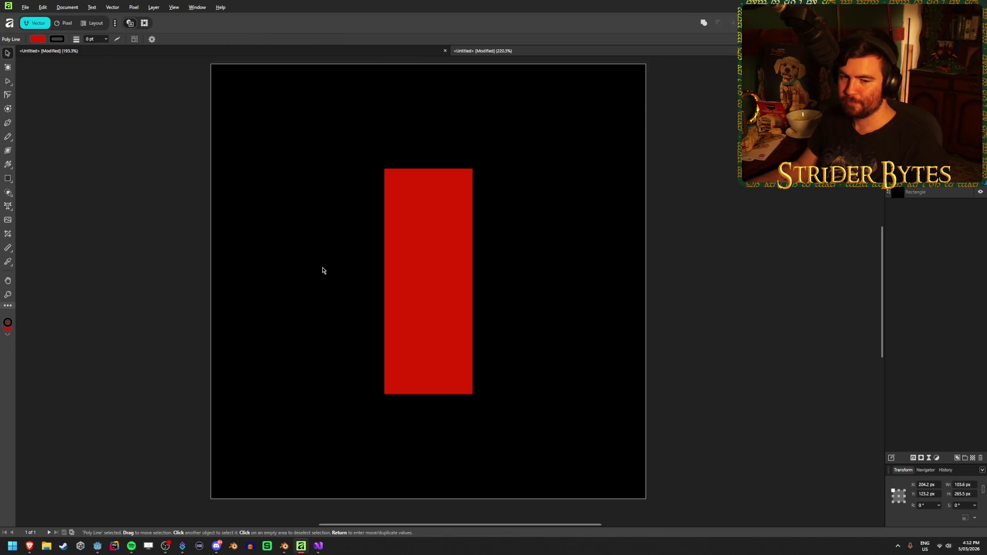
Deselect the red bar and switch to Godot Engine showing the Workshop scene
{"action": "scroll", "coordinate": [323, 269], "scroll_direction": "down", "scroll_amount": 1}
{"action": "scroll", "coordinate": [321, 268], "scroll_direction": "down", "scroll_amount": 2}
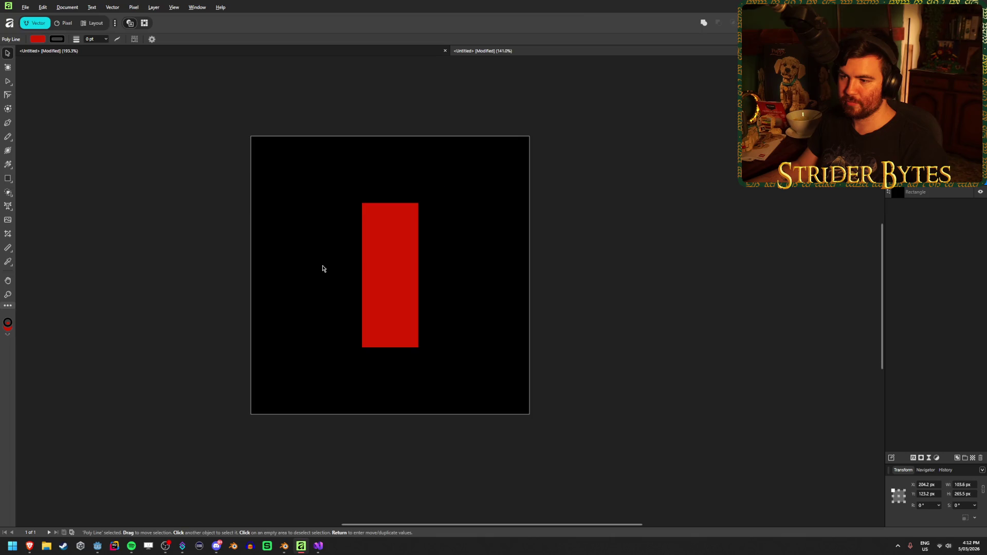
{"action": "scroll", "coordinate": [319, 268], "scroll_direction": "up", "scroll_amount": 2}
{"action": "scroll", "coordinate": [317, 267], "scroll_direction": "left", "scroll_amount": 1}
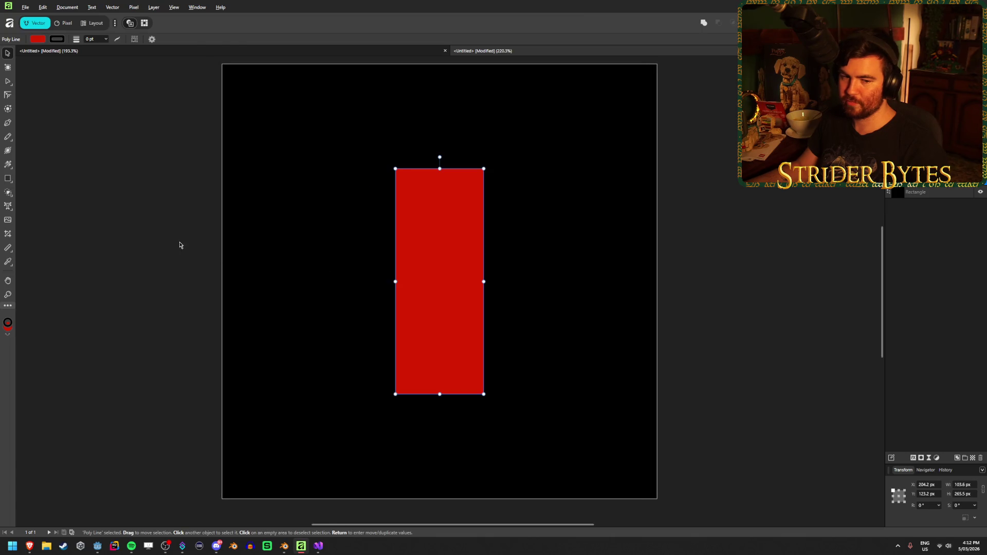
{"action": "left_click", "coordinate": [166, 235]}
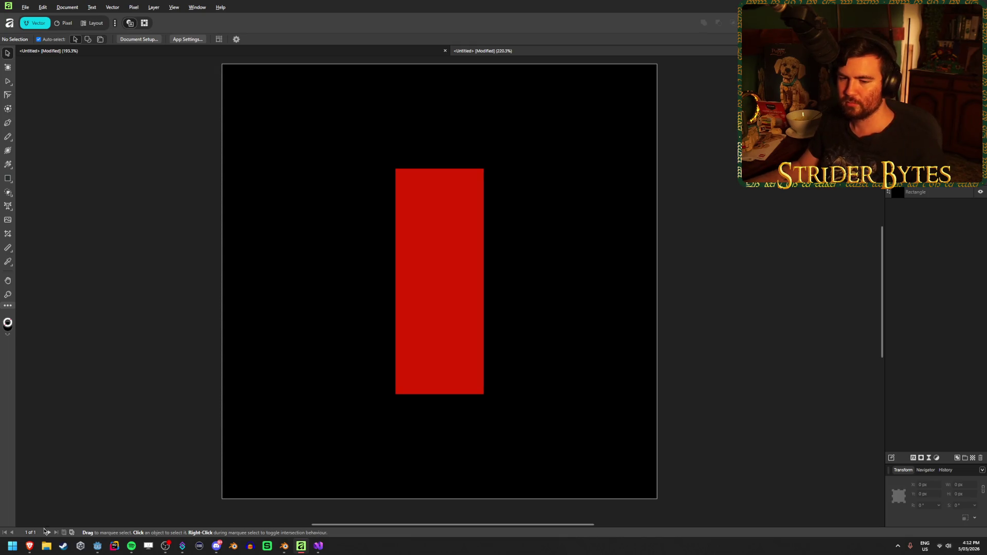
{"action": "left_click", "coordinate": [100, 547]}
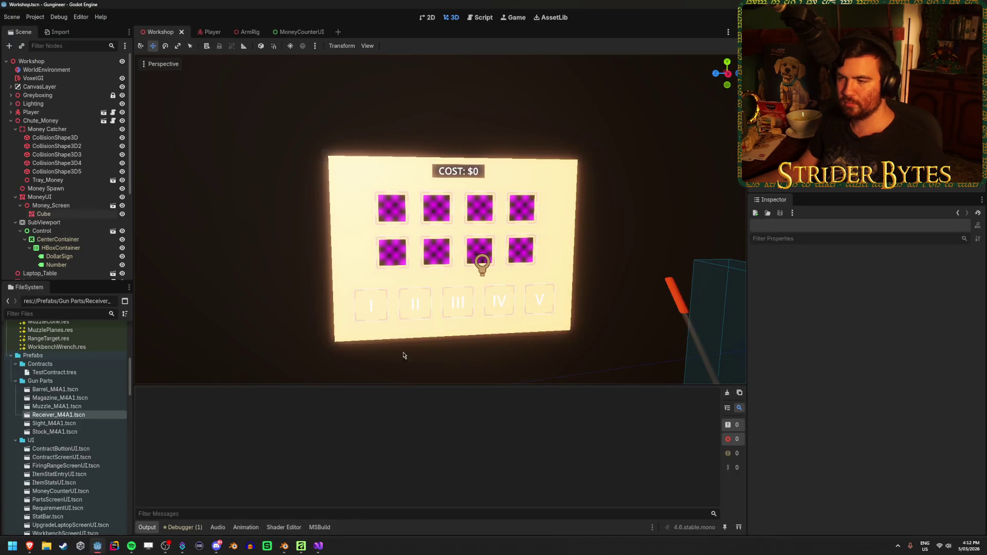
Save the Workshop scene with Ctrl+S, select the MoneyUI node, and return to Affinity
{"action": "scroll", "coordinate": [403, 355], "scroll_direction": "up", "scroll_amount": 4}
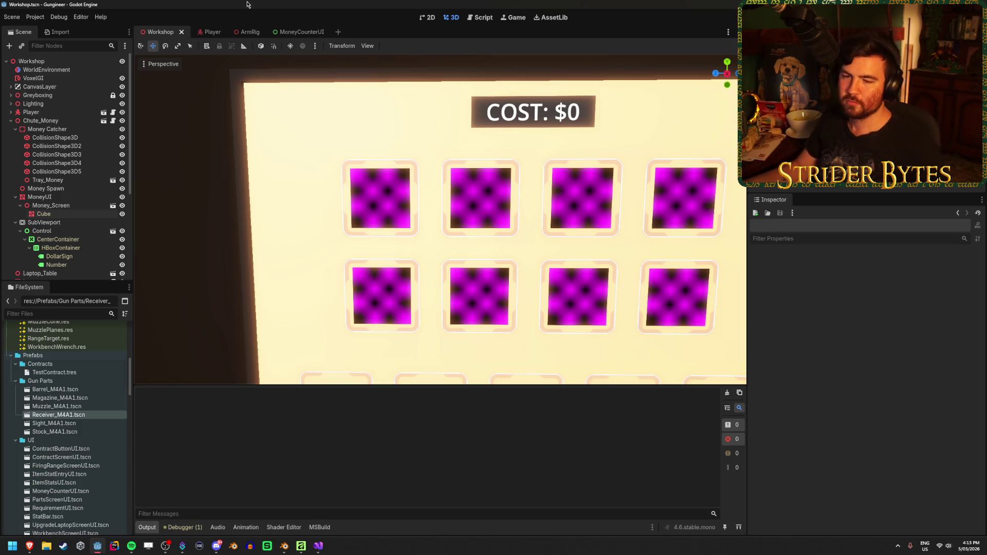
{"action": "key", "text": "ctrl+s"}
{"action": "left_click", "coordinate": [39, 197]}
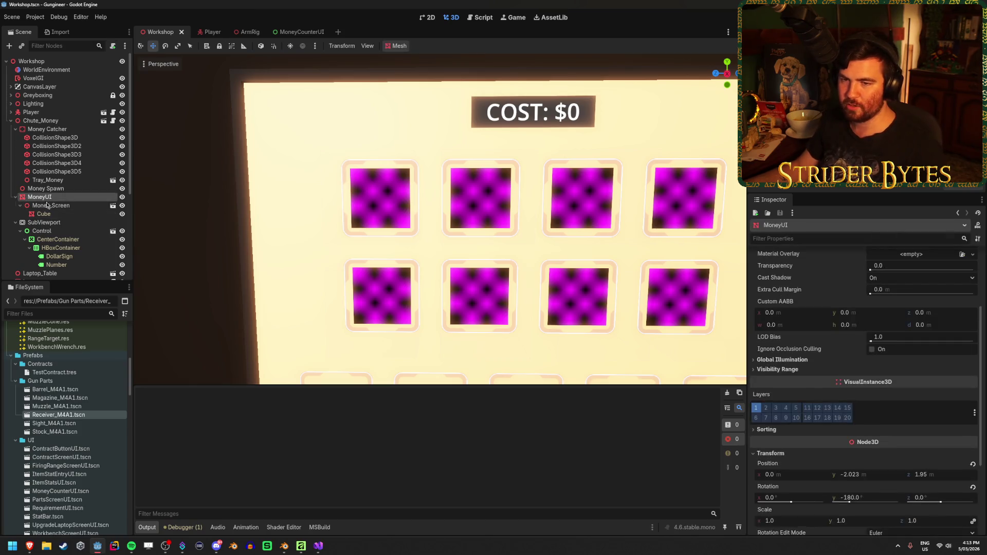
{"action": "left_click", "coordinate": [21, 205]}
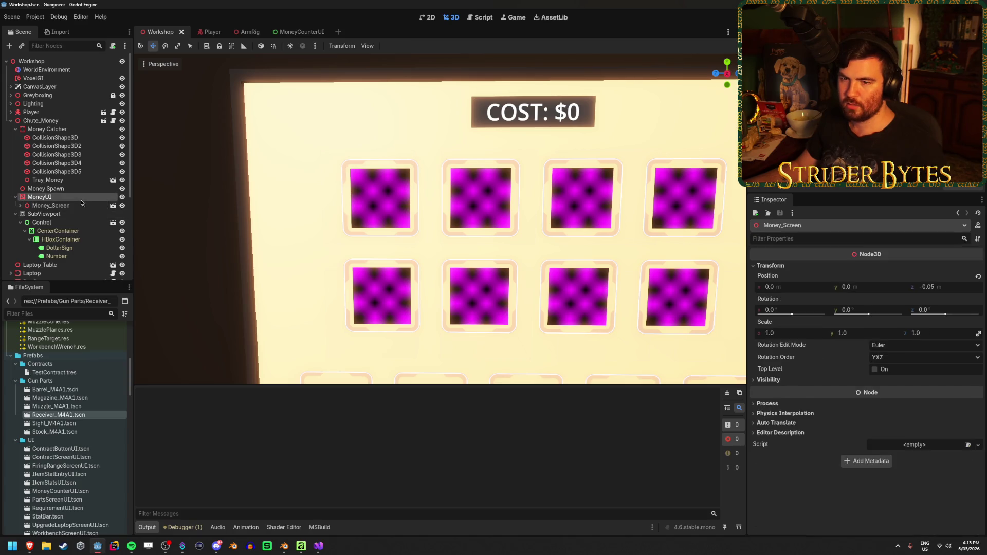
{"action": "left_click", "coordinate": [302, 547]}
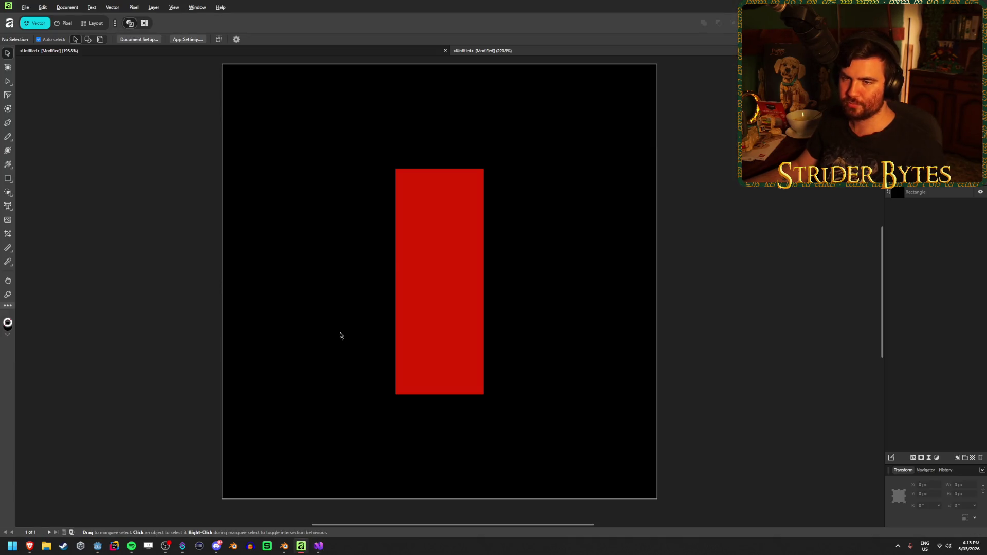
Delete the red rectangle and trial Pen tool fill colours, undoing each change
{"action": "left_click", "coordinate": [440, 368]}
{"action": "key", "text": "Delete"}
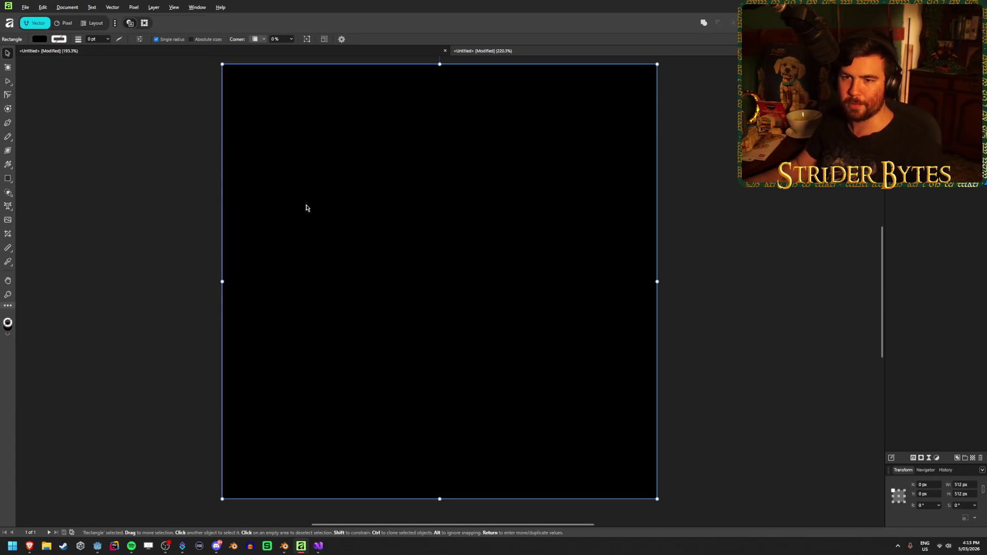
{"action": "left_click", "coordinate": [8, 124]}
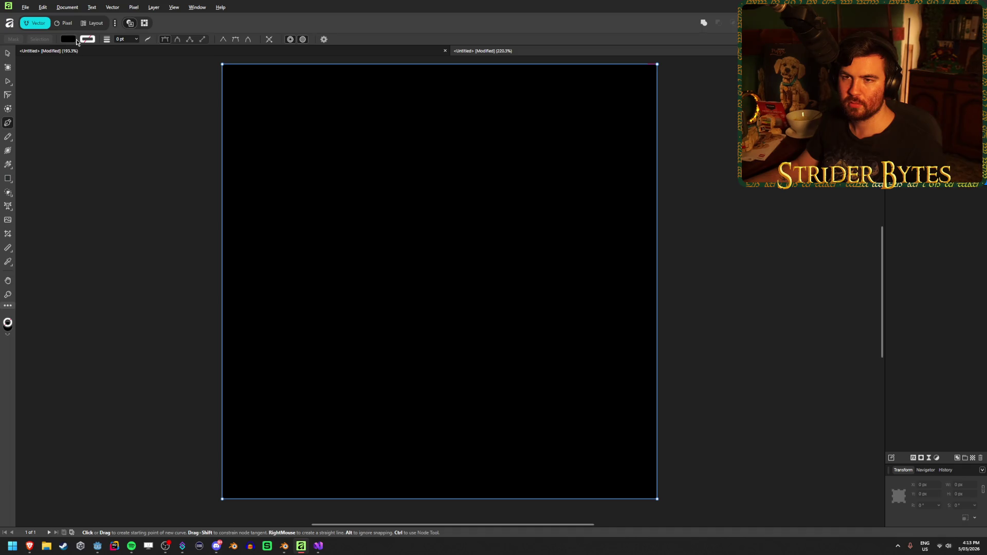
{"action": "left_click", "coordinate": [70, 40]}
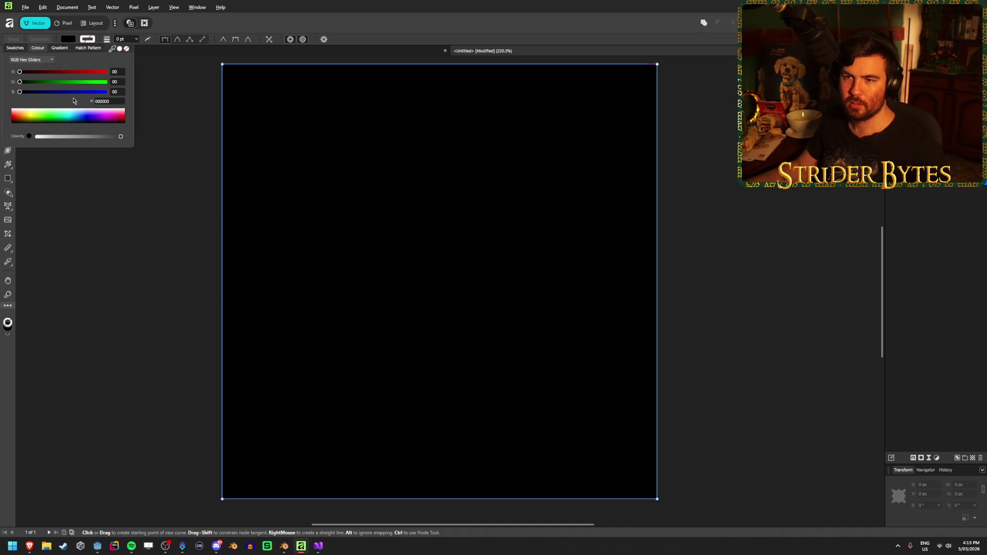
{"action": "left_click", "coordinate": [119, 48]}
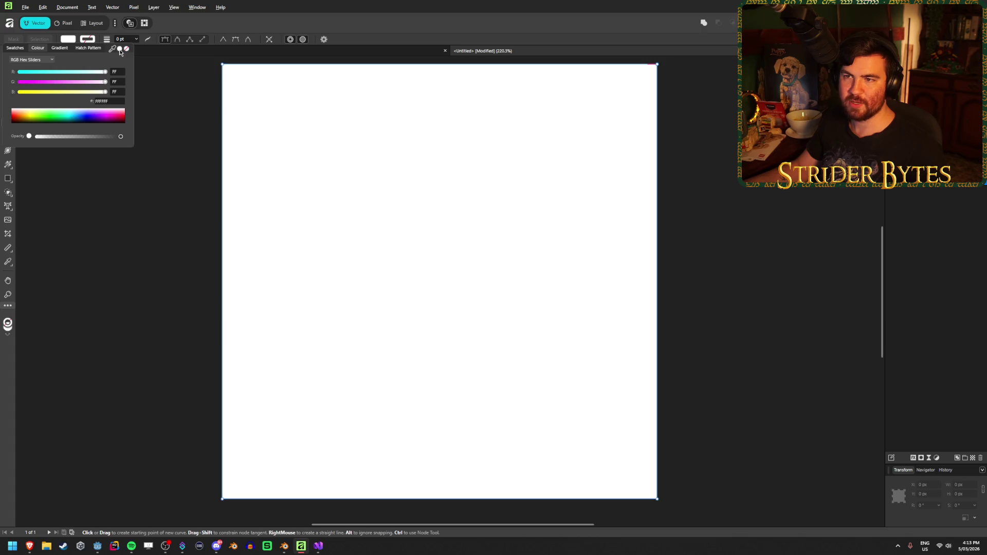
{"action": "left_click", "coordinate": [127, 50]}
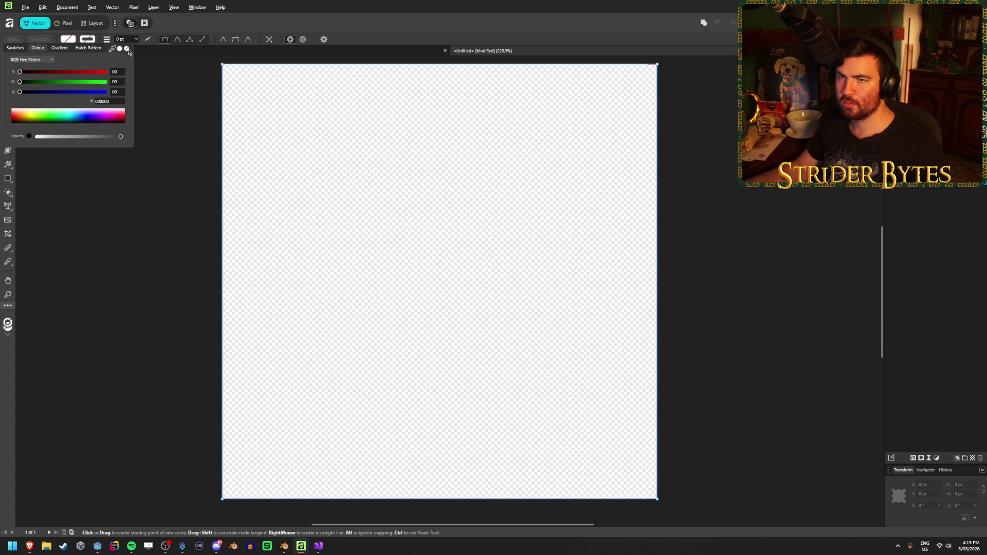
{"action": "left_click", "coordinate": [108, 203]}
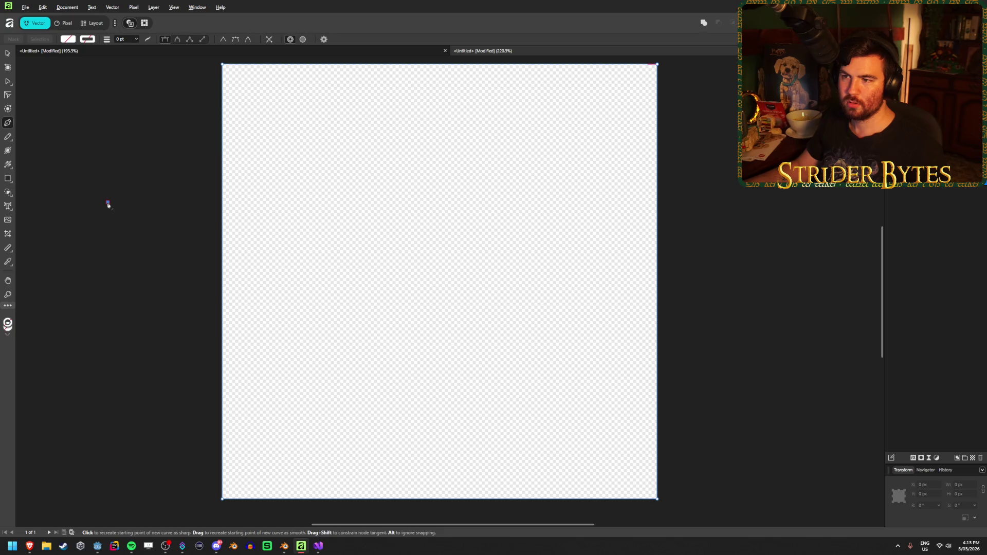
{"action": "key", "text": "ctrl+z"}
{"action": "key", "text": "ctrl+z"}
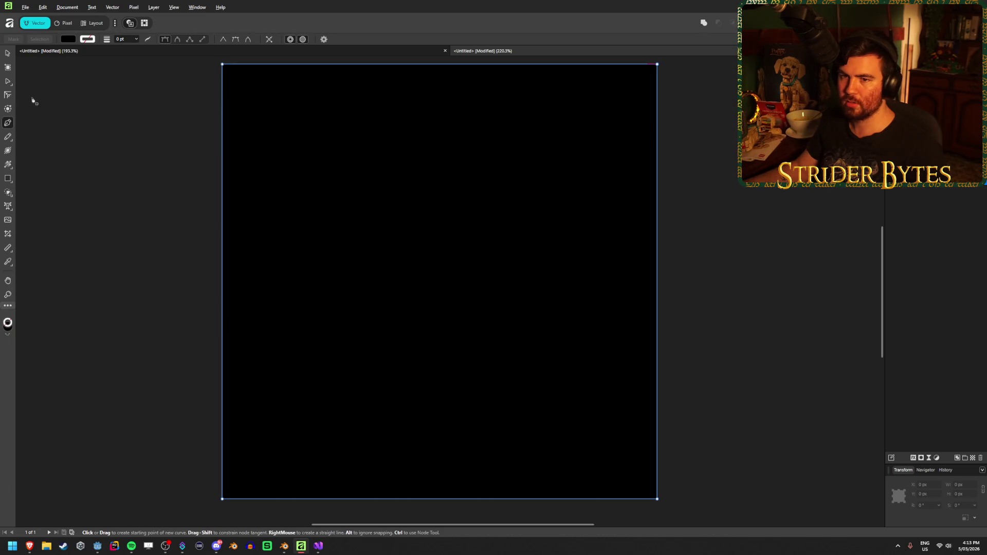
{"action": "left_click", "coordinate": [68, 39]}
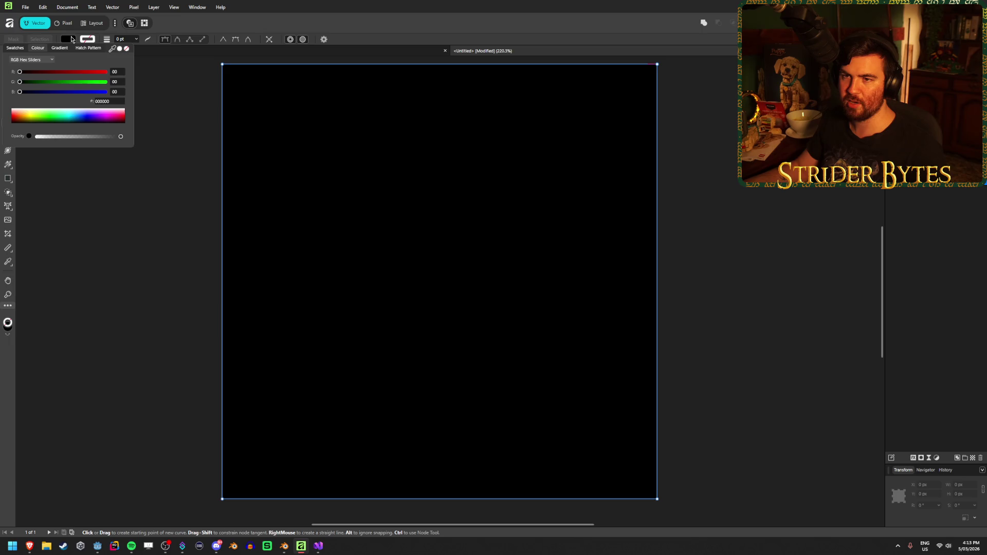
{"action": "left_click_drag", "start_coordinate": [50, 72], "coordinate": [73, 71]}
{"action": "key", "text": "ctrl+z"}
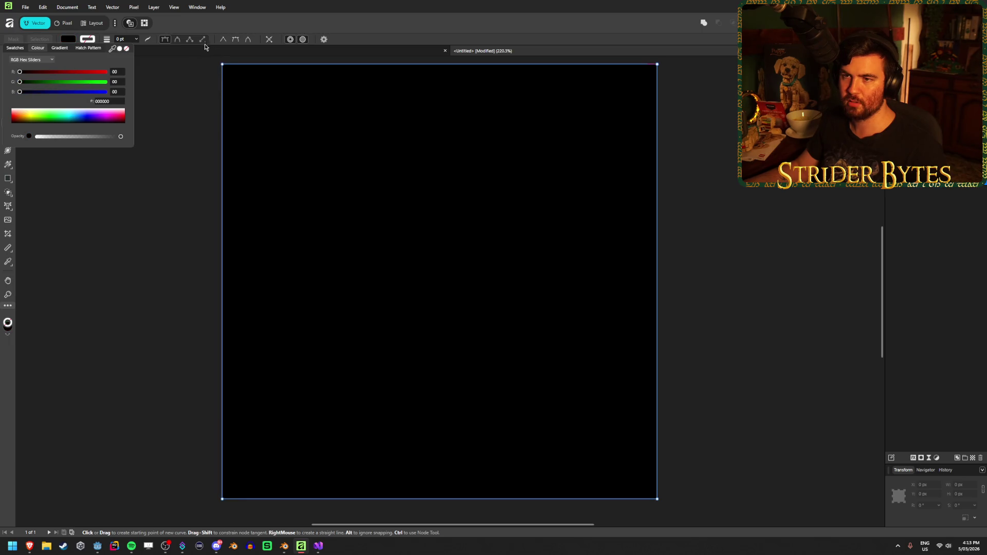
Draw a four-node curve starting with a smooth node at the upper left
{"action": "mouse_move", "coordinate": [304, 161]}
{"action": "left_mouse_down"}
{"action": "mouse_move", "coordinate": [396, 170]}
{"action": "mouse_move", "coordinate": [342, 166]}
{"action": "left_mouse_up"}
{"action": "left_click", "coordinate": [322, 201]}
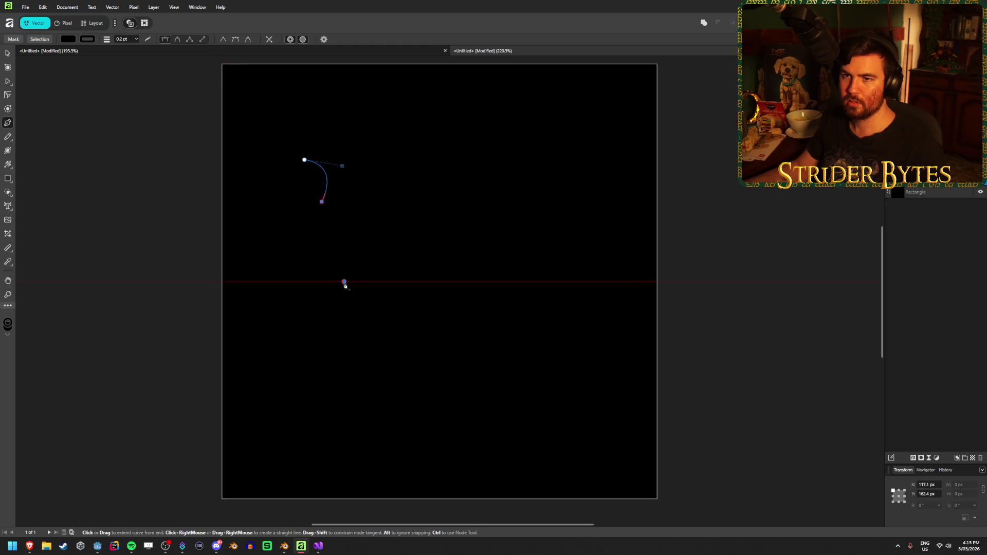
{"action": "left_click", "coordinate": [344, 282]}
{"action": "left_click", "coordinate": [440, 204]}
Give the curve no fill and a thick white 5.3 pt stroke
{"action": "left_click", "coordinate": [68, 39]}
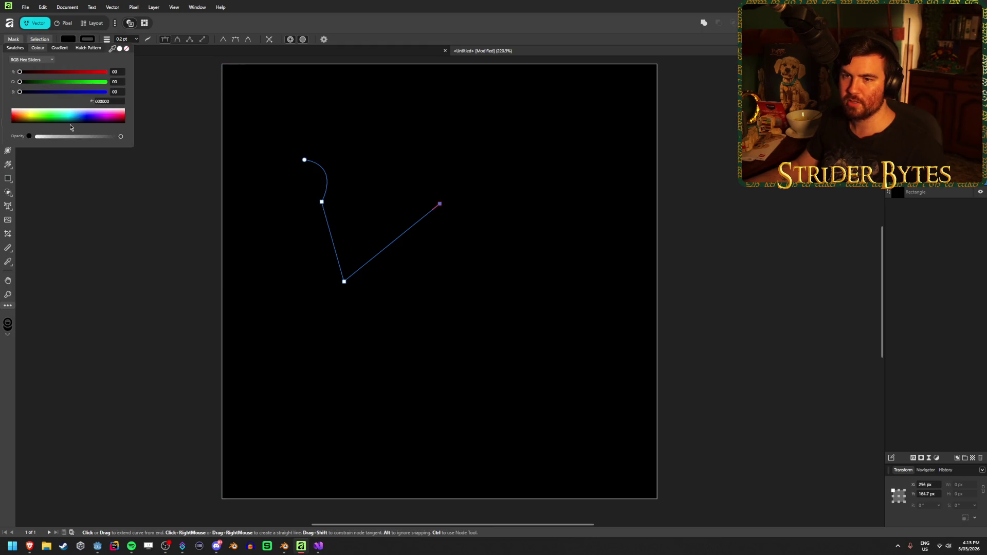
{"action": "left_click", "coordinate": [127, 48]}
{"action": "left_click", "coordinate": [93, 42]}
{"action": "left_click", "coordinate": [138, 49]}
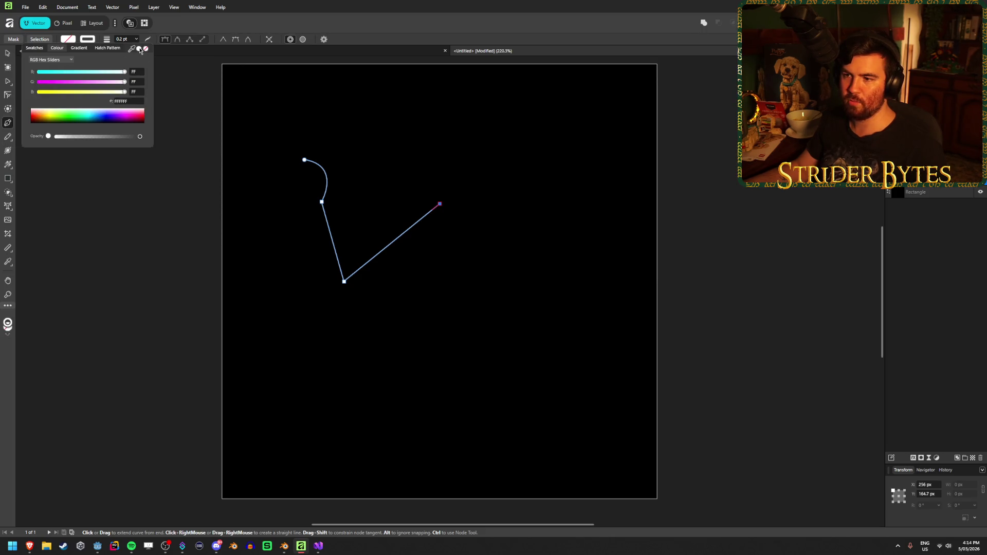
{"action": "left_click", "coordinate": [136, 39]}
{"action": "mouse_move", "coordinate": [136, 48]}
{"action": "left_mouse_down"}
{"action": "mouse_move", "coordinate": [169, 49]}
{"action": "mouse_move", "coordinate": [149, 49]}
{"action": "mouse_move", "coordinate": [152, 58]}
{"action": "left_mouse_up"}
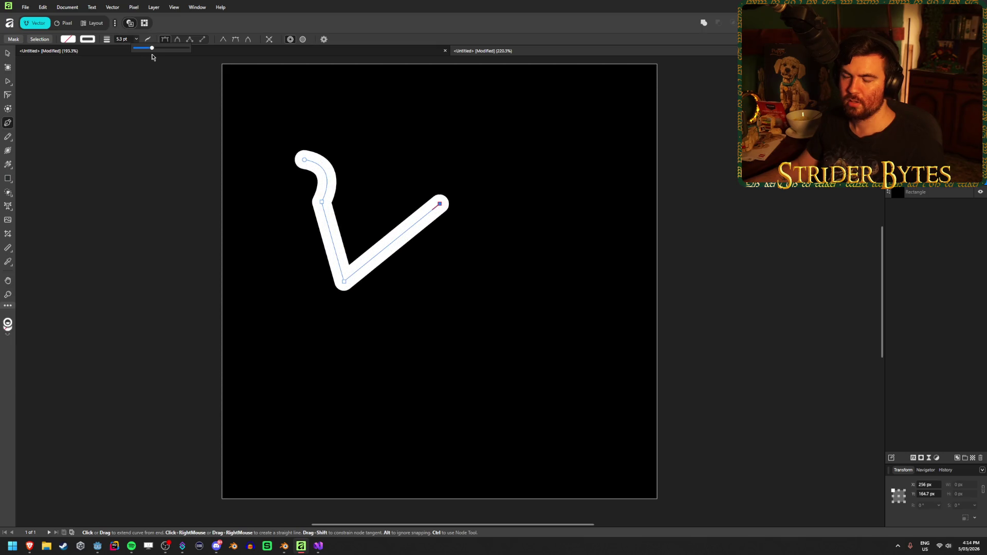
{"action": "left_click", "coordinate": [322, 202]}
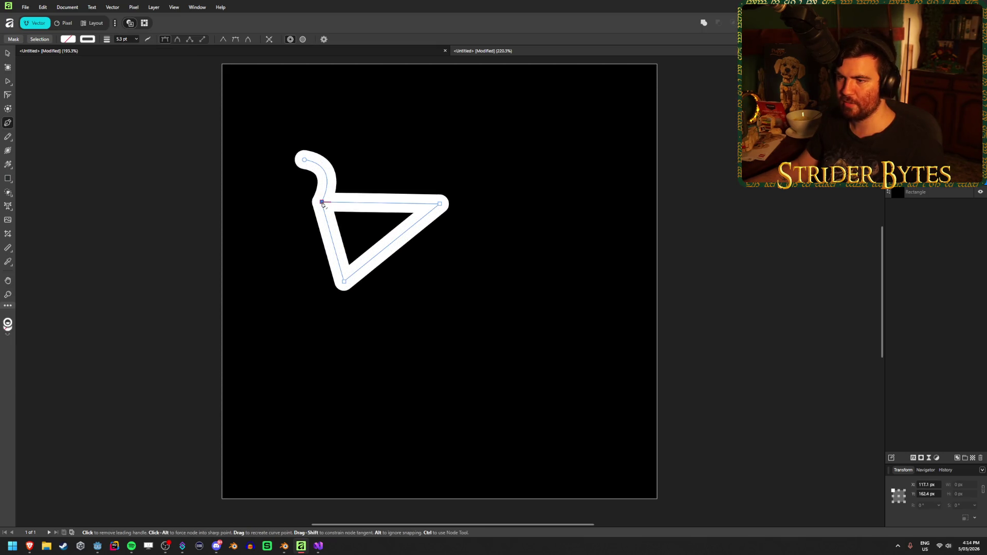
{"action": "key", "text": "ctrl+z"}
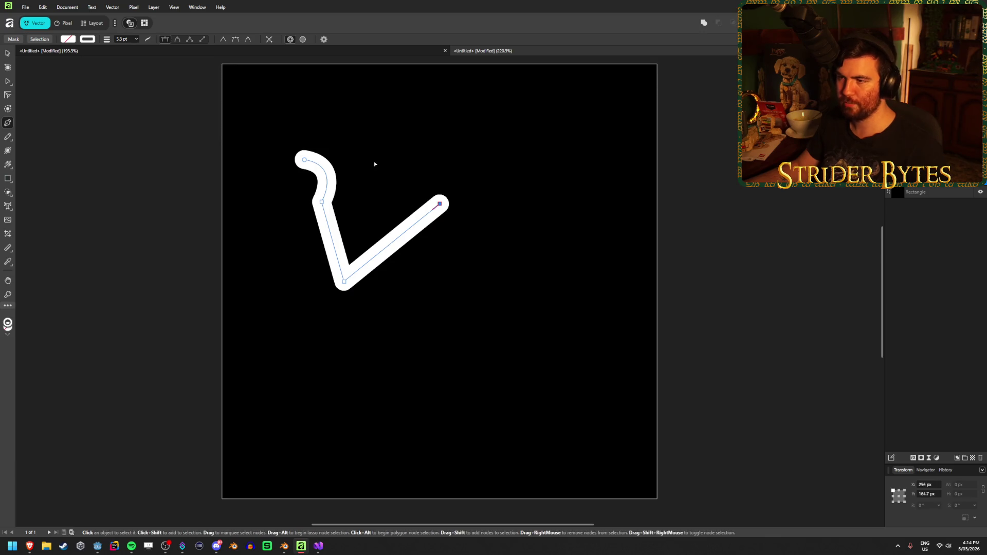
Drag the end node down-right, reposition the hook nodes, and delete the middle node
{"action": "mouse_move", "coordinate": [440, 203]}
{"action": "left_mouse_down"}
{"action": "mouse_move", "coordinate": [453, 197]}
{"action": "mouse_move", "coordinate": [474, 234]}
{"action": "mouse_move", "coordinate": [435, 218]}
{"action": "mouse_move", "coordinate": [516, 225]}
{"action": "mouse_move", "coordinate": [549, 343]}
{"action": "mouse_move", "coordinate": [542, 349]}
{"action": "left_mouse_up"}
{"action": "mouse_move", "coordinate": [430, 265]}
{"action": "left_mouse_down"}
{"action": "mouse_move", "coordinate": [444, 266]}
{"action": "mouse_move", "coordinate": [438, 281]}
{"action": "mouse_move", "coordinate": [440, 271]}
{"action": "left_mouse_up"}
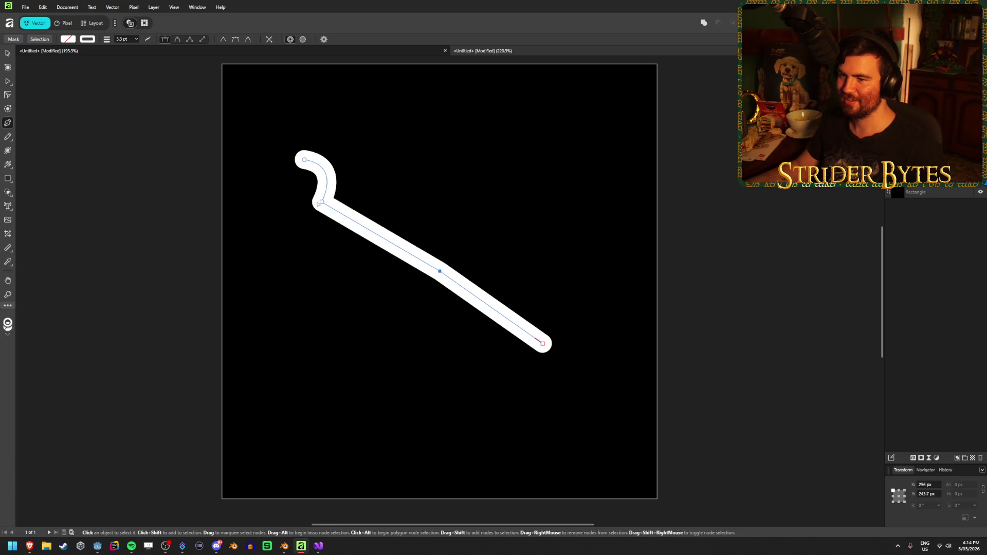
{"action": "mouse_move", "coordinate": [341, 163]}
{"action": "left_mouse_down"}
{"action": "mouse_move", "coordinate": [272, 132]}
{"action": "mouse_move", "coordinate": [253, 162]}
{"action": "mouse_move", "coordinate": [276, 213]}
{"action": "mouse_move", "coordinate": [283, 197]}
{"action": "left_mouse_up"}
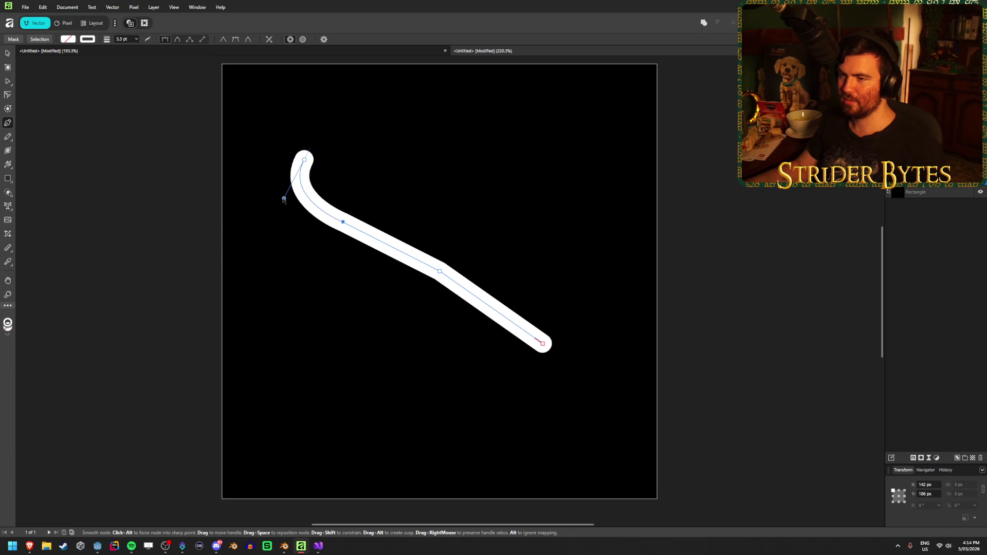
{"action": "mouse_move", "coordinate": [345, 222]}
{"action": "left_mouse_down"}
{"action": "mouse_move", "coordinate": [310, 277]}
{"action": "mouse_move", "coordinate": [273, 287]}
{"action": "mouse_move", "coordinate": [344, 288]}
{"action": "mouse_move", "coordinate": [514, 239]}
{"action": "mouse_move", "coordinate": [381, 185]}
{"action": "mouse_move", "coordinate": [321, 278]}
{"action": "mouse_move", "coordinate": [345, 228]}
{"action": "left_mouse_up"}
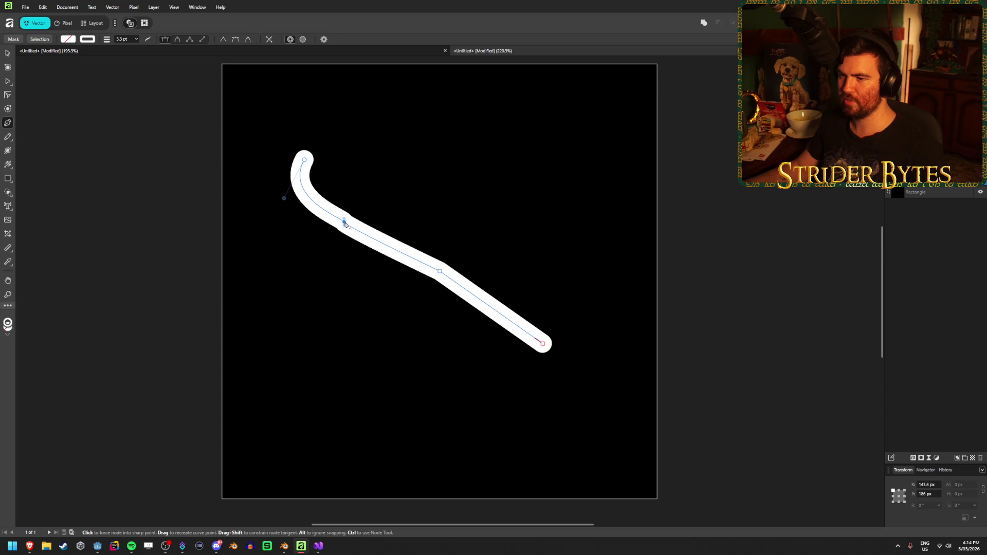
{"action": "right_click", "coordinate": [345, 224]}
{"action": "left_click", "coordinate": [374, 314]}
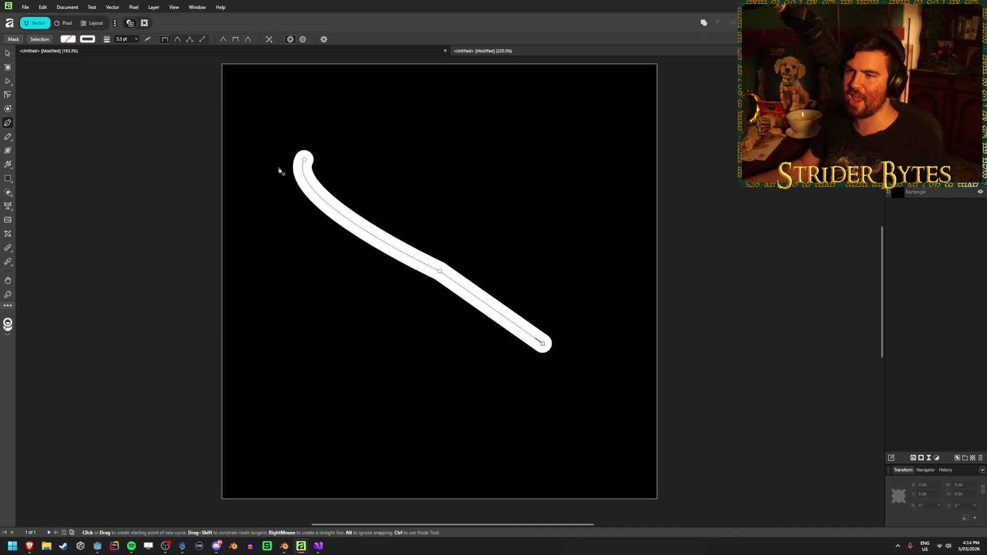
Make the start node's handle horizontal, centre the middle node vertically, and lower the end node
{"action": "left_click", "coordinate": [304, 160]}
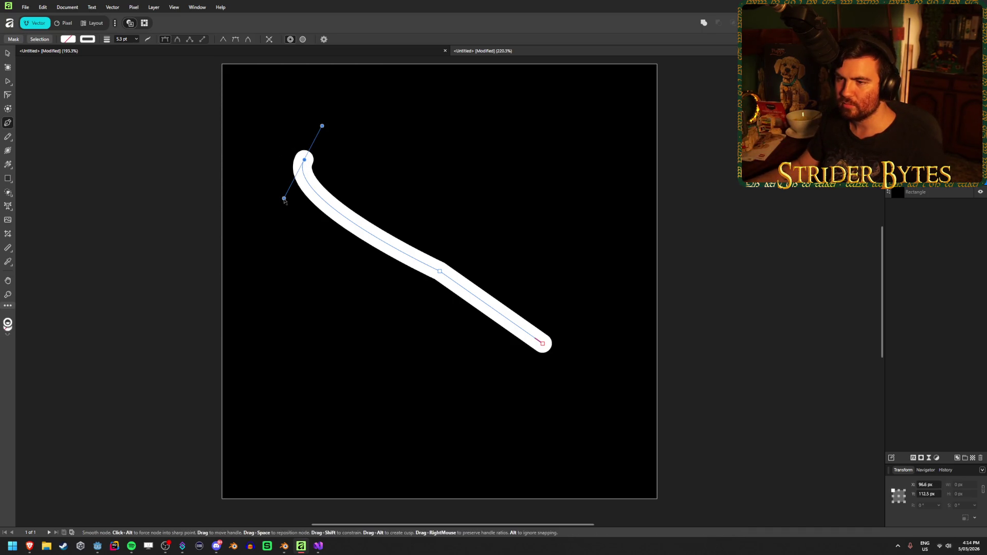
{"action": "mouse_move", "coordinate": [284, 198]}
{"action": "left_mouse_down"}
{"action": "mouse_move", "coordinate": [388, 163]}
{"action": "mouse_move", "coordinate": [349, 142]}
{"action": "mouse_move", "coordinate": [364, 160]}
{"action": "left_mouse_up"}
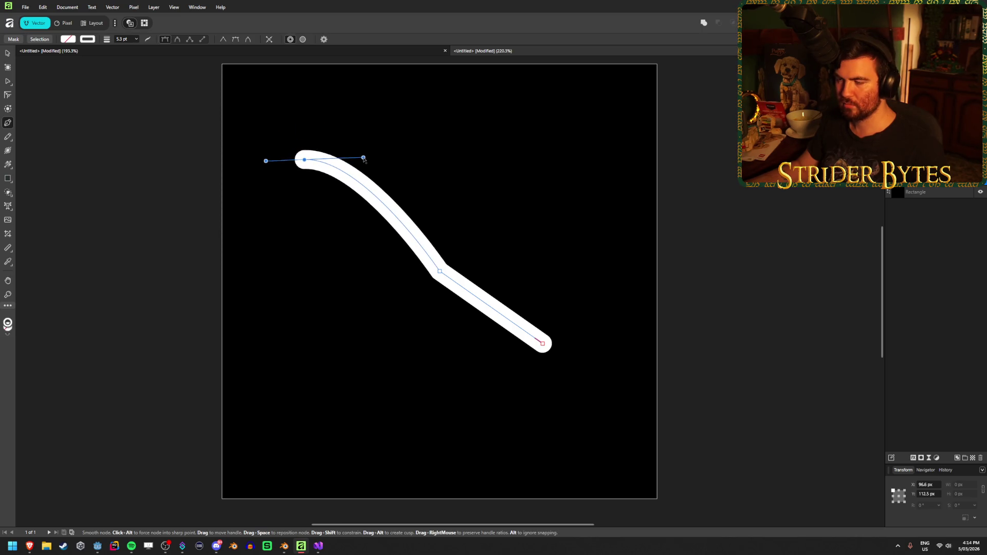
{"action": "mouse_move", "coordinate": [440, 273]}
{"action": "left_mouse_down"}
{"action": "mouse_move", "coordinate": [442, 256]}
{"action": "mouse_move", "coordinate": [440, 283]}
{"action": "left_mouse_up"}
{"action": "mouse_move", "coordinate": [542, 344]}
{"action": "left_mouse_down"}
{"action": "mouse_move", "coordinate": [542, 370]}
{"action": "mouse_move", "coordinate": [573, 407]}
{"action": "left_mouse_up"}
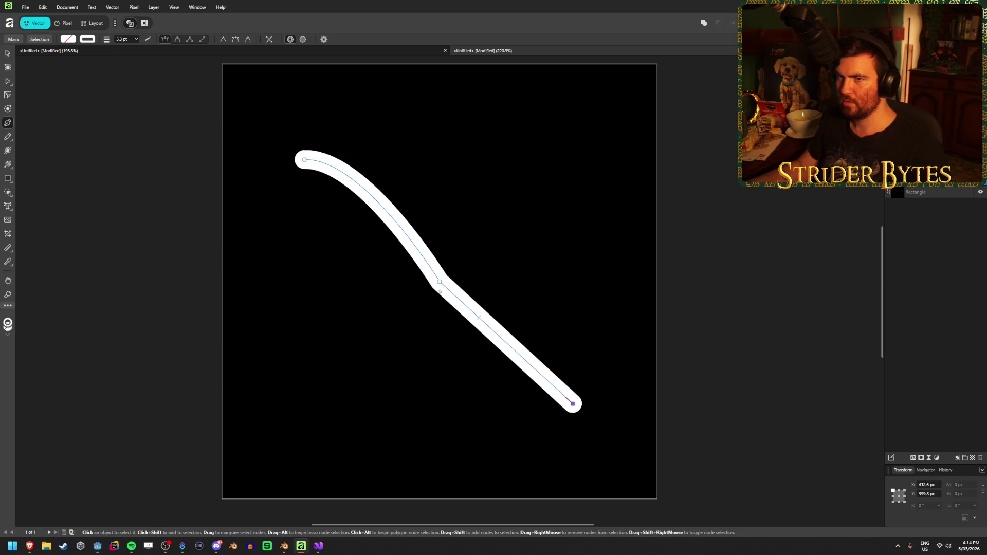
{"action": "left_click", "coordinate": [305, 160]}
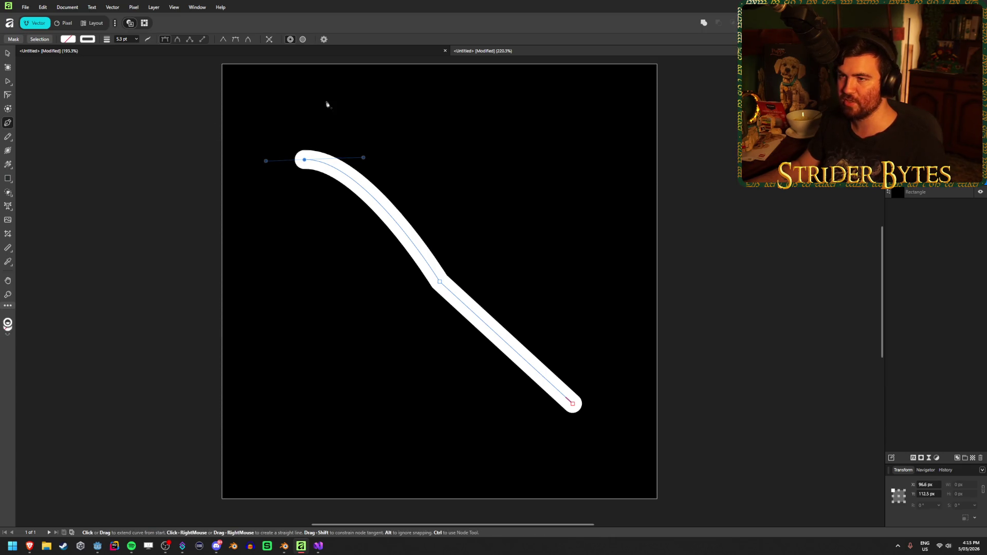
{"action": "mouse_move", "coordinate": [363, 159]}
{"action": "left_mouse_down"}
{"action": "mouse_move", "coordinate": [368, 166]}
{"action": "mouse_move", "coordinate": [370, 148]}
{"action": "mouse_move", "coordinate": [370, 169]}
{"action": "mouse_move", "coordinate": [388, 162]}
{"action": "left_mouse_up"}
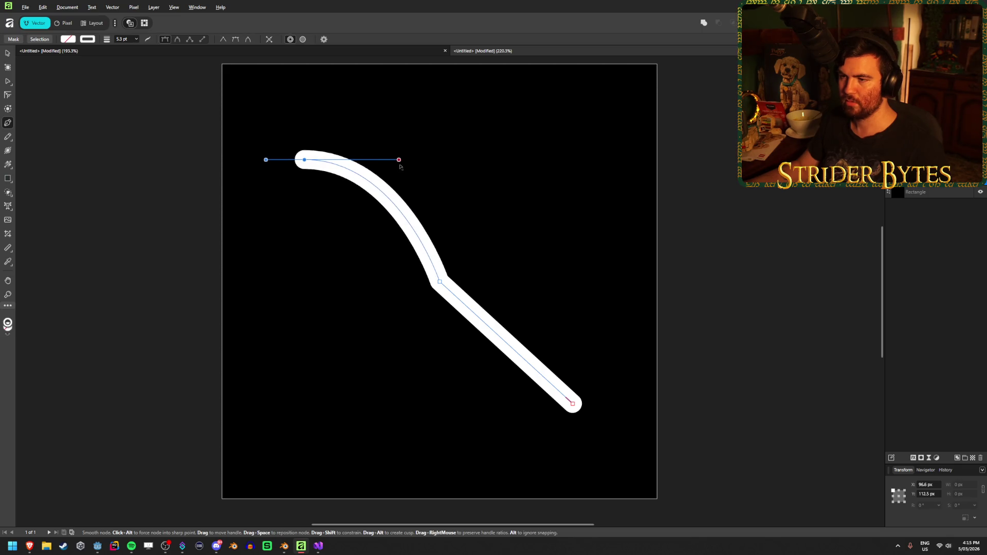
Make the middle node smooth with vertical handles to form the S-curve, then switch to Streamer.bot
{"action": "left_click", "coordinate": [440, 282]}
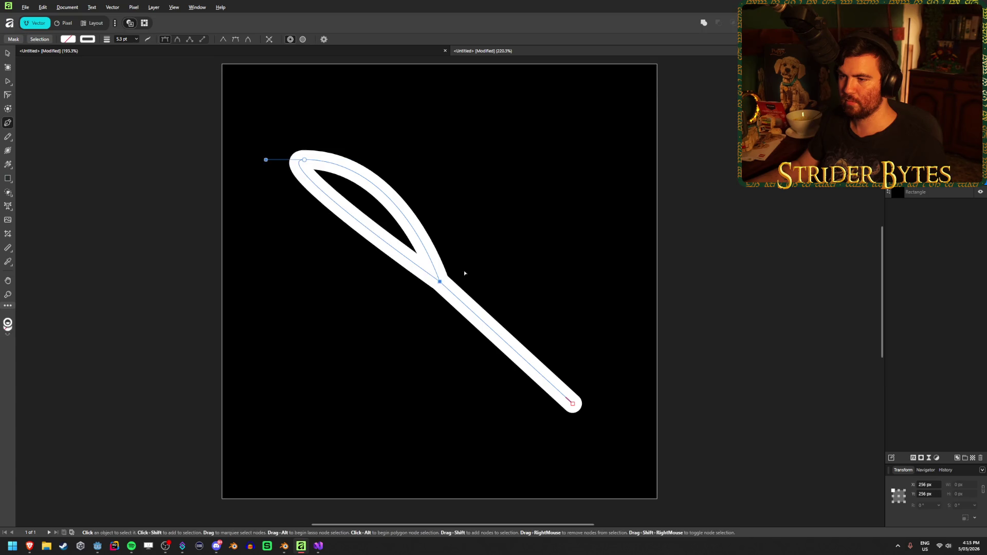
{"action": "key", "text": "ctrl+z"}
{"action": "mouse_move", "coordinate": [440, 283]}
{"action": "left_mouse_down"}
{"action": "mouse_move", "coordinate": [607, 285]}
{"action": "mouse_move", "coordinate": [530, 281]}
{"action": "left_mouse_up"}
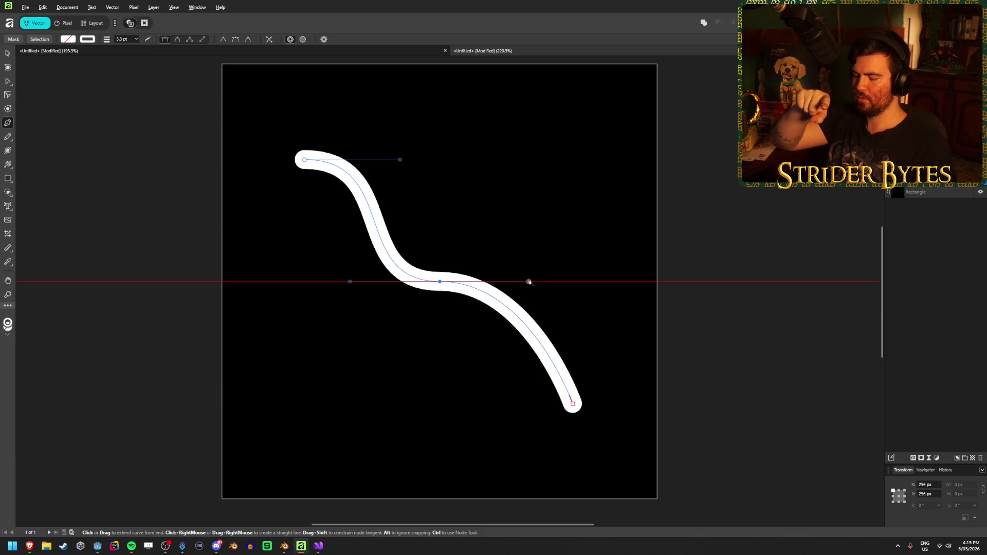
{"action": "left_click_drag", "start_coordinate": [529, 282], "coordinate": [529, 281]}
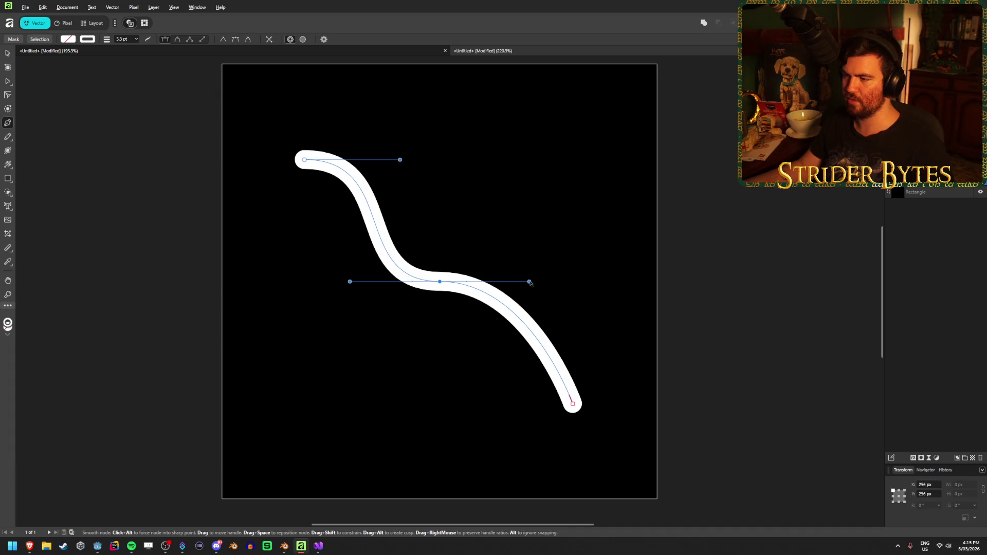
{"action": "mouse_move", "coordinate": [528, 281]}
{"action": "left_mouse_down"}
{"action": "mouse_move", "coordinate": [503, 329]}
{"action": "mouse_move", "coordinate": [440, 348]}
{"action": "mouse_move", "coordinate": [440, 363]}
{"action": "mouse_move", "coordinate": [440, 332]}
{"action": "mouse_move", "coordinate": [438, 423]}
{"action": "mouse_move", "coordinate": [441, 308]}
{"action": "mouse_move", "coordinate": [438, 386]}
{"action": "mouse_move", "coordinate": [441, 353]}
{"action": "mouse_move", "coordinate": [437, 375]}
{"action": "left_mouse_up"}
{"action": "key", "text": "ctrl+z"}
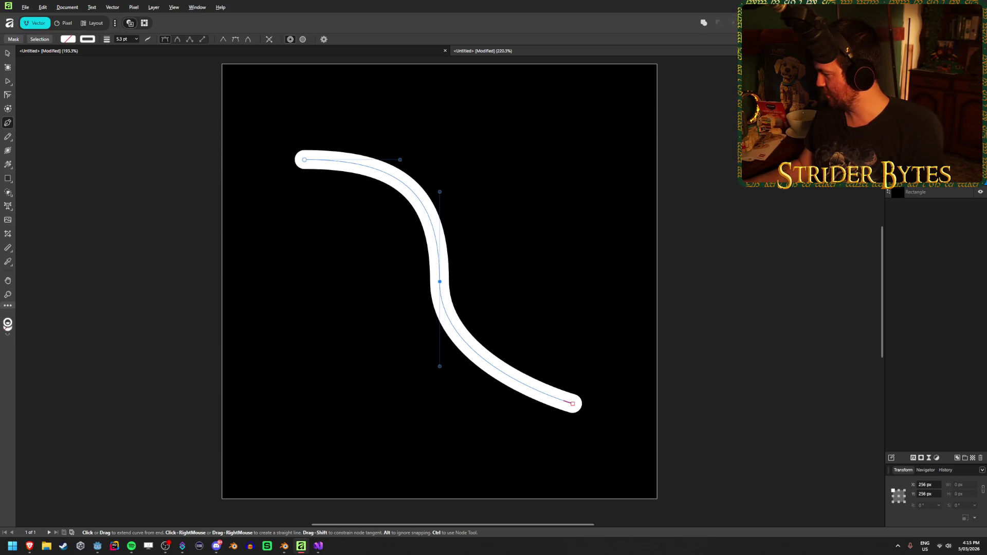
{"action": "key", "text": "alt+Tab"}
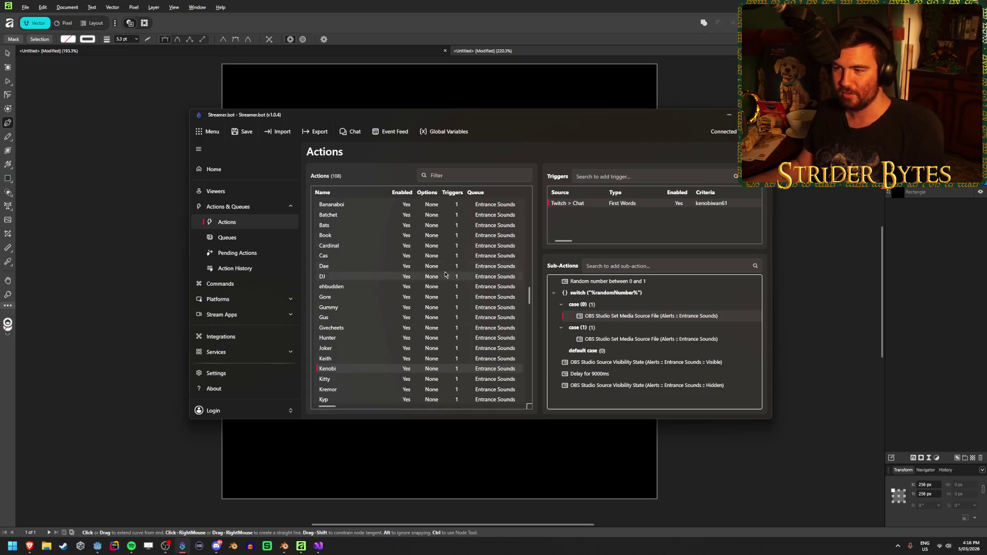
Inspect an Entrance Sounds action's Twitch Chat trigger in Streamer.bot, then minimize Streamer.bot
{"action": "scroll", "coordinate": [445, 275], "scroll_direction": "up", "scroll_amount": 3}
{"action": "left_click", "coordinate": [356, 276]}
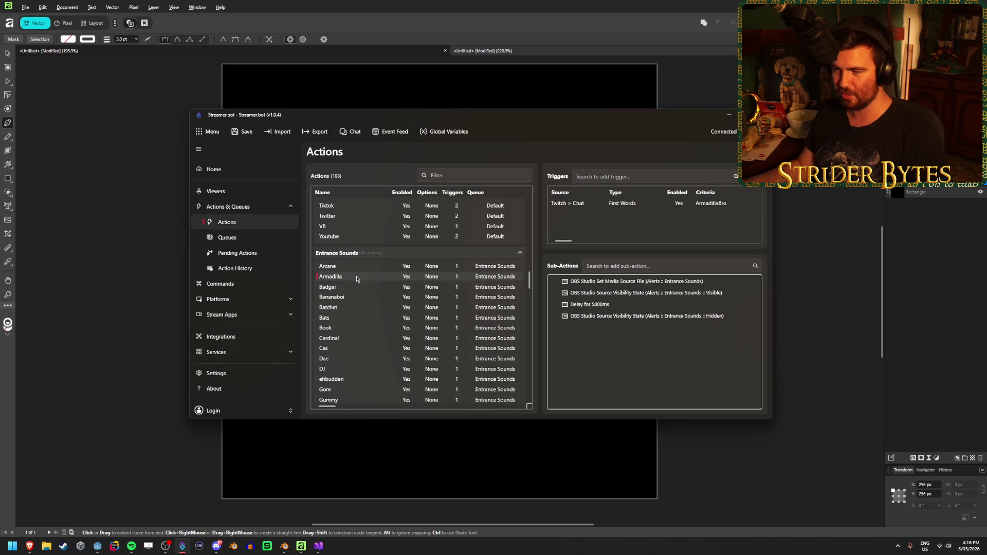
{"action": "right_click", "coordinate": [634, 209]}
{"action": "key", "text": "Escape"}
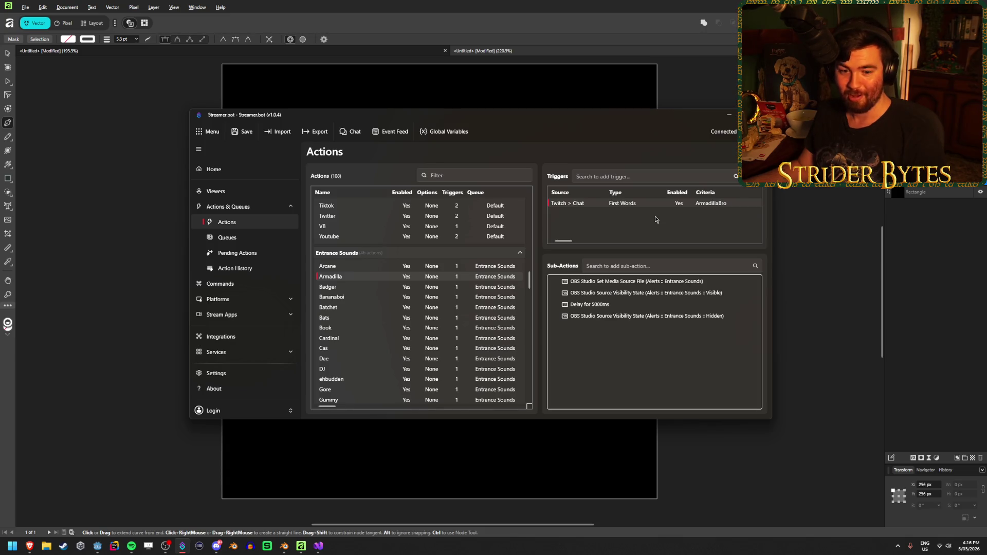
{"action": "left_click", "coordinate": [314, 3]}
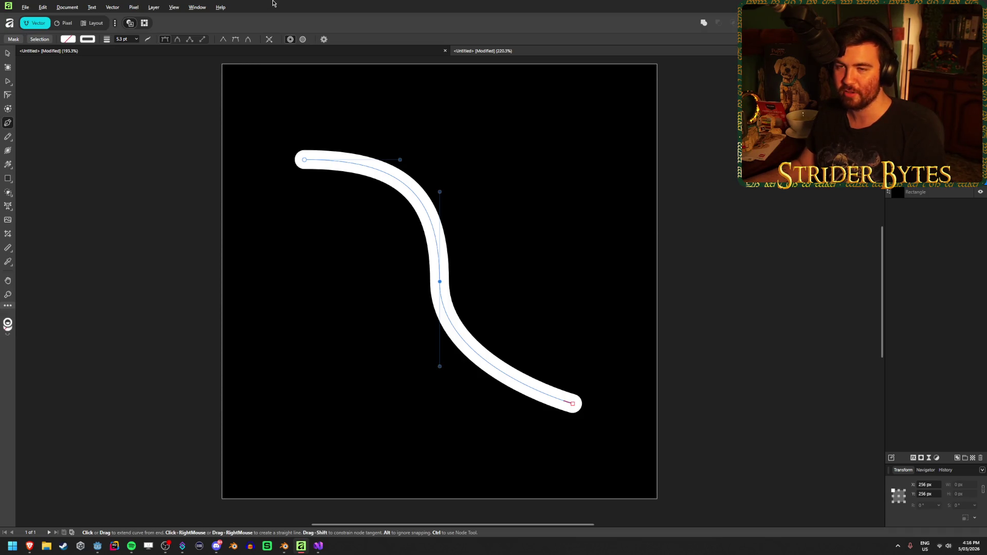
Drag the S-curve's end node right until the lower tail lies flat, then deselect
{"action": "left_click", "coordinate": [574, 405], "text": "ctrl"}
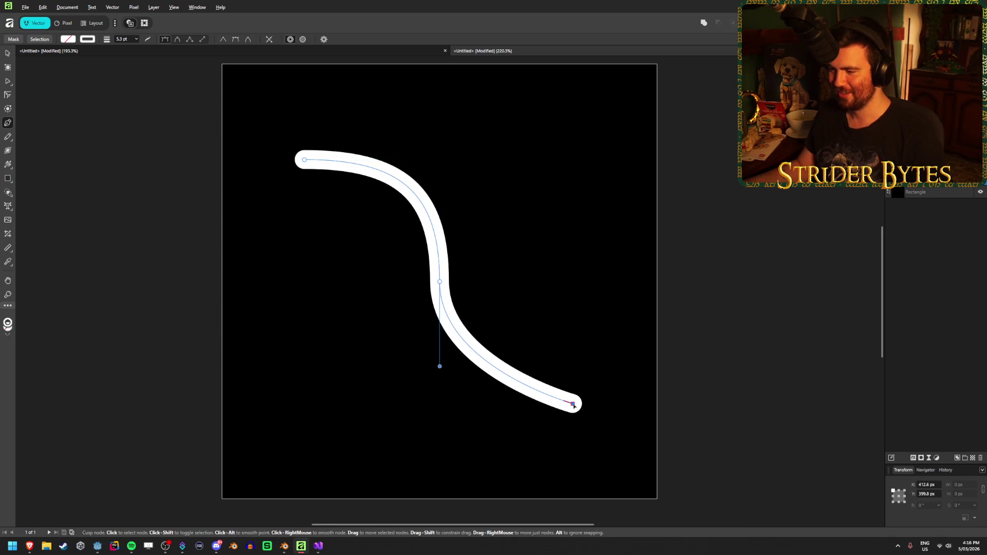
{"action": "mouse_move", "coordinate": [575, 406]}
{"action": "left_mouse_down"}
{"action": "mouse_move", "coordinate": [578, 392]}
{"action": "mouse_move", "coordinate": [555, 409]}
{"action": "mouse_move", "coordinate": [608, 399]}
{"action": "mouse_move", "coordinate": [568, 393]}
{"action": "mouse_move", "coordinate": [588, 390]}
{"action": "mouse_move", "coordinate": [804, 391]}
{"action": "mouse_move", "coordinate": [632, 392]}
{"action": "mouse_move", "coordinate": [665, 394]}
{"action": "left_mouse_up"}
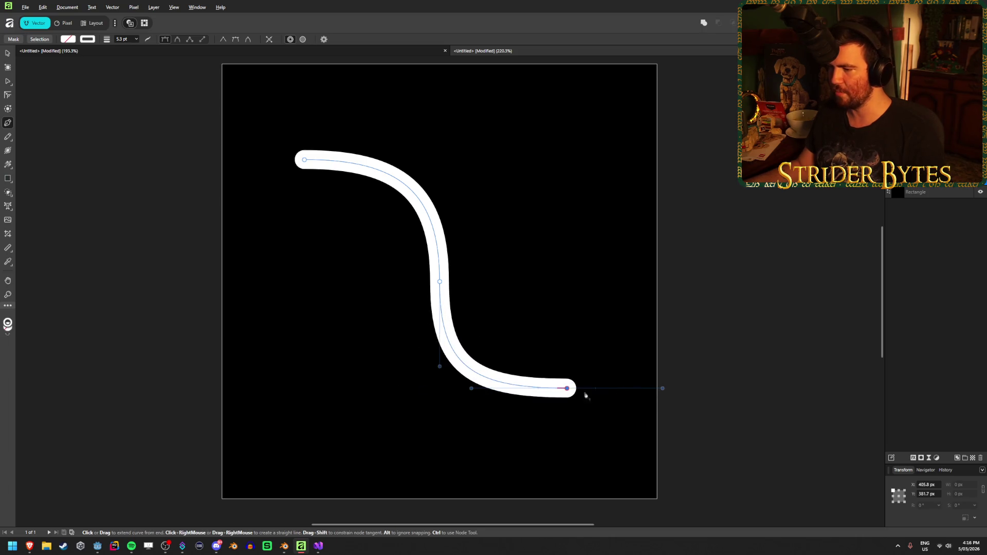
{"action": "mouse_move", "coordinate": [568, 388]}
{"action": "left_mouse_down"}
{"action": "mouse_move", "coordinate": [577, 396]}
{"action": "mouse_move", "coordinate": [594, 388]}
{"action": "mouse_move", "coordinate": [583, 388]}
{"action": "left_mouse_up"}
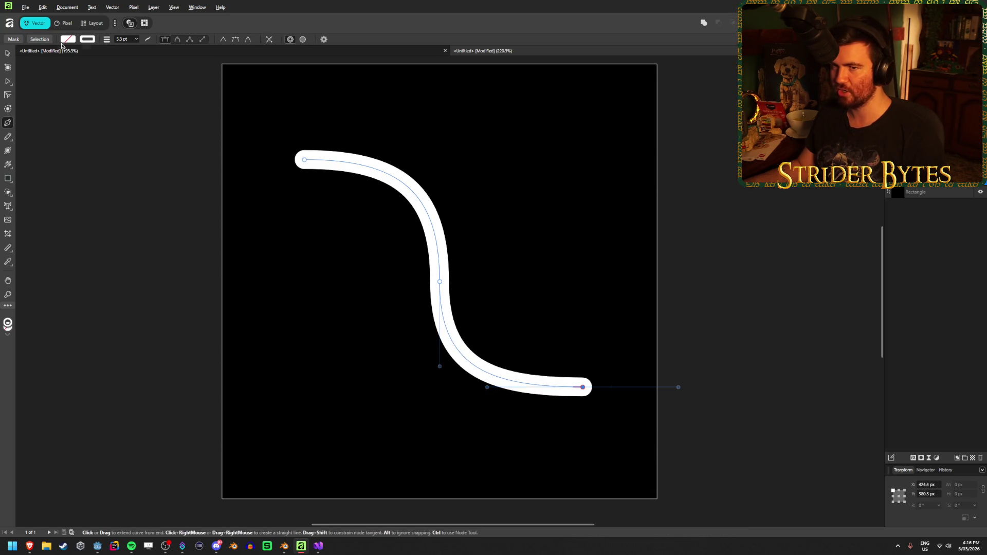
{"action": "left_click", "coordinate": [7, 52]}
{"action": "left_click", "coordinate": [211, 399]}
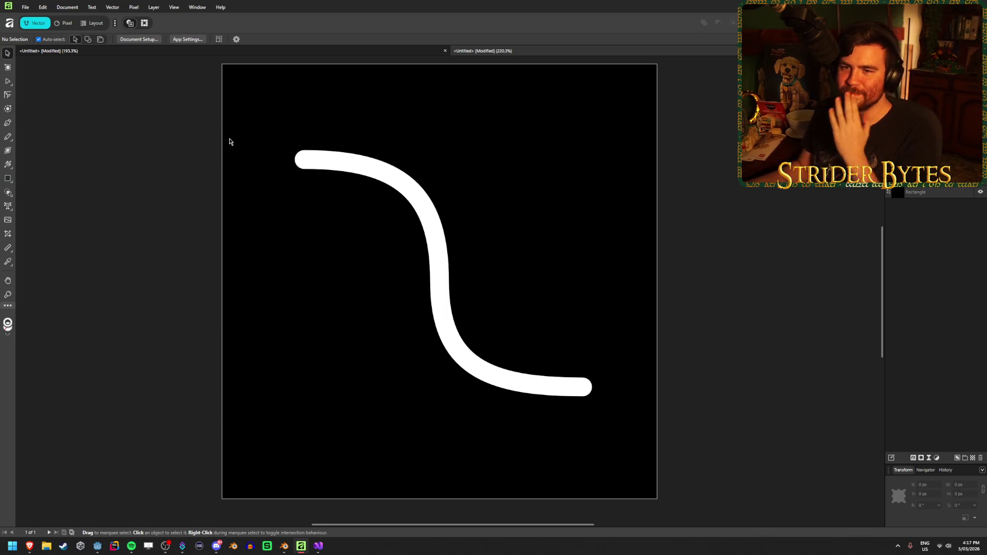
Select the curve and, using the Pen tool with Ctrl held, nudge the start node up-left
{"action": "left_click", "coordinate": [305, 160]}
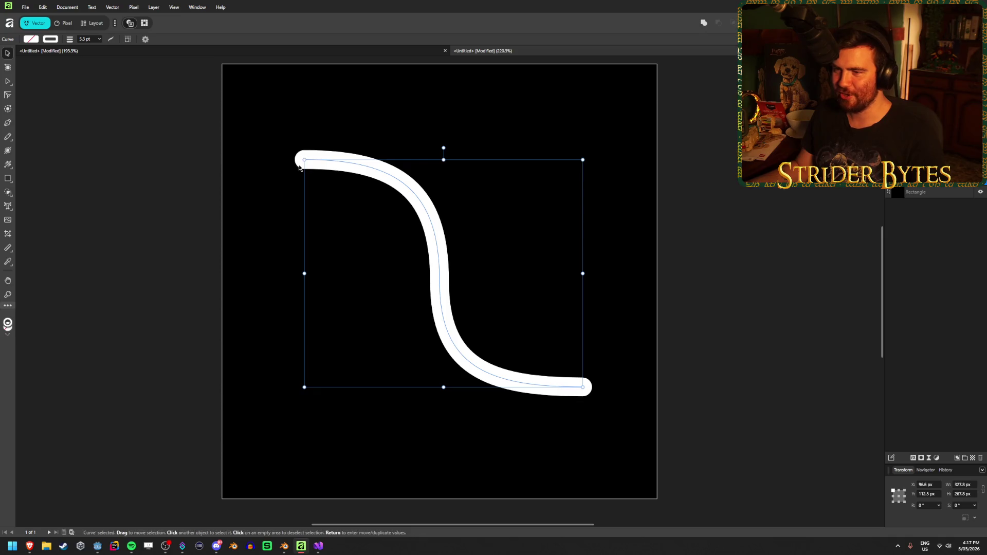
{"action": "left_click", "coordinate": [246, 163]}
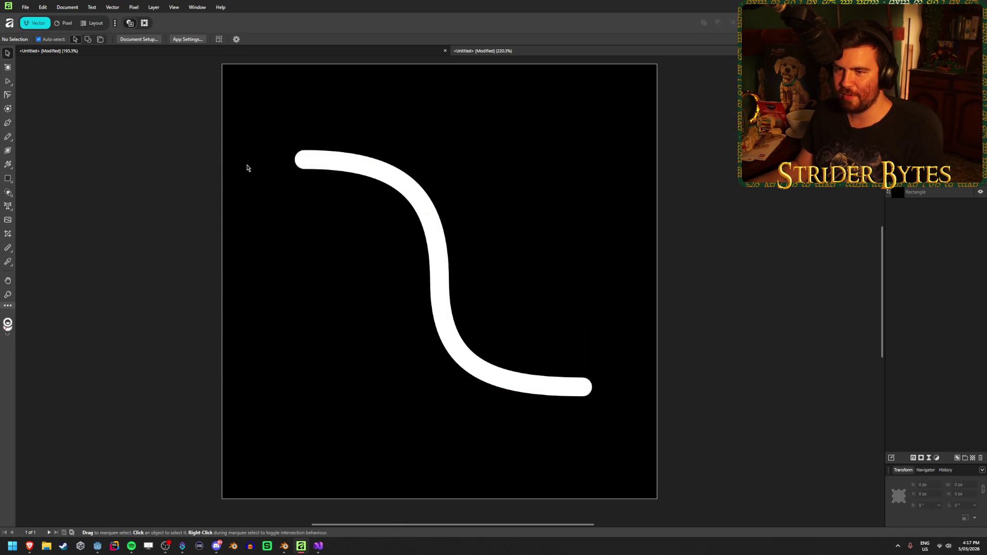
{"action": "left_click", "coordinate": [371, 173]}
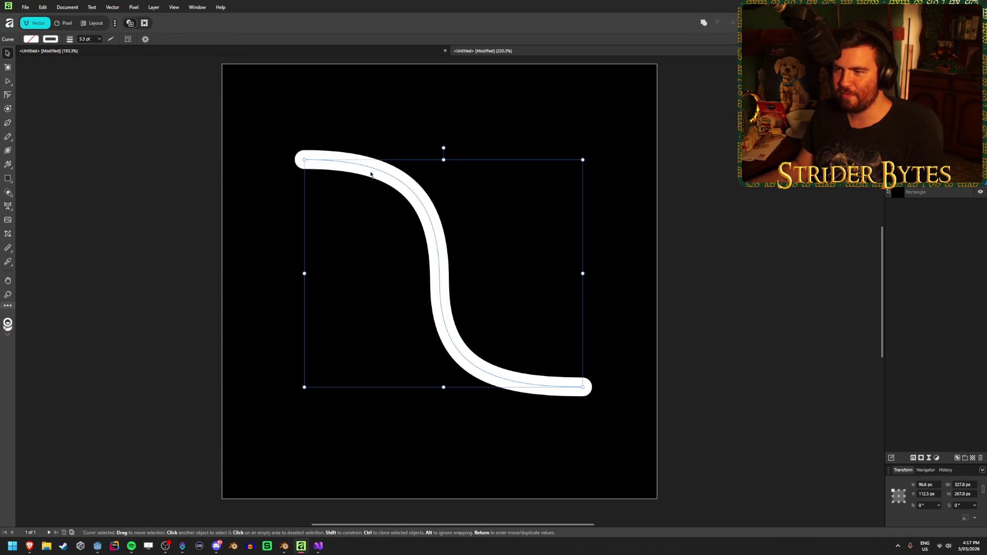
{"action": "left_click", "coordinate": [11, 126]}
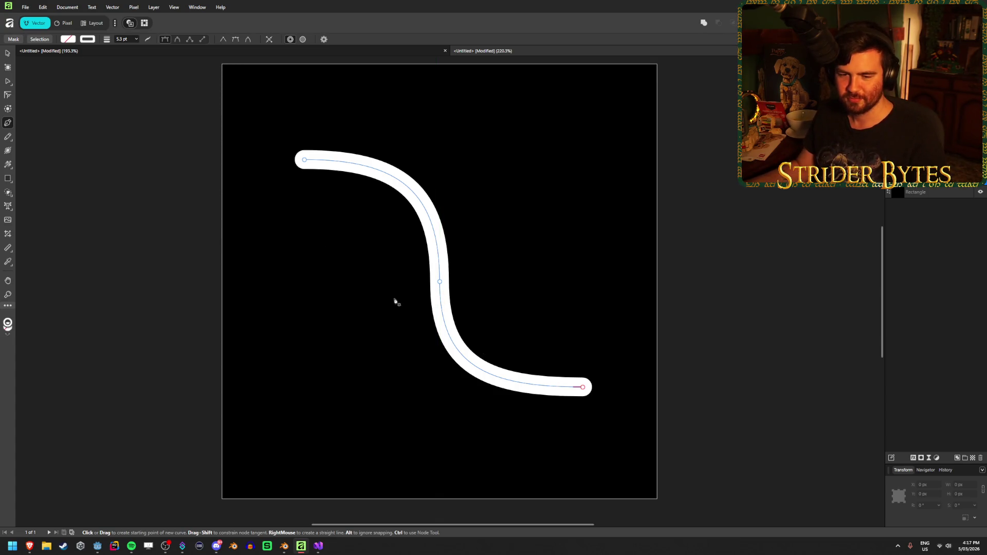
{"action": "key", "text": "ctrl"}
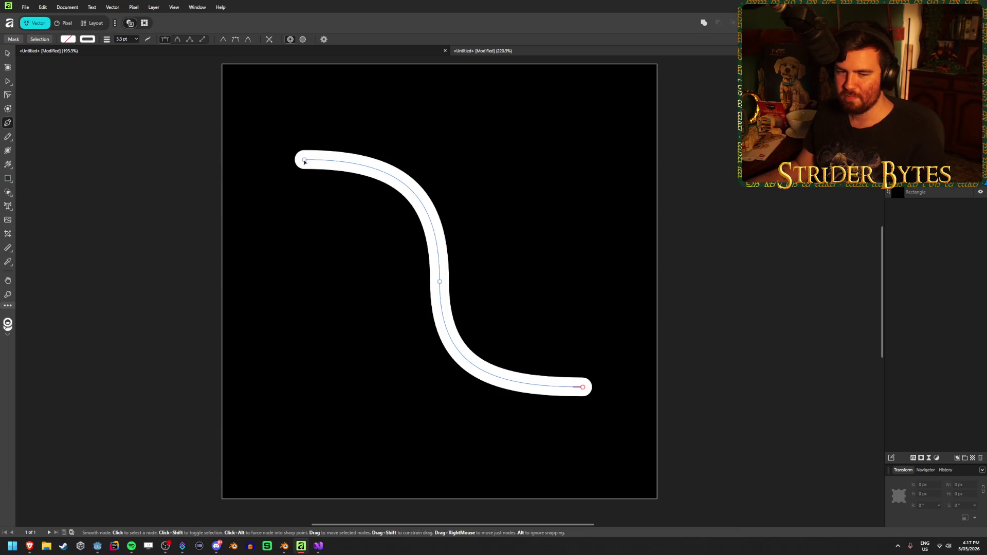
{"action": "mouse_move", "coordinate": [305, 161]}
{"action": "left_mouse_down"}
{"action": "mouse_move", "coordinate": [300, 196]}
{"action": "mouse_move", "coordinate": [302, 146]}
{"action": "mouse_move", "coordinate": [297, 166]}
{"action": "mouse_move", "coordinate": [292, 154]}
{"action": "left_mouse_up"}
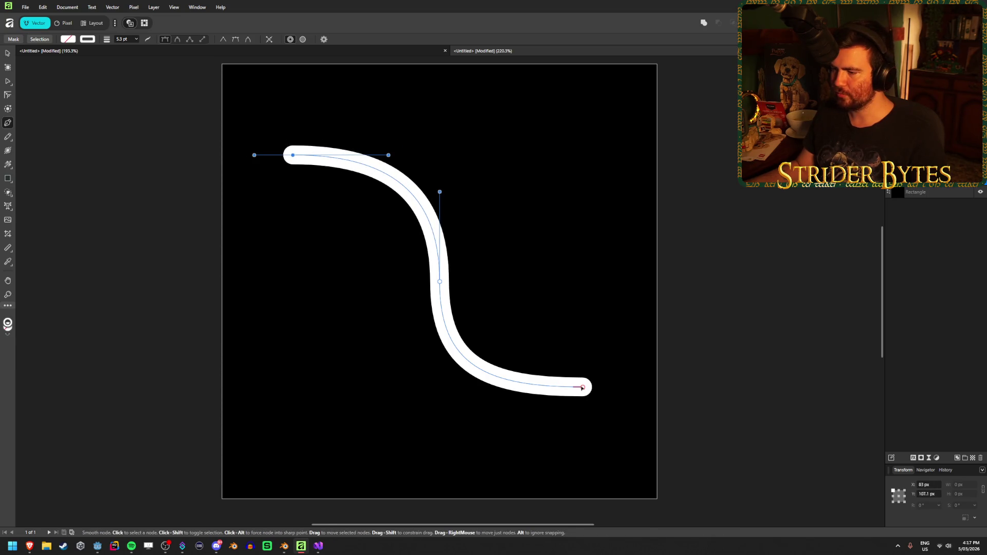
{"action": "key", "text": "ctrl"}
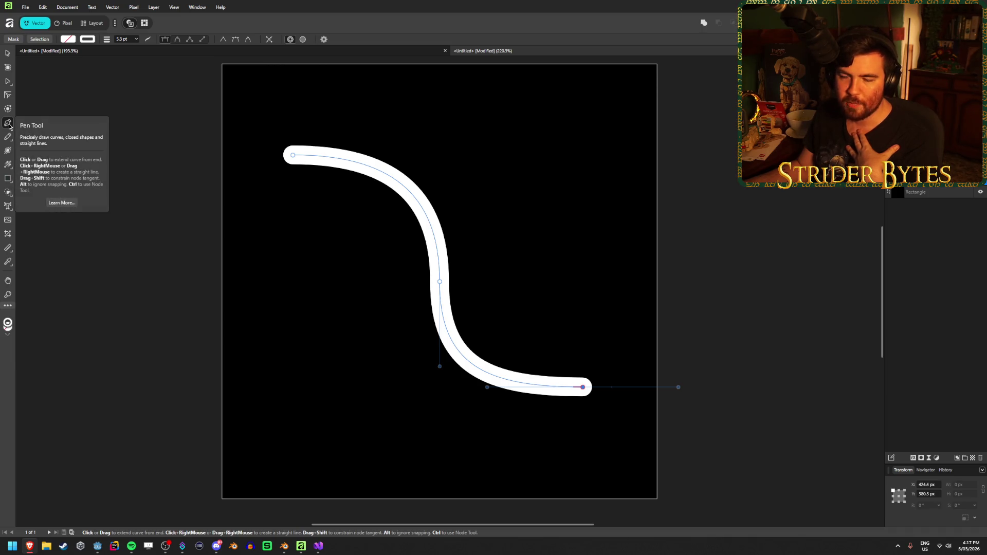
Switch to the Node tool and browse the view settings and panel list without changing anything
{"action": "left_click", "coordinate": [8, 83]}
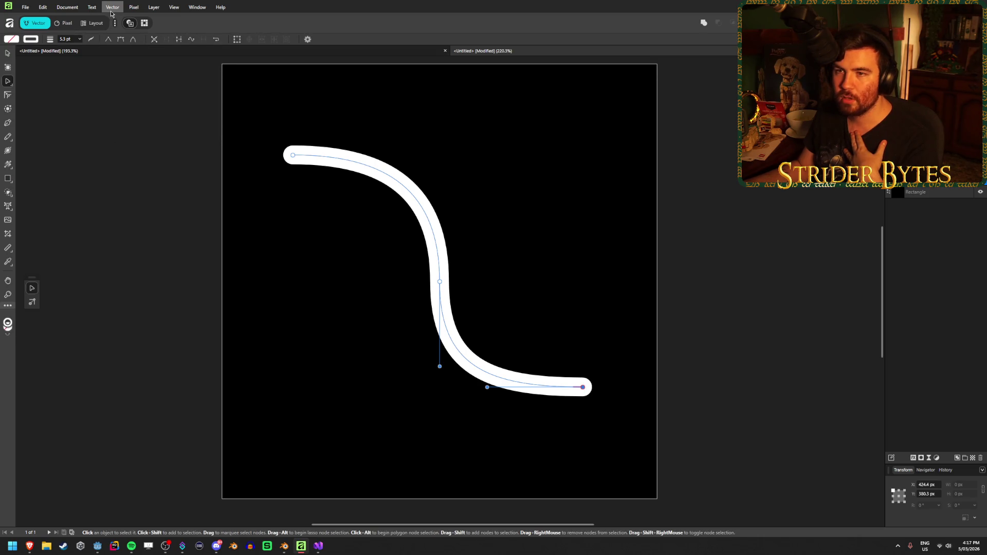
{"action": "left_click", "coordinate": [178, 8]}
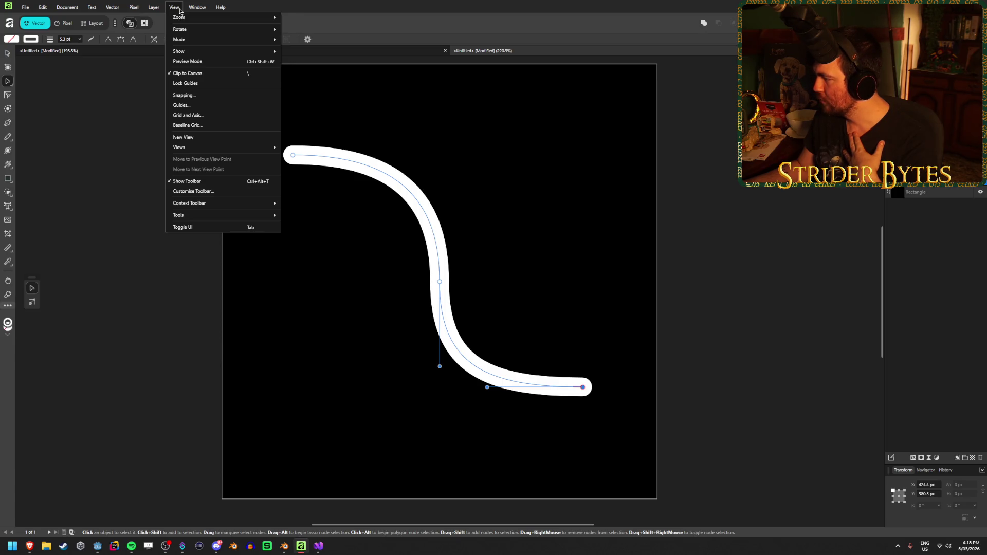
{"action": "left_click", "coordinate": [180, 8]}
{"action": "left_click", "coordinate": [29, 546]}
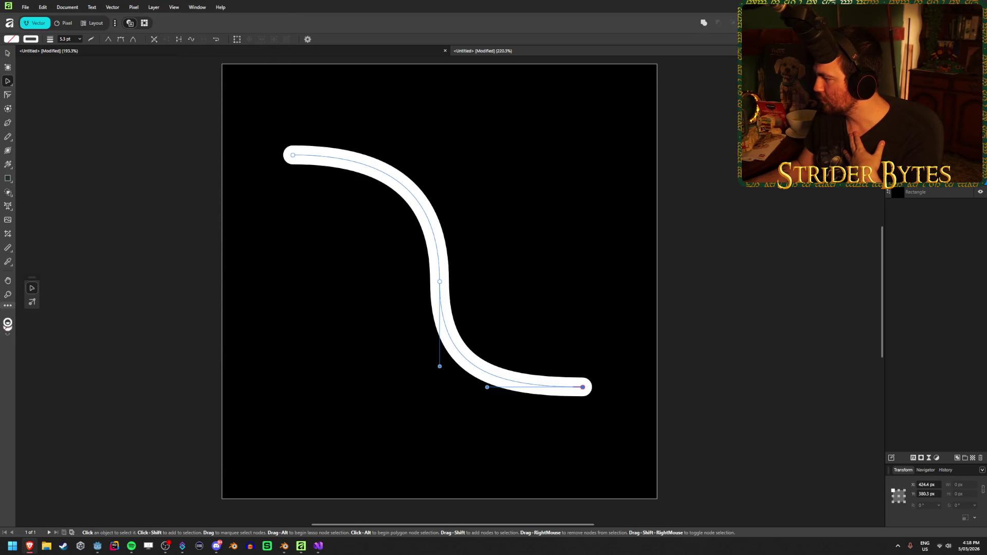
{"action": "left_click", "coordinate": [196, 7]}
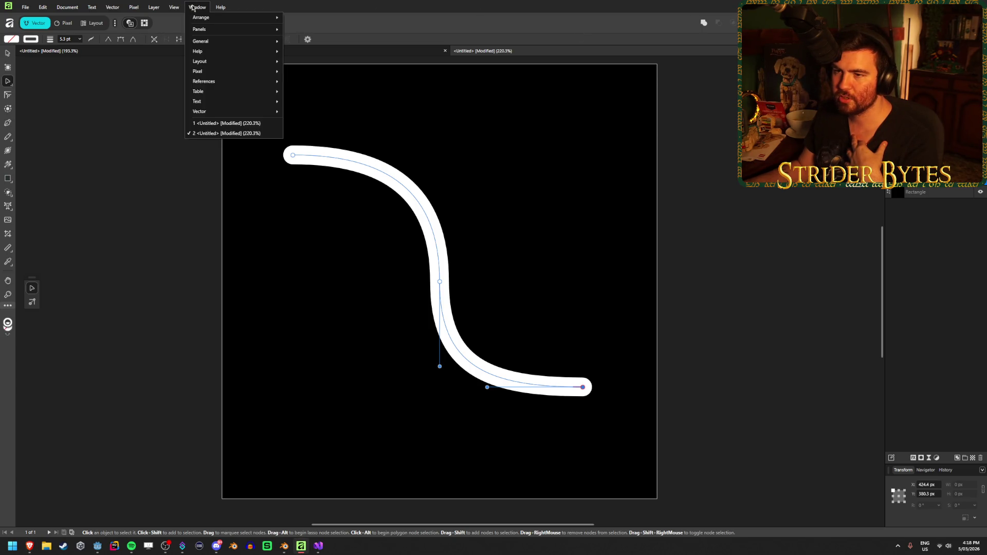
{"action": "mouse_move", "coordinate": [203, 116]}
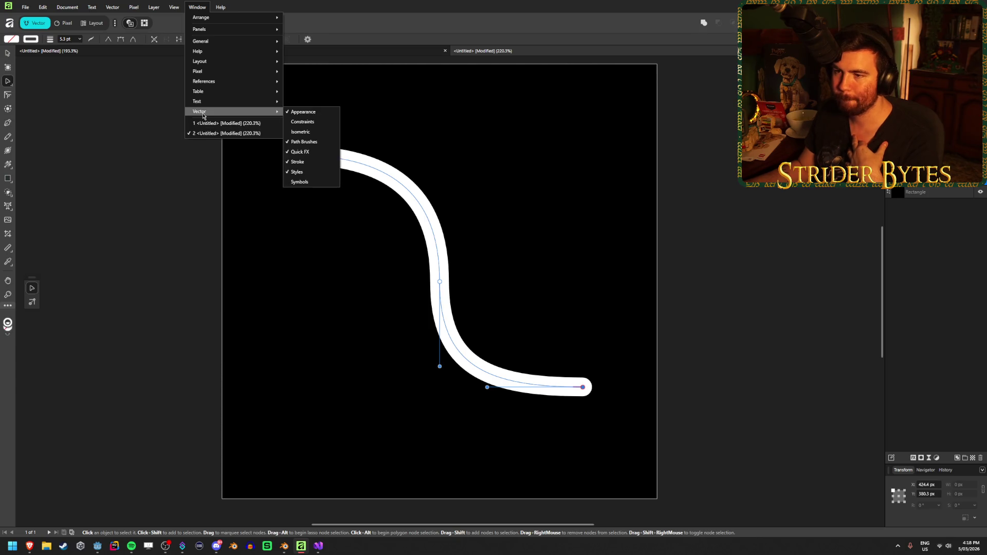
{"action": "left_click", "coordinate": [405, 9]}
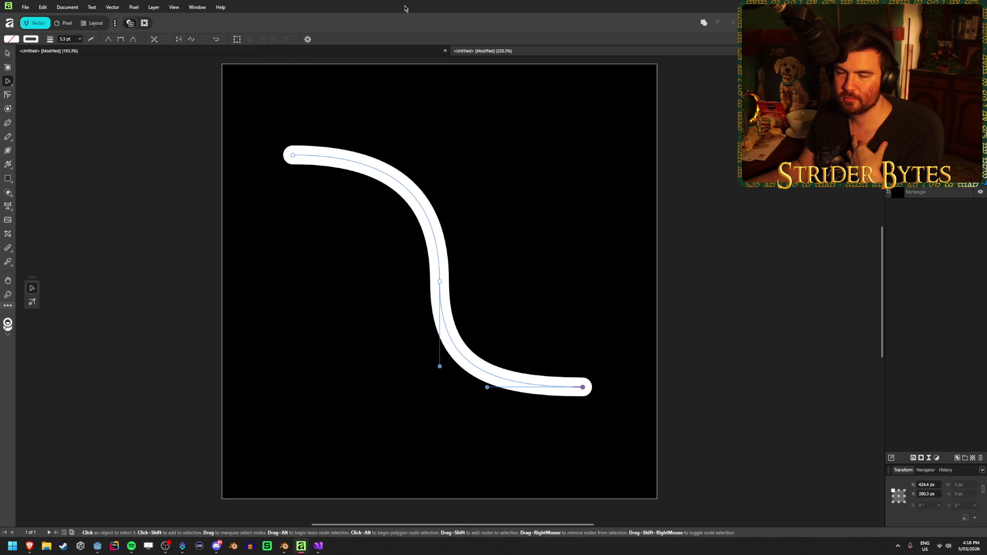
Move the start node slightly up-left to about X 89.4, Y 101.2, undoing a stray bend reshape
{"action": "left_click", "coordinate": [293, 155]}
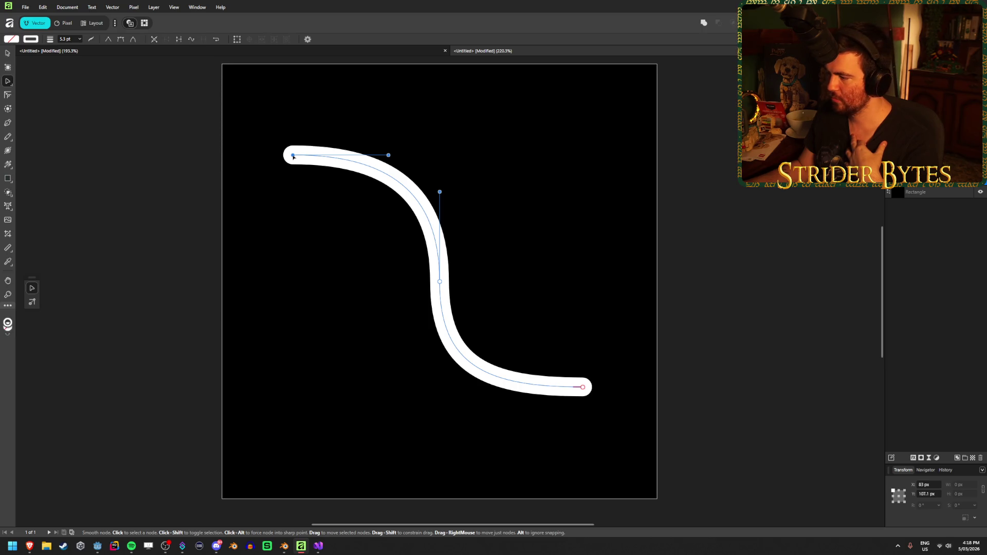
{"action": "left_click_drag", "start_coordinate": [293, 155], "coordinate": [298, 150]}
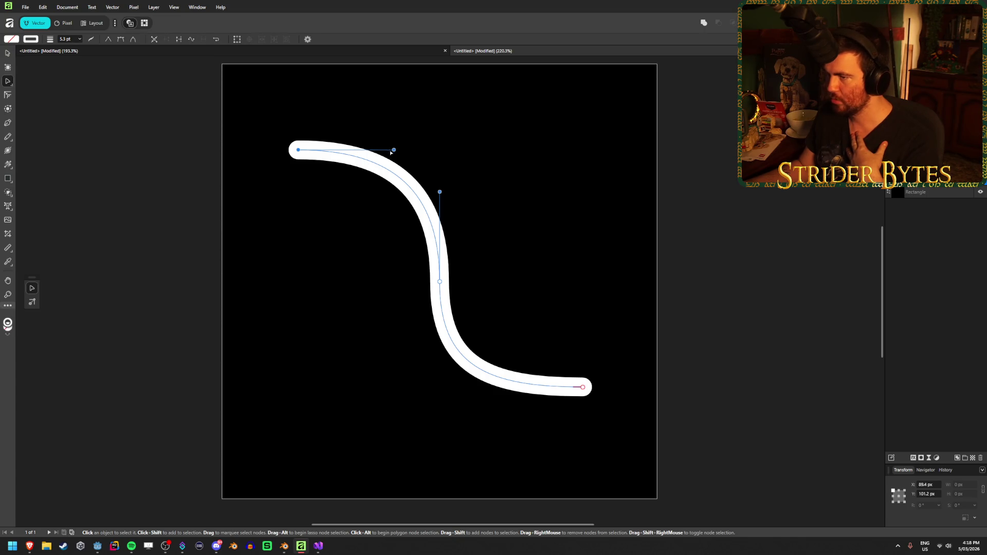
{"action": "mouse_move", "coordinate": [394, 150]}
{"action": "left_mouse_down"}
{"action": "mouse_move", "coordinate": [390, 162]}
{"action": "mouse_move", "coordinate": [410, 150]}
{"action": "mouse_move", "coordinate": [474, 151]}
{"action": "mouse_move", "coordinate": [392, 154]}
{"action": "mouse_move", "coordinate": [325, 176]}
{"action": "mouse_move", "coordinate": [397, 149]}
{"action": "mouse_move", "coordinate": [351, 159]}
{"action": "mouse_move", "coordinate": [387, 151]}
{"action": "left_mouse_up"}
{"action": "key", "text": "ctrl+z"}
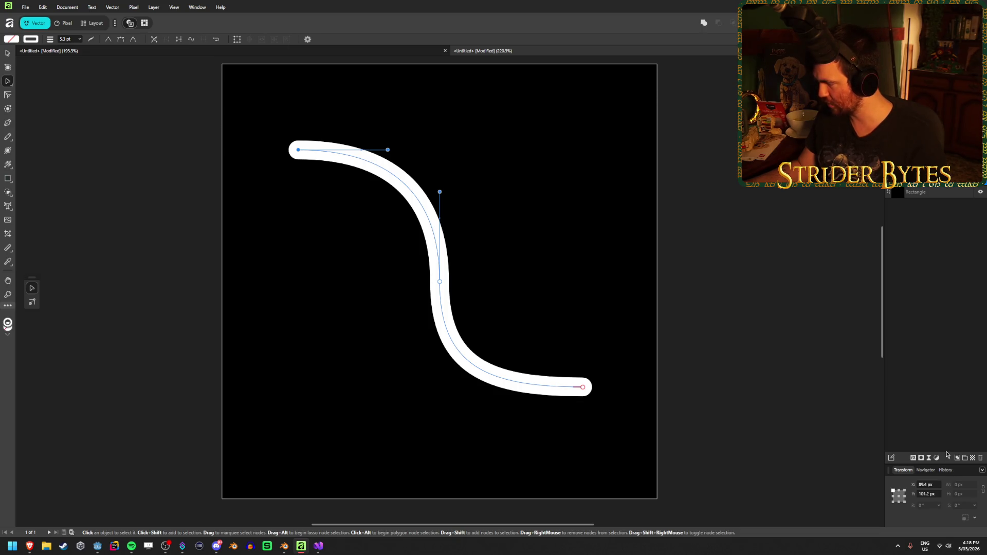
Zoom the canvas to 200% in the Navigator and bring back the Transform panel
{"action": "key", "text": "Escape"}
{"action": "left_click", "coordinate": [926, 470]}
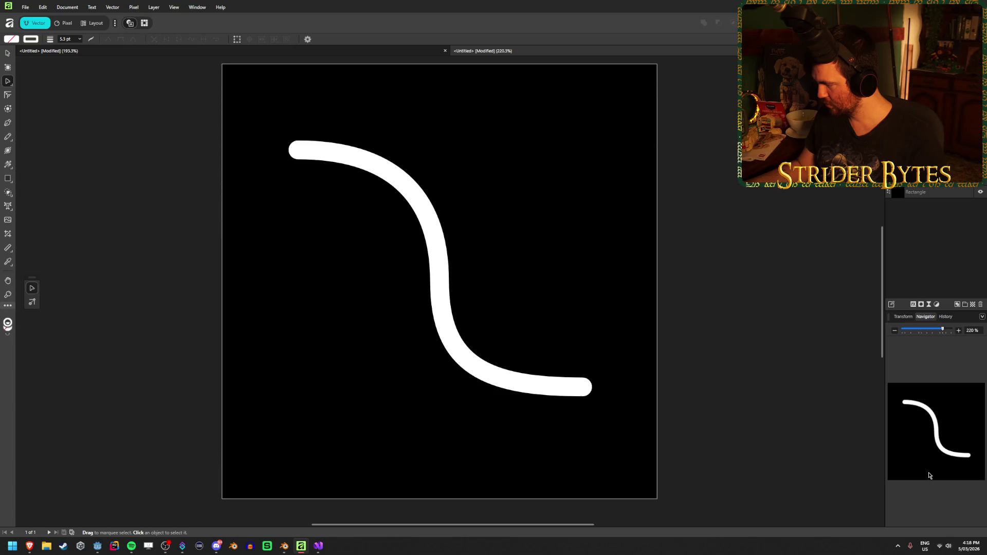
{"action": "mouse_move", "coordinate": [943, 331]}
{"action": "left_mouse_down"}
{"action": "mouse_move", "coordinate": [933, 332]}
{"action": "mouse_move", "coordinate": [942, 329]}
{"action": "left_mouse_up"}
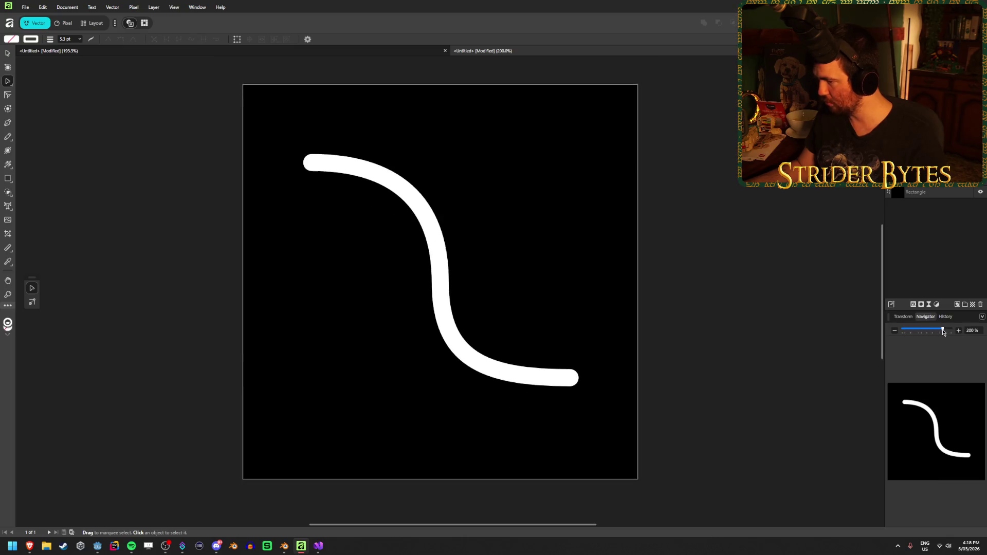
{"action": "left_click", "coordinate": [908, 316]}
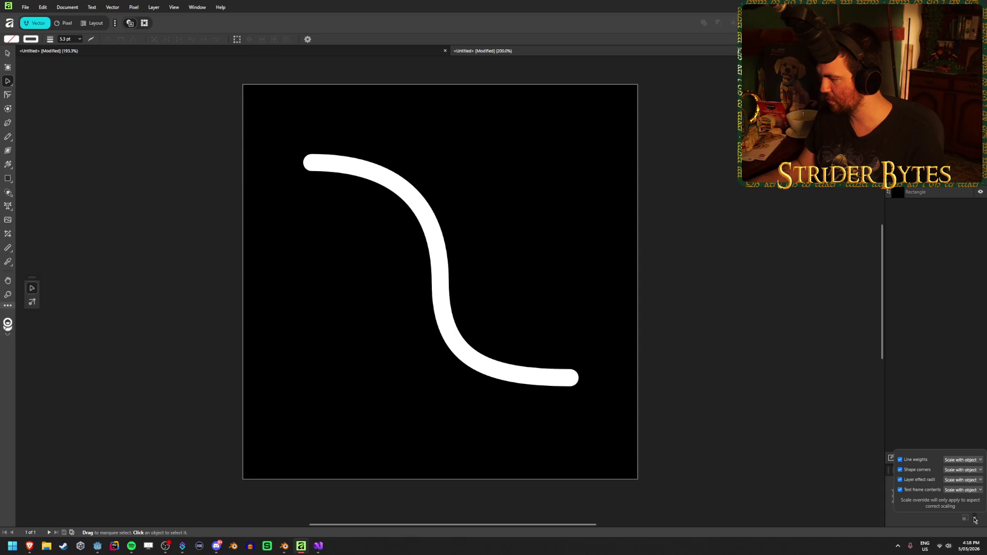
Select the start node and drag it lower, to about X 97, Y 129.7
{"action": "left_click", "coordinate": [319, 164]}
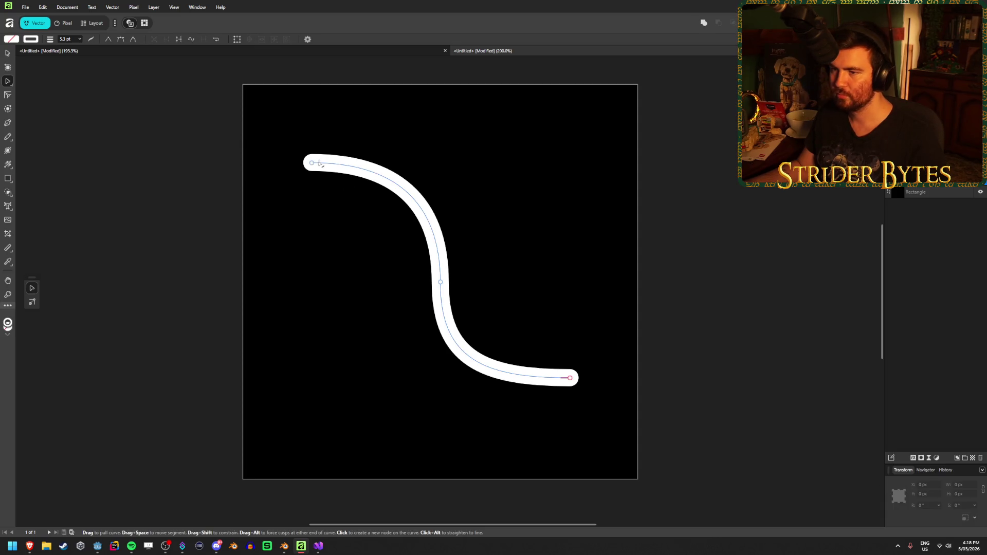
{"action": "left_click", "coordinate": [311, 163]}
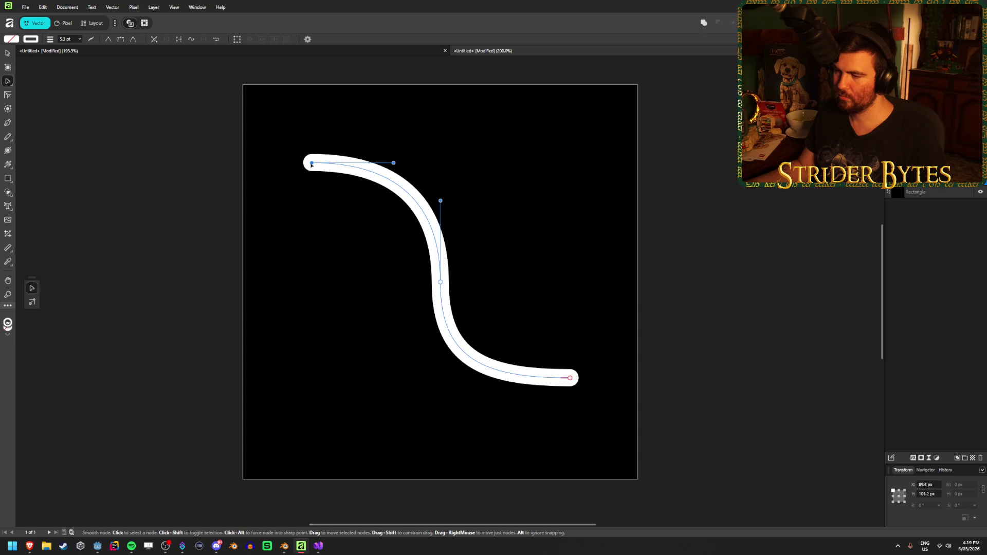
{"action": "mouse_move", "coordinate": [312, 165]}
{"action": "left_mouse_down"}
{"action": "mouse_move", "coordinate": [299, 177]}
{"action": "mouse_move", "coordinate": [295, 212]}
{"action": "mouse_move", "coordinate": [311, 158]}
{"action": "mouse_move", "coordinate": [316, 187]}
{"action": "left_mouse_up"}
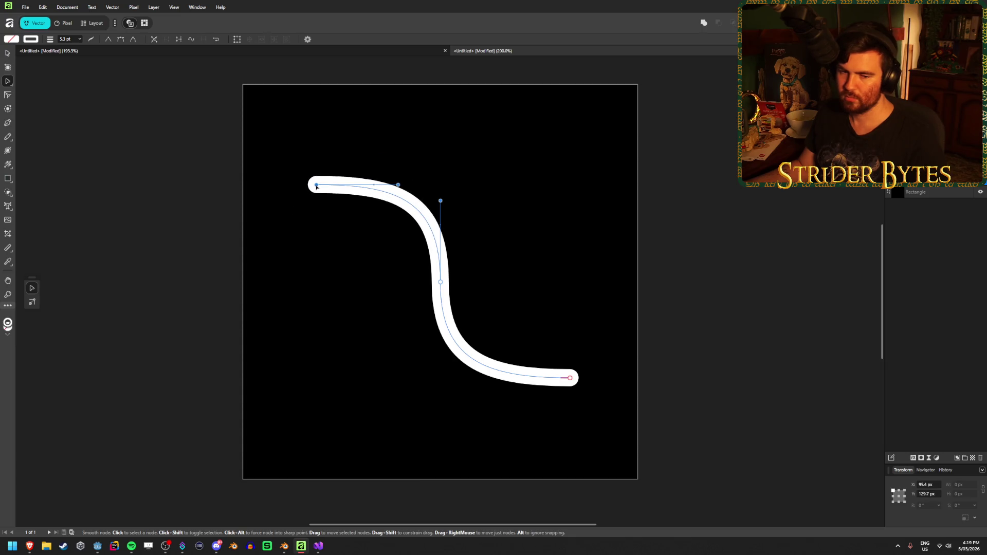
Float and re-dock the Transform and Navigator panels, undoing a trial arrow-key nudge of the start node
{"action": "mouse_move", "coordinate": [904, 472]}
{"action": "left_mouse_down"}
{"action": "mouse_move", "coordinate": [903, 269]}
{"action": "mouse_move", "coordinate": [894, 291]}
{"action": "mouse_move", "coordinate": [943, 321]}
{"action": "mouse_move", "coordinate": [947, 353]}
{"action": "mouse_move", "coordinate": [940, 286]}
{"action": "mouse_move", "coordinate": [934, 526]}
{"action": "left_mouse_up"}
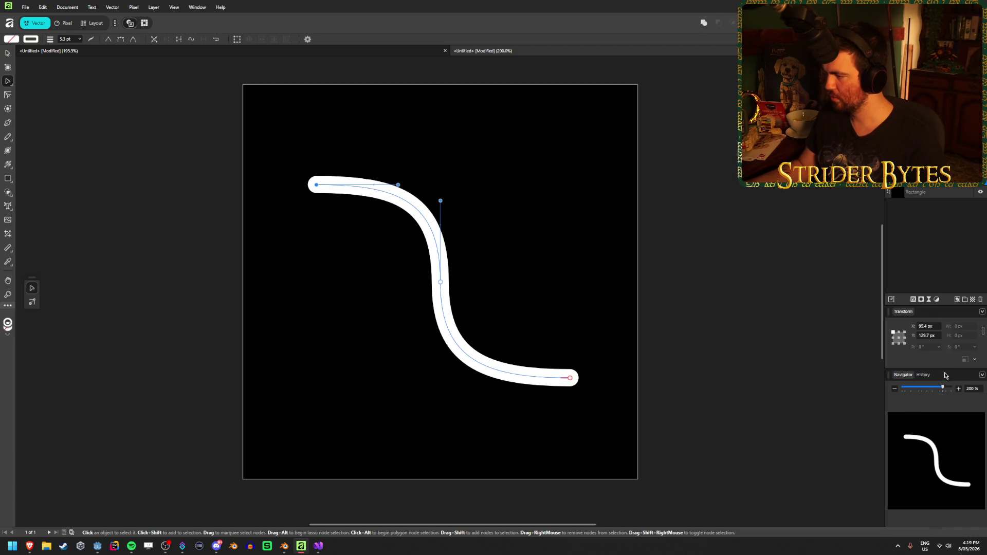
{"action": "mouse_move", "coordinate": [947, 377]}
{"action": "left_mouse_down"}
{"action": "mouse_move", "coordinate": [945, 191]}
{"action": "mouse_move", "coordinate": [935, 465]}
{"action": "mouse_move", "coordinate": [925, 469]}
{"action": "left_mouse_up"}
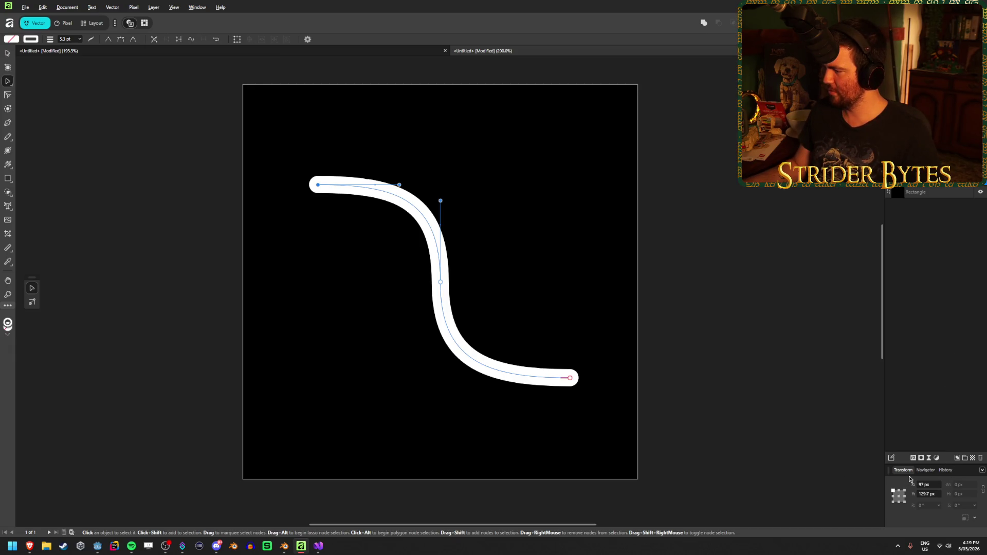
{"action": "mouse_move", "coordinate": [962, 474]}
{"action": "left_mouse_down"}
{"action": "mouse_move", "coordinate": [950, 472]}
{"action": "mouse_move", "coordinate": [958, 326]}
{"action": "mouse_move", "coordinate": [941, 291]}
{"action": "mouse_move", "coordinate": [885, 260]}
{"action": "mouse_move", "coordinate": [923, 192]}
{"action": "mouse_move", "coordinate": [948, 188]}
{"action": "mouse_move", "coordinate": [908, 283]}
{"action": "mouse_move", "coordinate": [735, 389]}
{"action": "mouse_move", "coordinate": [802, 246]}
{"action": "mouse_move", "coordinate": [874, 194]}
{"action": "mouse_move", "coordinate": [884, 195]}
{"action": "mouse_move", "coordinate": [884, 257]}
{"action": "mouse_move", "coordinate": [895, 200]}
{"action": "mouse_move", "coordinate": [931, 187]}
{"action": "mouse_move", "coordinate": [927, 514]}
{"action": "mouse_move", "coordinate": [930, 506]}
{"action": "left_mouse_up"}
{"action": "key", "text": "Left"}
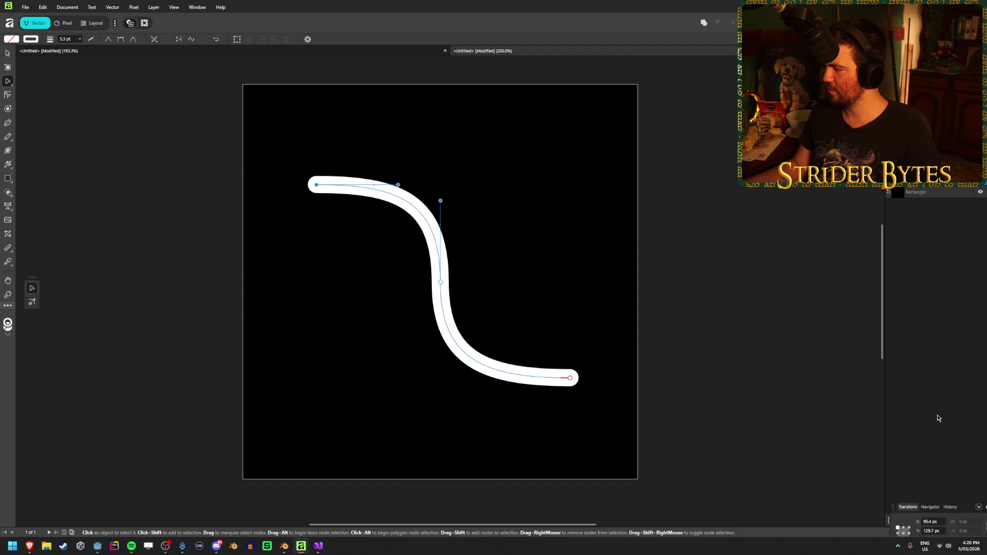
{"action": "key", "text": "Left"}
{"action": "key", "text": "Left"}
{"action": "key", "text": "Left"}
{"action": "key", "text": "Up"}
{"action": "key", "text": "Up"}
{"action": "key", "text": "Up"}
{"action": "key", "text": "ctrl+z"}
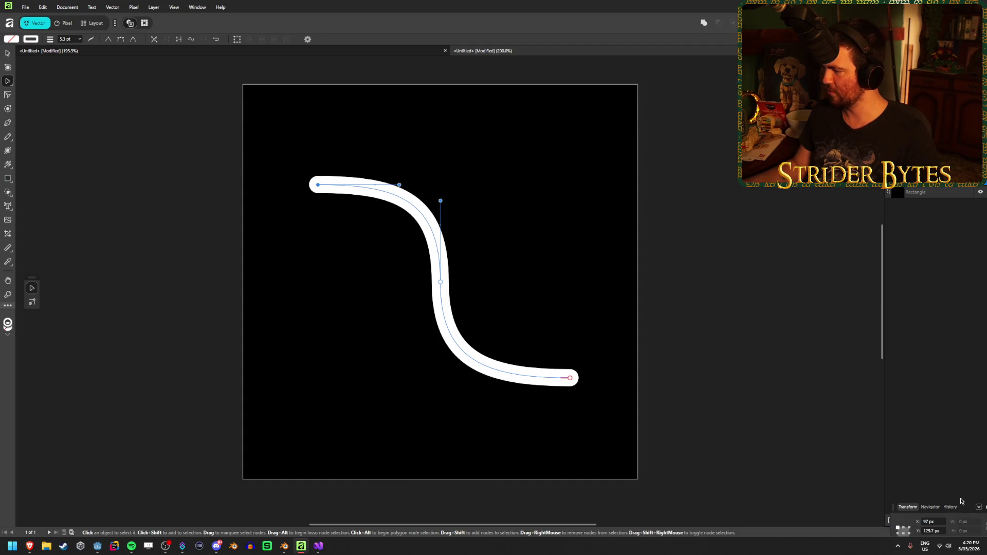
{"action": "mouse_move", "coordinate": [966, 512]}
{"action": "left_mouse_down"}
{"action": "mouse_move", "coordinate": [957, 462]}
{"action": "mouse_move", "coordinate": [951, 470]}
{"action": "left_mouse_up"}
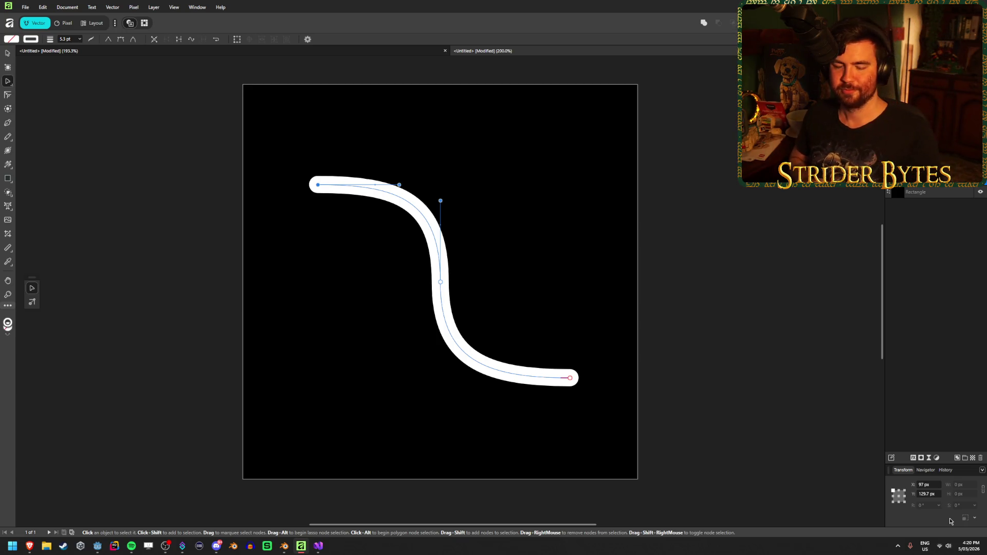
Reselect the curve's start node and open its X position field in the Transform panel
{"action": "left_click", "coordinate": [898, 351]}
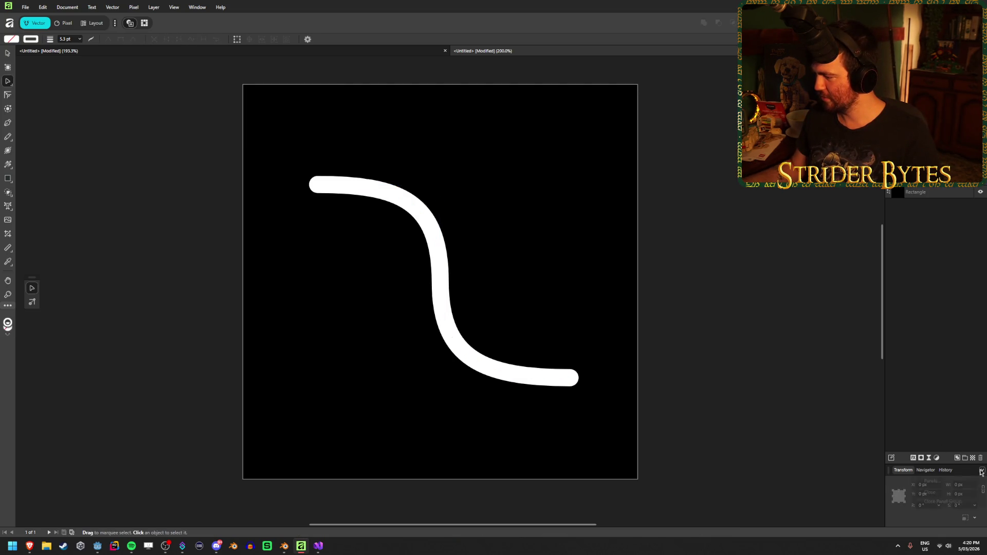
{"action": "left_click", "coordinate": [929, 485]}
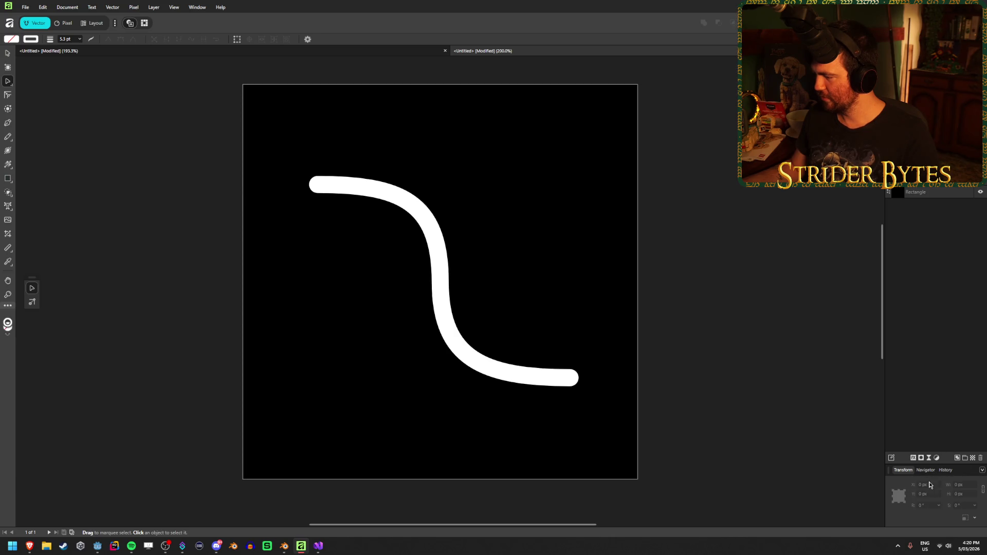
{"action": "left_click", "coordinate": [345, 197]}
{"action": "left_click", "coordinate": [341, 195]}
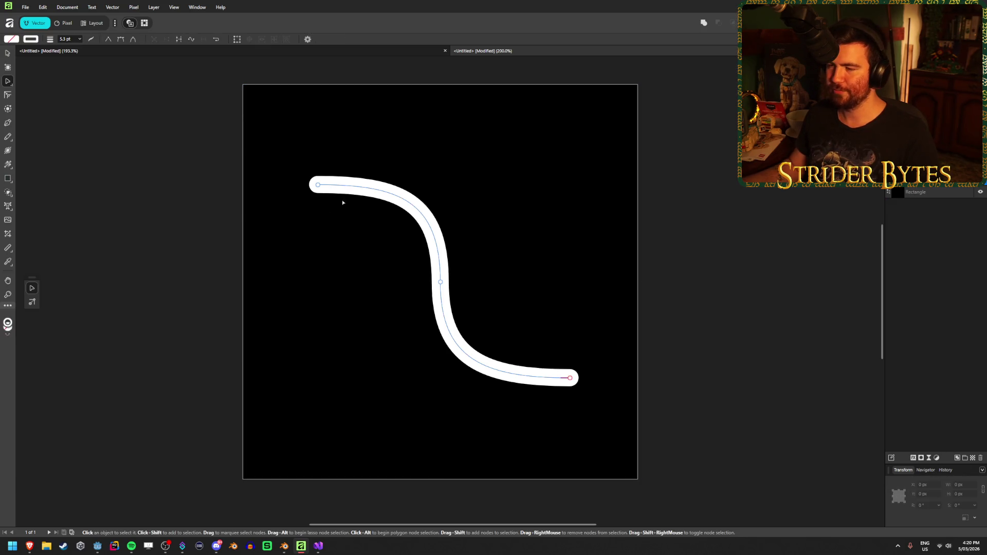
{"action": "left_click", "coordinate": [318, 185]}
{"action": "left_click", "coordinate": [940, 485]}
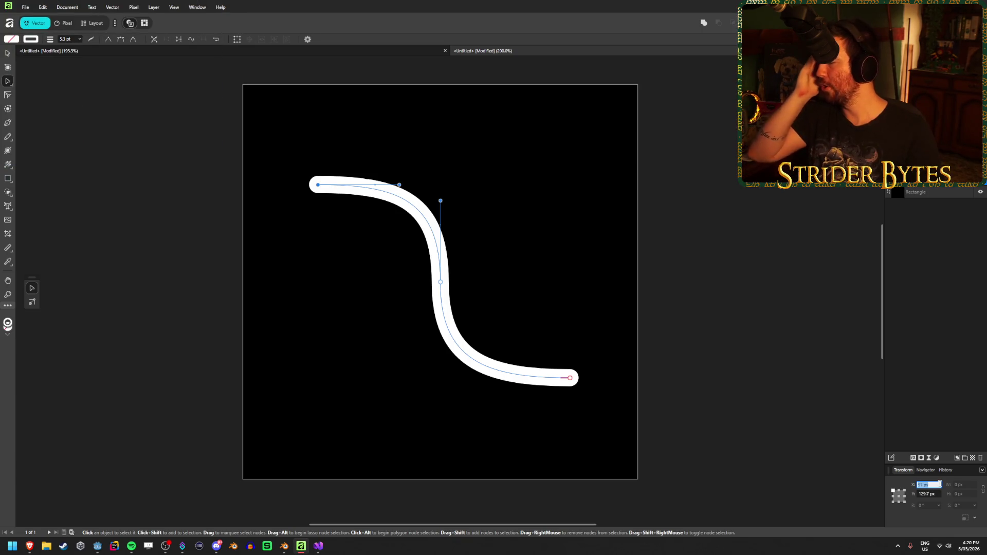
Type start-node positions in the Transform panel, first 0, 0, then X 128
{"action": "type", "text": "0"}
{"action": "key", "text": "Tab"}
{"action": "type", "text": "0"}
{"action": "key", "text": "Return"}
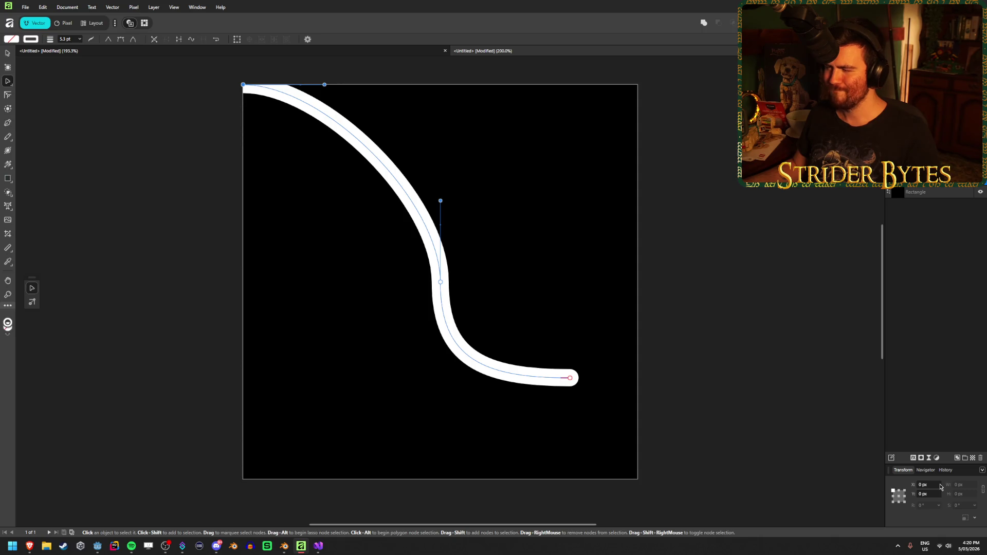
{"action": "left_click", "coordinate": [940, 484]}
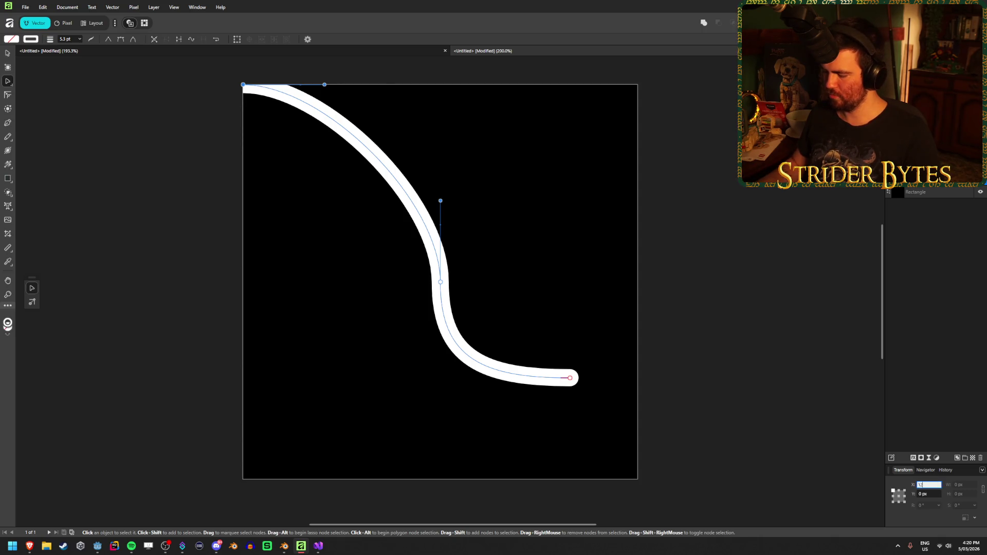
{"action": "type", "text": "8"}
{"action": "key", "text": "Tab"}
{"action": "type", "text": "128"}
{"action": "key", "text": "Return"}
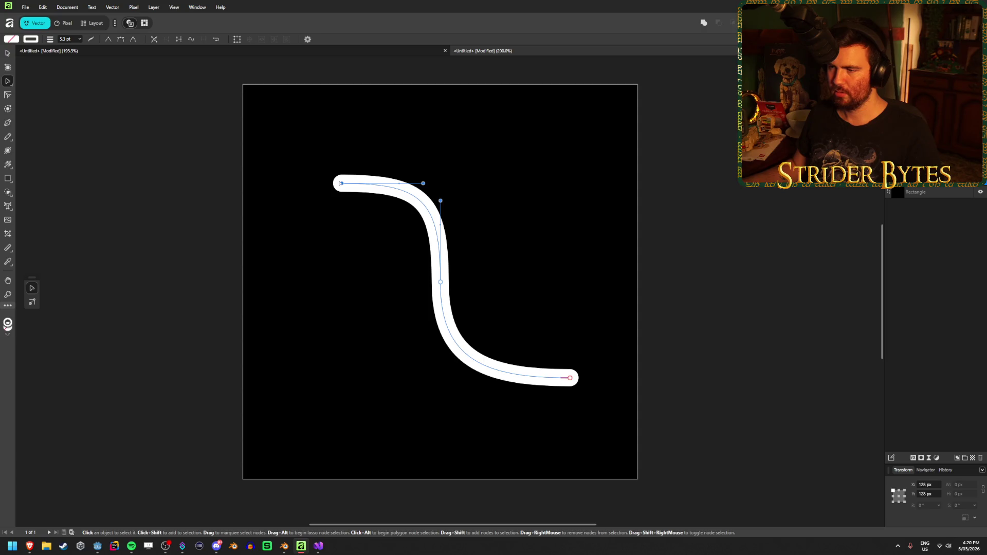
Place the curve's end node at X 384, Y 384 via the Transform panel
{"action": "left_click", "coordinate": [570, 378]}
{"action": "left_click", "coordinate": [932, 489]}
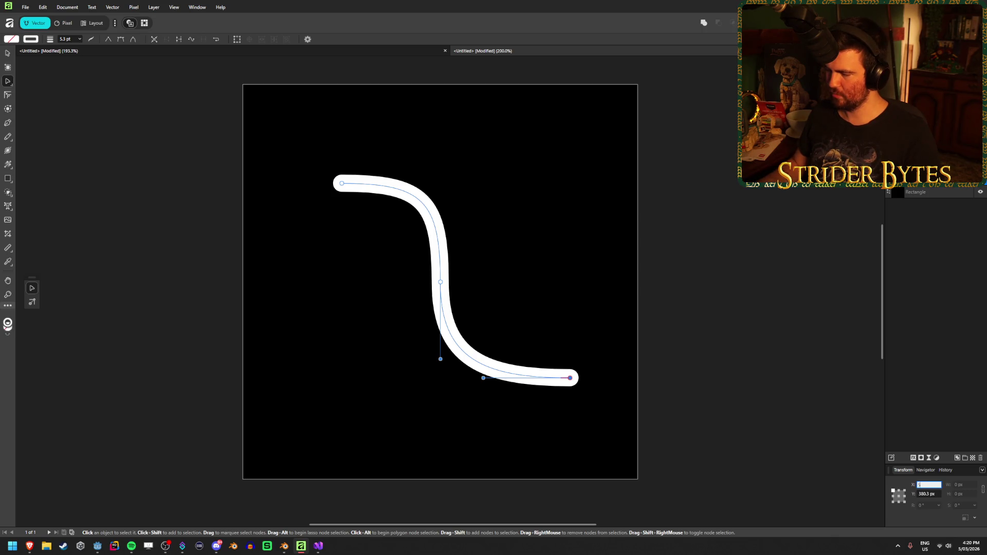
{"action": "type", "text": "12-128"}
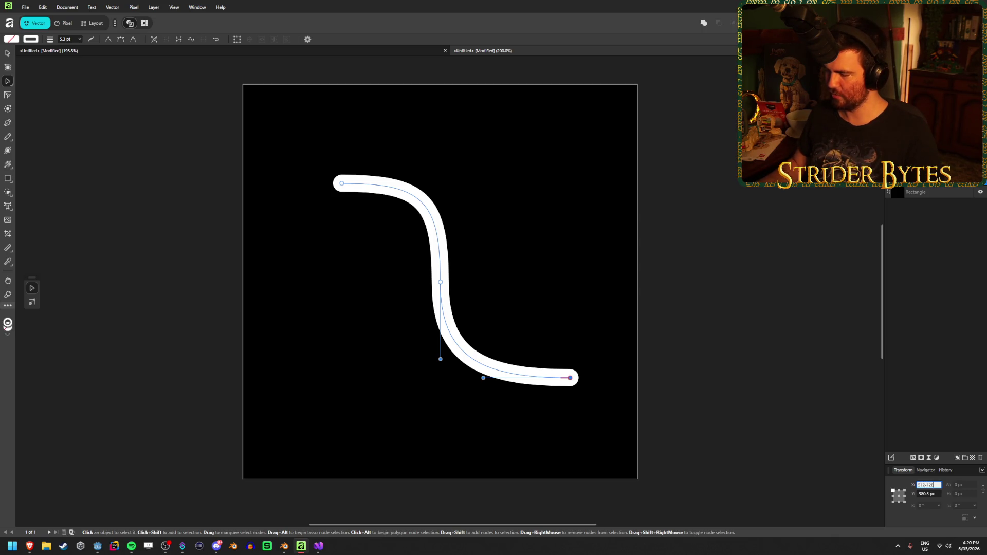
{"action": "key", "text": "Return"}
{"action": "left_click", "coordinate": [933, 494]}
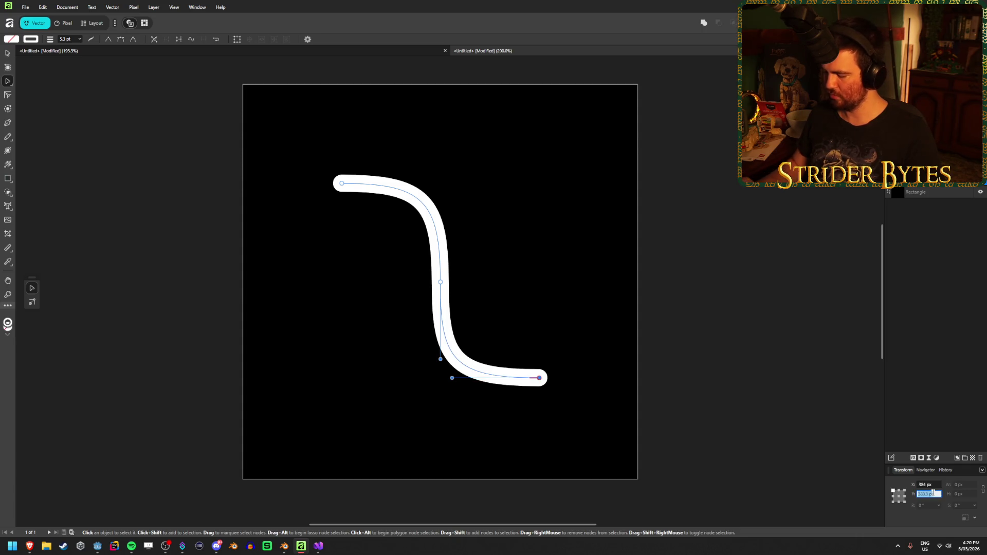
{"action": "type", "text": "384"}
{"action": "key", "text": "Return"}
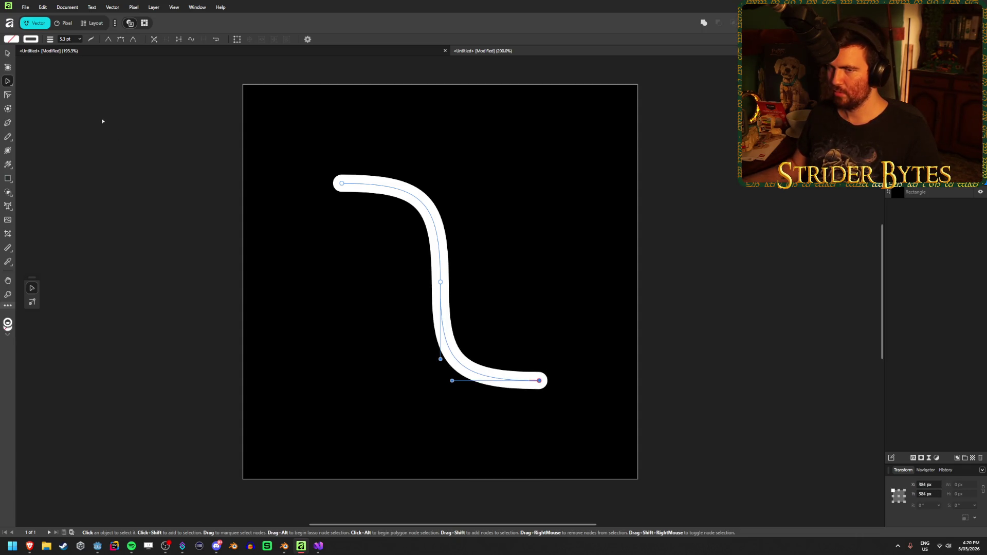
Preview the shape, then reselect the curve and set the start node's X to 64 px
{"action": "left_click", "coordinate": [109, 136]}
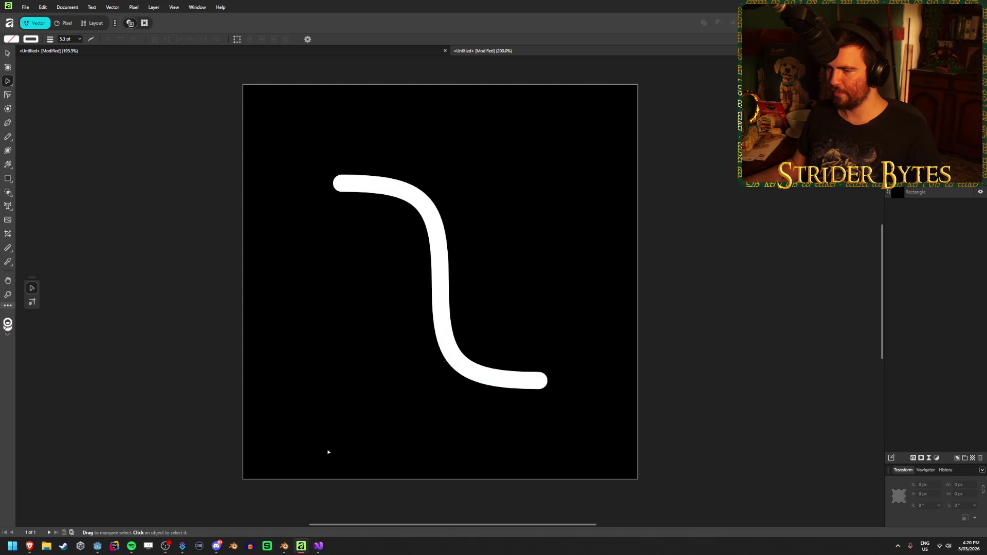
{"action": "left_click", "coordinate": [370, 192]}
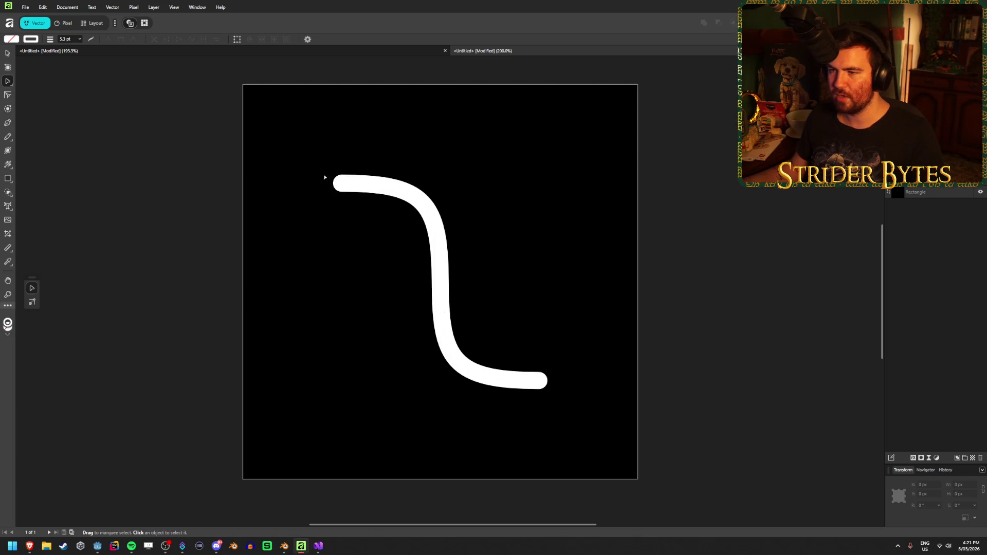
{"action": "left_click", "coordinate": [343, 184]}
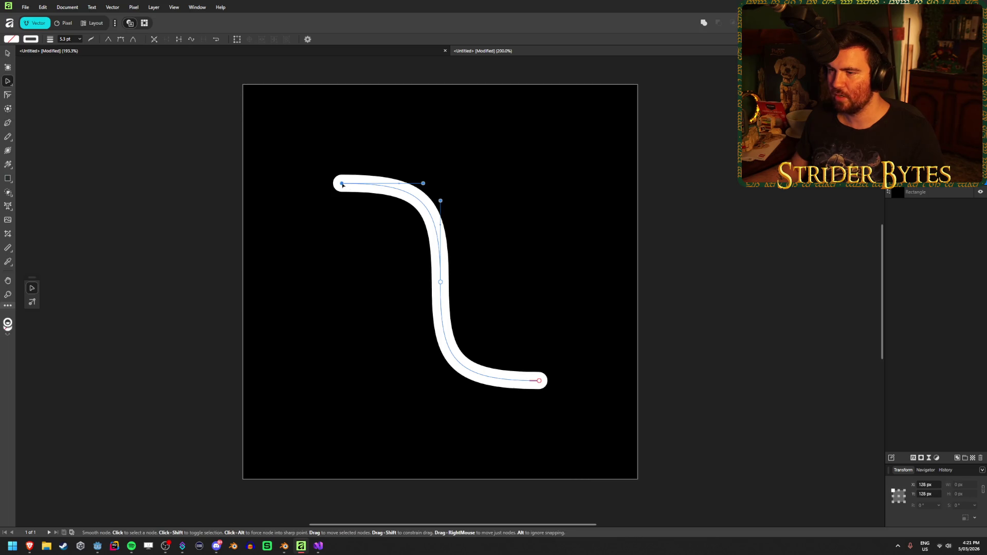
{"action": "left_click", "coordinate": [935, 485]}
{"action": "type", "text": "64"}
{"action": "key", "text": "Return"}
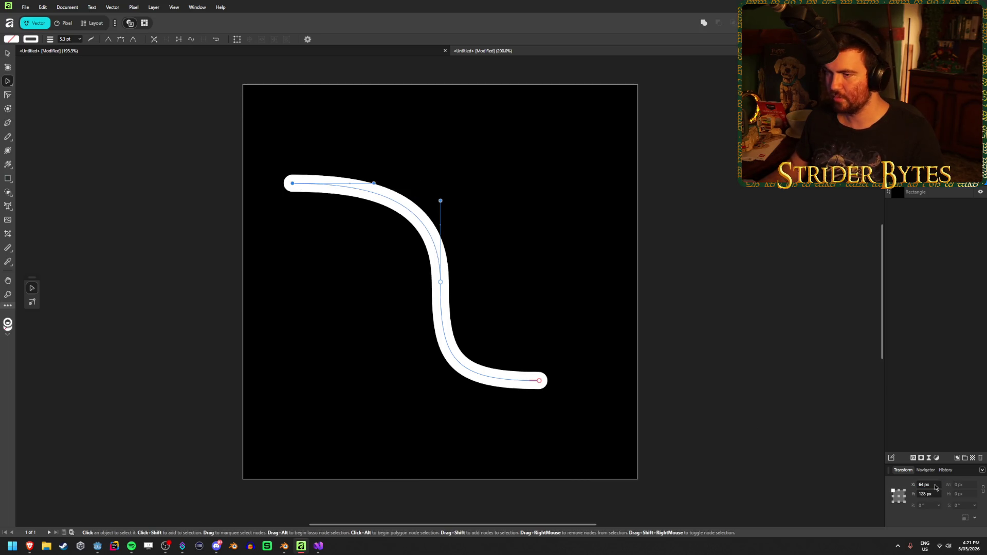
Set the end node's X to 448 px and deselect to check the extended tail
{"action": "left_click", "coordinate": [539, 380]}
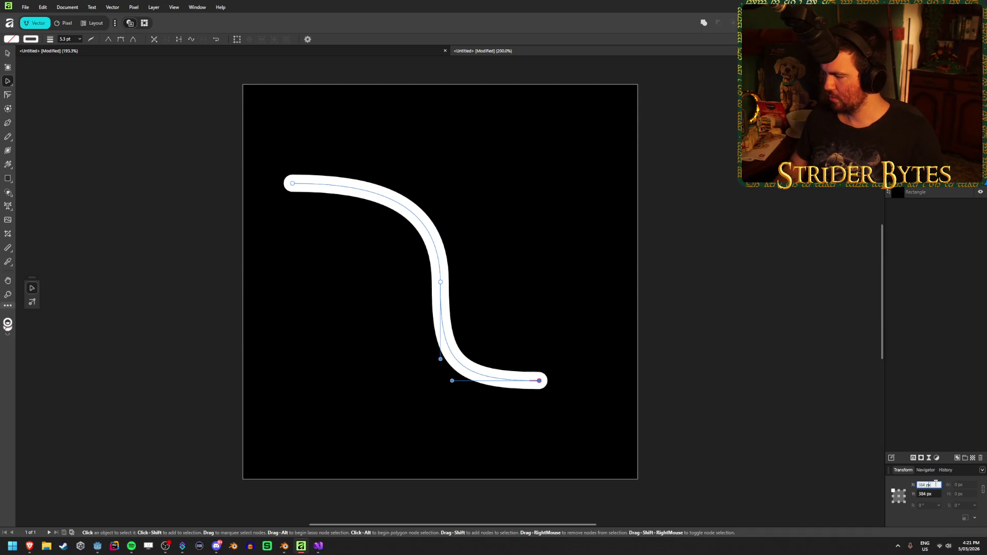
{"action": "type", "text": "448"}
{"action": "key", "text": "Return"}
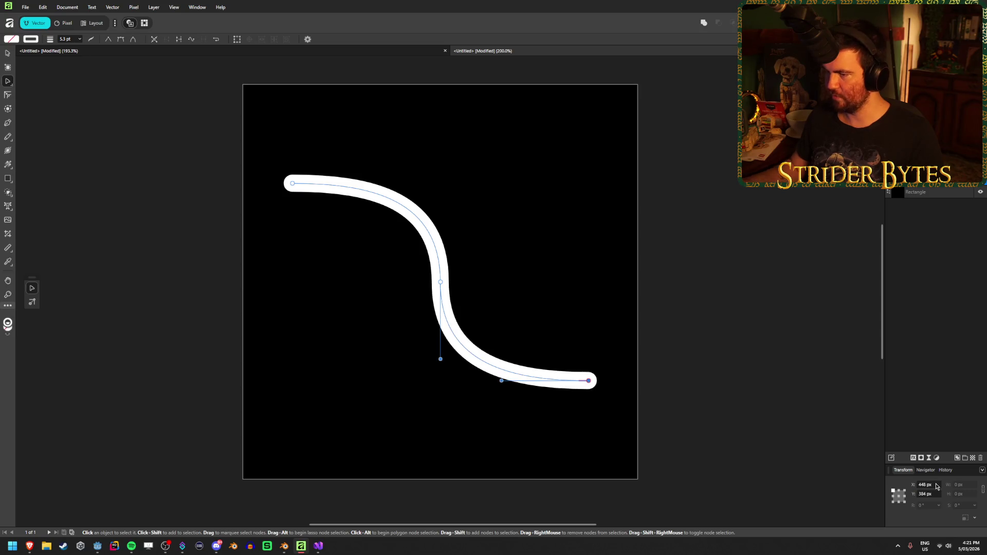
{"action": "left_click", "coordinate": [112, 158]}
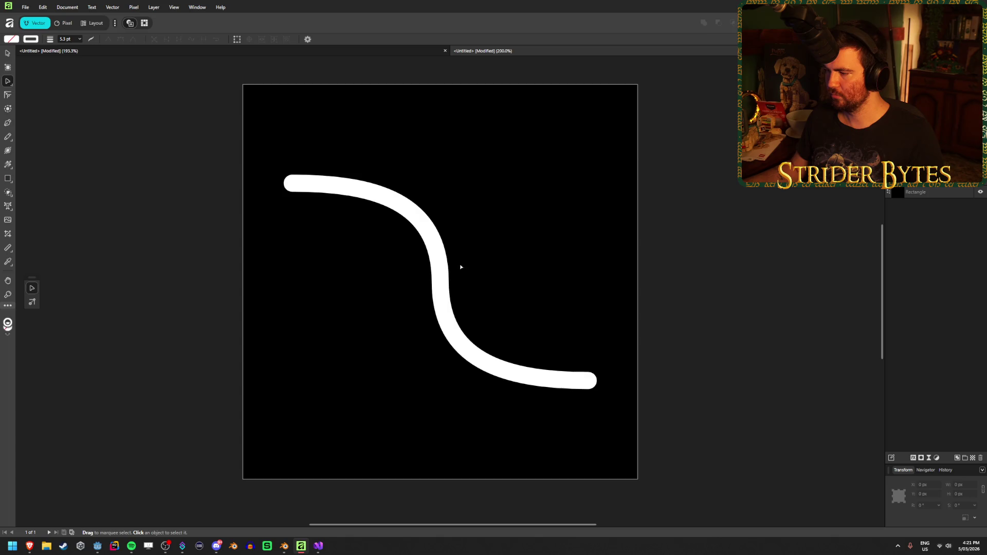
{"action": "left_click", "coordinate": [589, 382]}
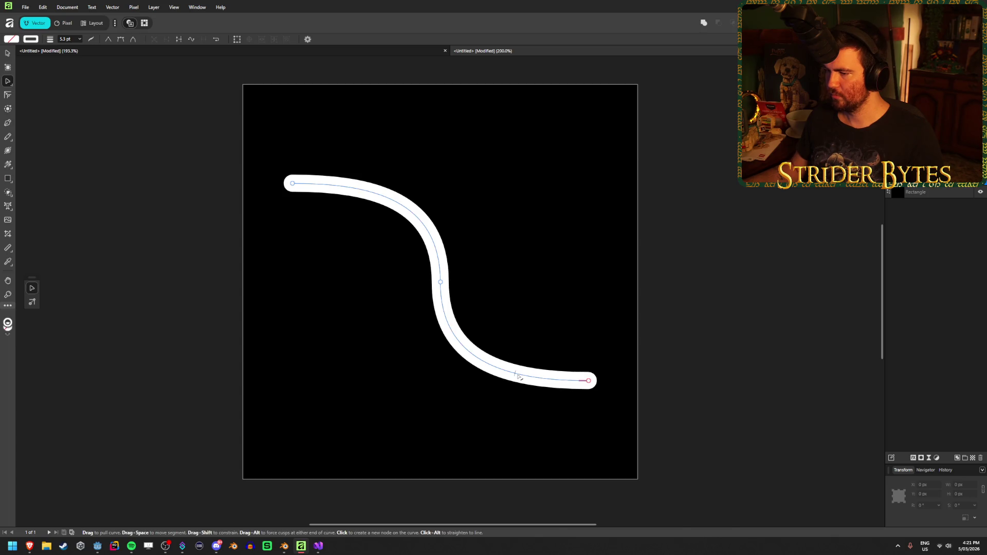
Try reshaping the lower curve with the end node's handle, then undo those edits
{"action": "left_click", "coordinate": [589, 382]}
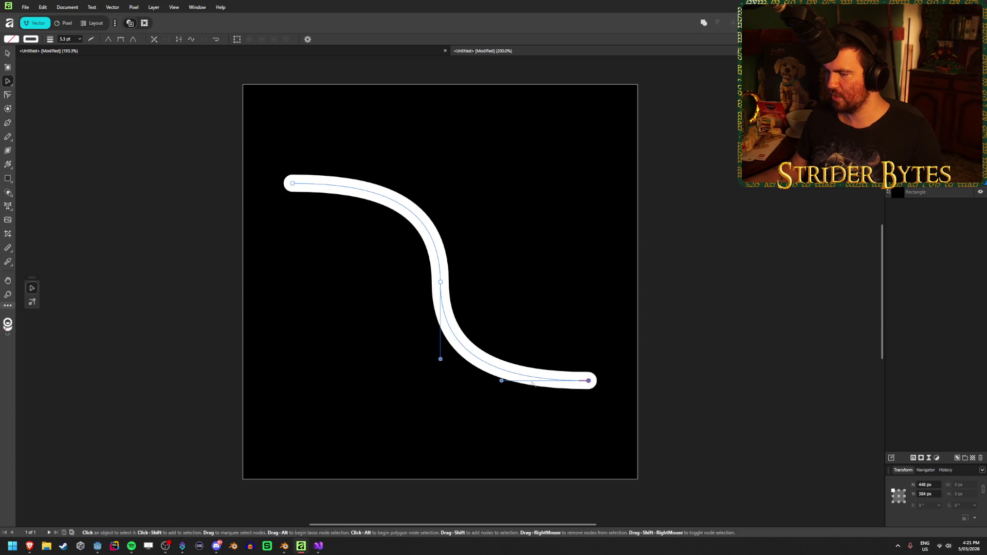
{"action": "mouse_move", "coordinate": [501, 383]}
{"action": "left_mouse_down"}
{"action": "mouse_move", "coordinate": [536, 327]}
{"action": "mouse_move", "coordinate": [492, 383]}
{"action": "mouse_move", "coordinate": [562, 381]}
{"action": "mouse_move", "coordinate": [484, 384]}
{"action": "mouse_move", "coordinate": [562, 380]}
{"action": "mouse_move", "coordinate": [511, 380]}
{"action": "left_mouse_up"}
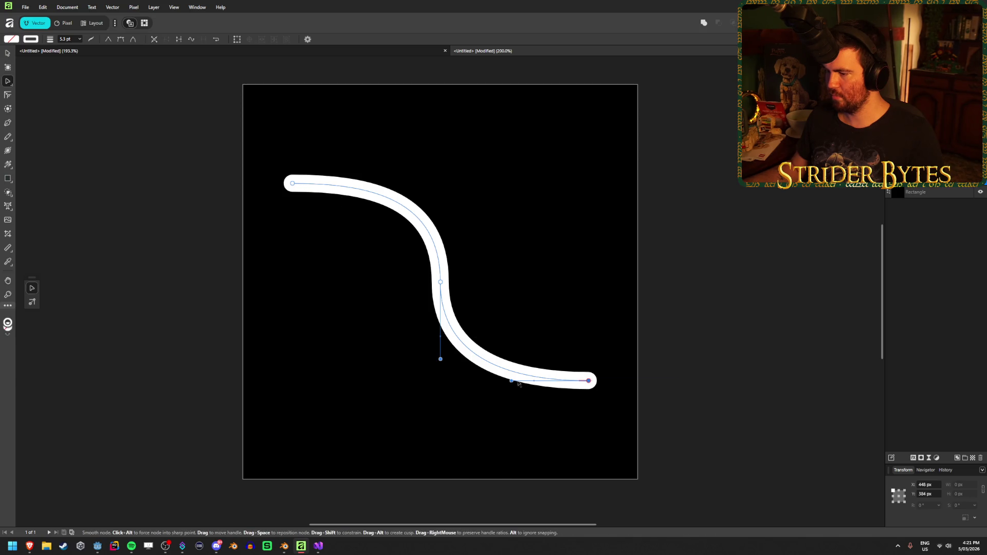
{"action": "left_click_drag", "start_coordinate": [519, 384], "coordinate": [545, 337]}
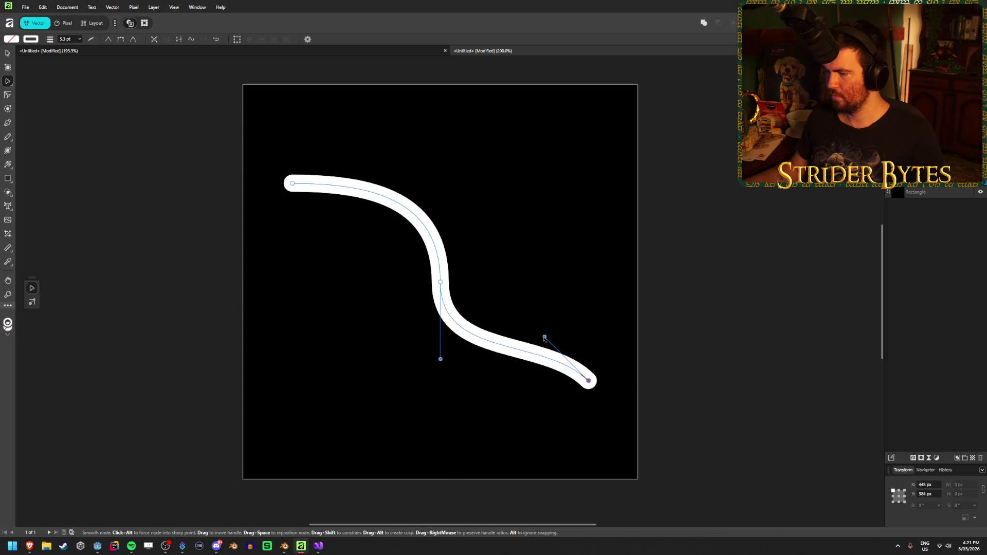
{"action": "key", "text": "ctrl+z"}
{"action": "key", "text": "ctrl+z"}
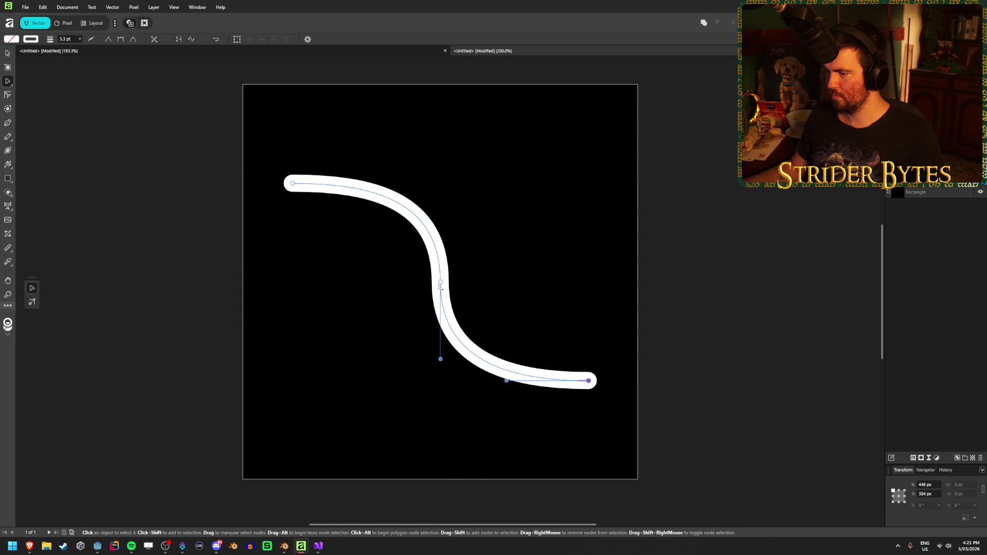
Select the middle node and drag its upper handle to reshape the top bend
{"action": "left_click", "coordinate": [440, 282]}
{"action": "mouse_move", "coordinate": [440, 197]}
{"action": "left_mouse_down"}
{"action": "mouse_move", "coordinate": [440, 181]}
{"action": "mouse_move", "coordinate": [441, 242]}
{"action": "mouse_move", "coordinate": [444, 151]}
{"action": "mouse_move", "coordinate": [455, 208]}
{"action": "left_mouse_up"}
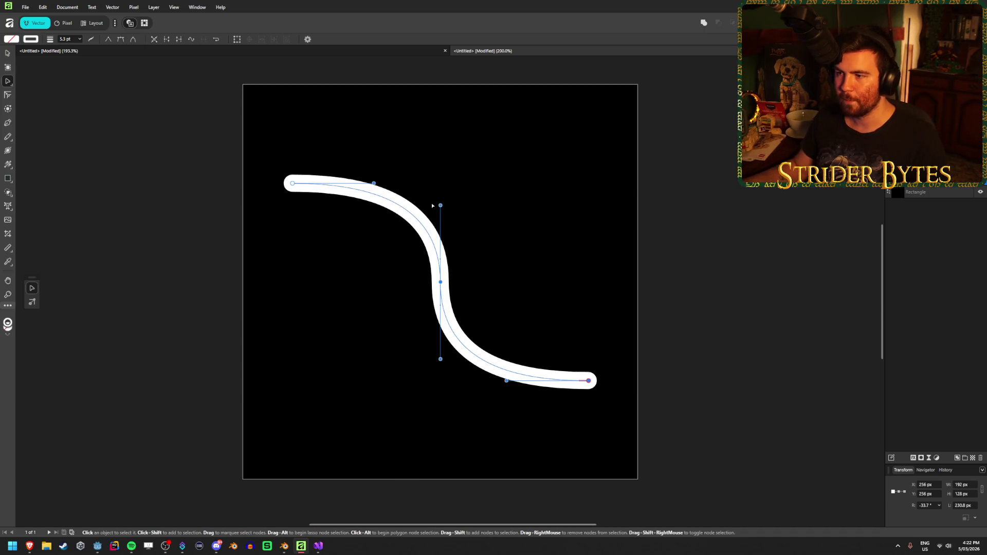
{"action": "mouse_move", "coordinate": [441, 205]}
{"action": "left_mouse_down"}
{"action": "mouse_move", "coordinate": [440, 271]}
{"action": "mouse_move", "coordinate": [441, 169]}
{"action": "mouse_move", "coordinate": [440, 274]}
{"action": "mouse_move", "coordinate": [440, 188]}
{"action": "left_mouse_up"}
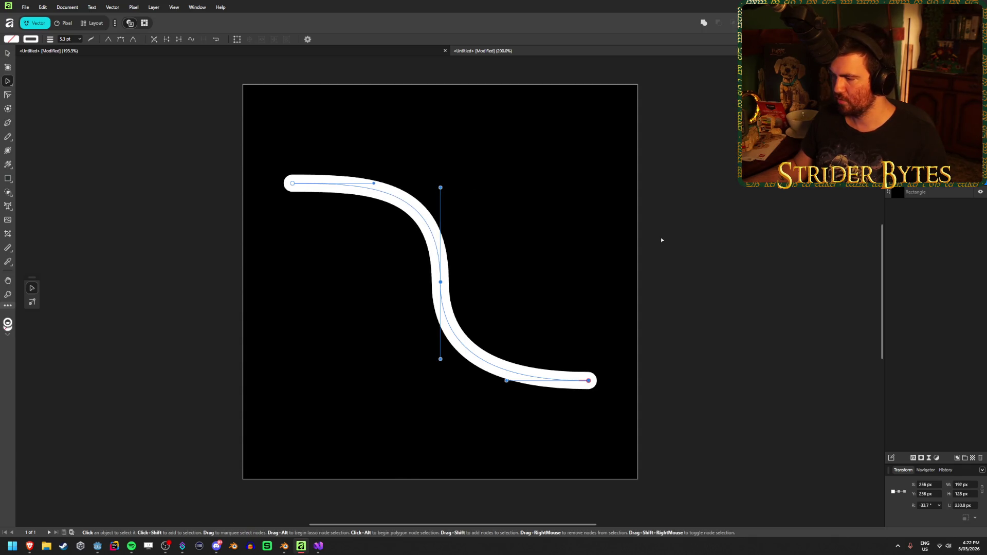
{"action": "mouse_move", "coordinate": [440, 188]}
{"action": "left_mouse_down"}
{"action": "mouse_move", "coordinate": [441, 229]}
{"action": "mouse_move", "coordinate": [453, 87]}
{"action": "mouse_move", "coordinate": [447, 108]}
{"action": "left_mouse_up"}
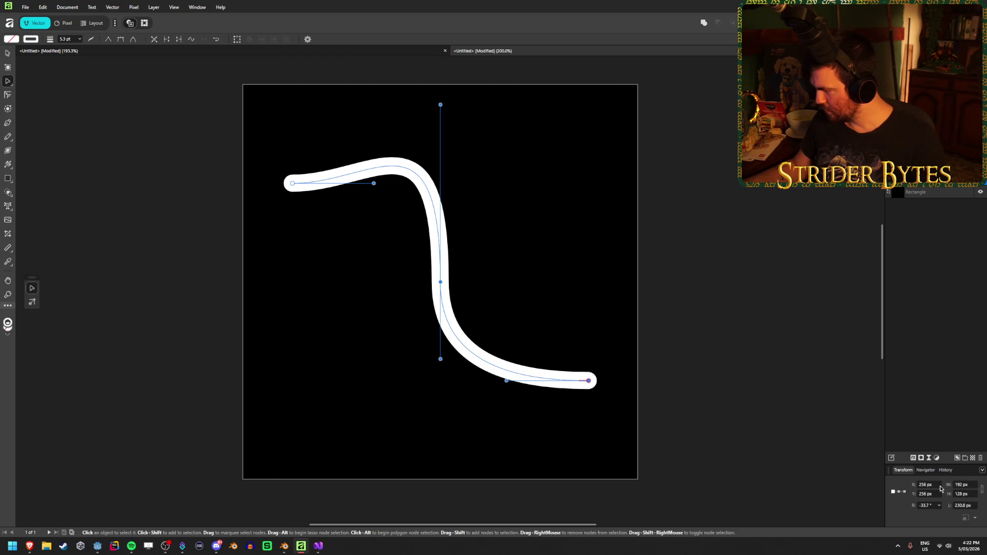
Revert a trial 159 px width, then lengthen the middle node's upper handle to sharpen the bend
{"action": "left_click", "coordinate": [962, 485]}
{"action": "type", "text": "159"}
{"action": "key", "text": "Return"}
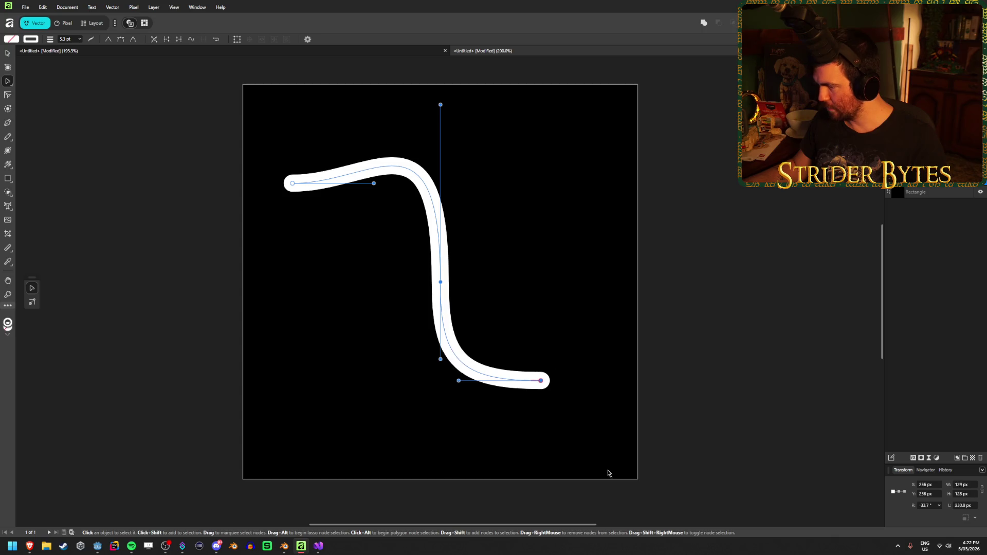
{"action": "key", "text": "ctrl+z"}
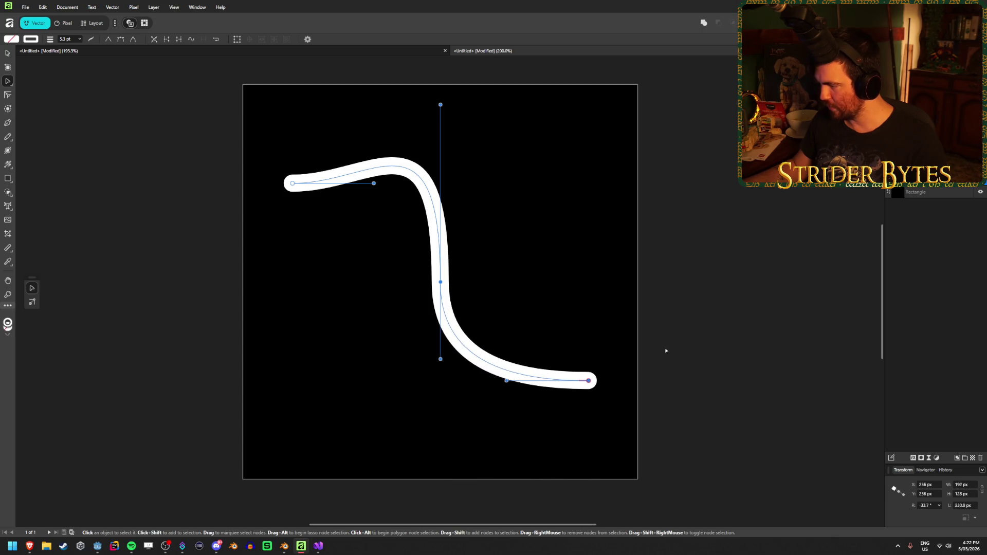
{"action": "key", "text": "ctrl+z"}
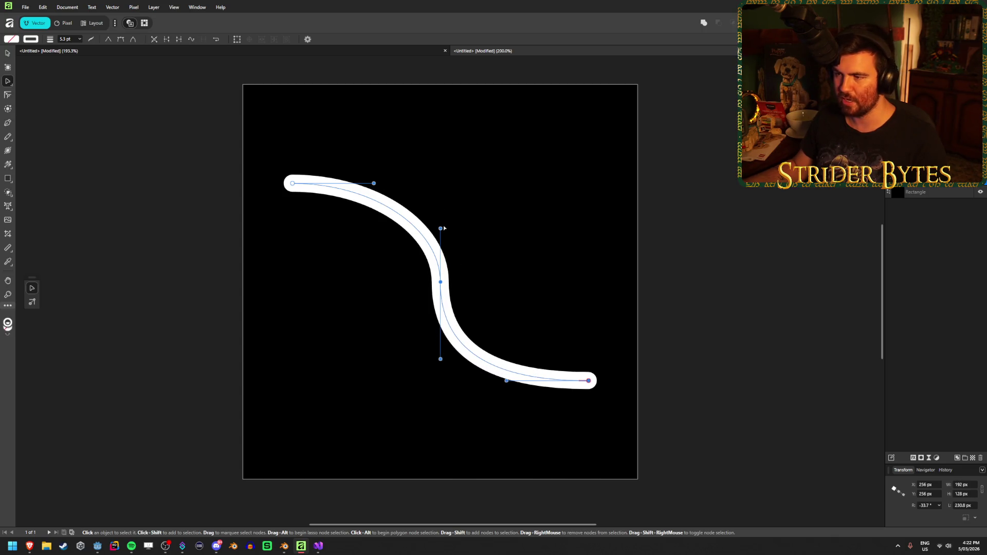
{"action": "mouse_move", "coordinate": [441, 229]}
{"action": "left_mouse_down"}
{"action": "mouse_move", "coordinate": [438, 164]}
{"action": "mouse_move", "coordinate": [440, 233]}
{"action": "mouse_move", "coordinate": [440, 194]}
{"action": "mouse_move", "coordinate": [441, 220]}
{"action": "mouse_move", "coordinate": [452, 217]}
{"action": "mouse_move", "coordinate": [441, 216]}
{"action": "mouse_move", "coordinate": [442, 238]}
{"action": "mouse_move", "coordinate": [441, 181]}
{"action": "mouse_move", "coordinate": [441, 191]}
{"action": "left_mouse_up"}
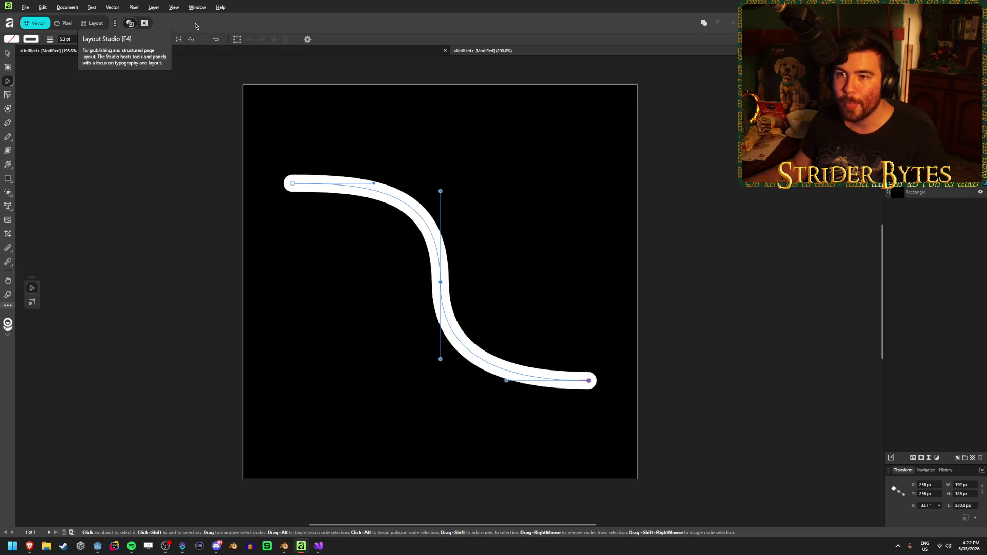
Toggle the node transform box and check the node snapping settings, reselecting the middle node
{"action": "left_click", "coordinate": [236, 39]}
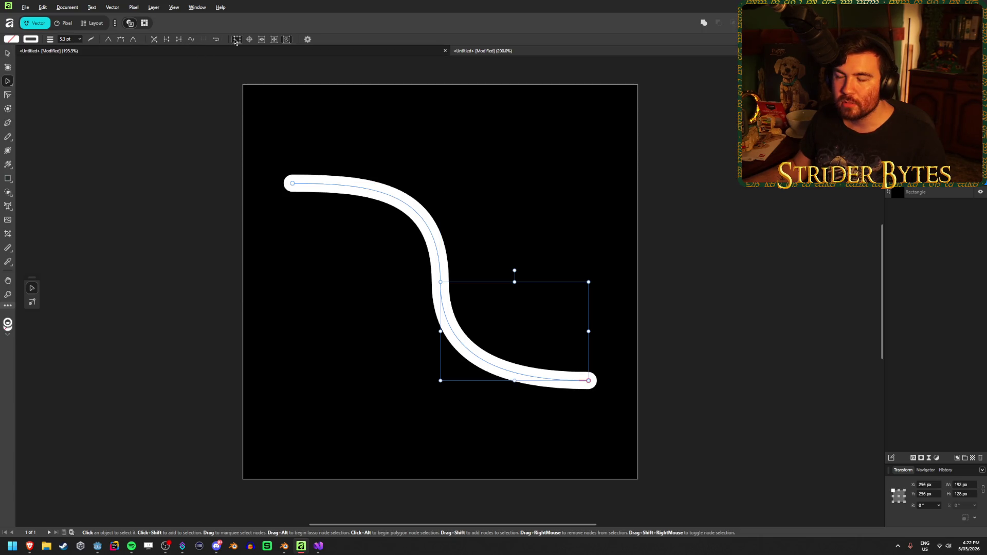
{"action": "left_click", "coordinate": [236, 40]}
{"action": "left_click", "coordinate": [236, 40]}
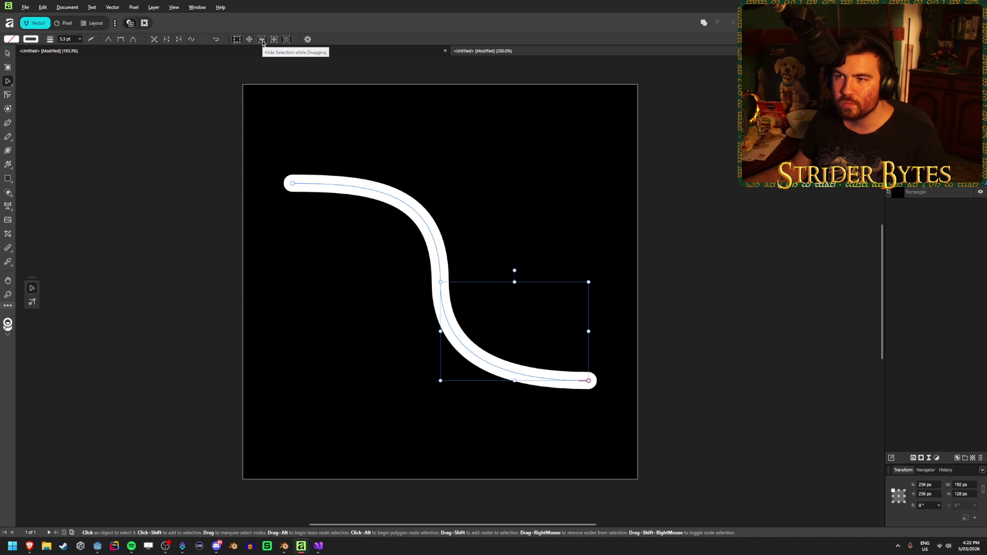
{"action": "left_click", "coordinate": [307, 39]}
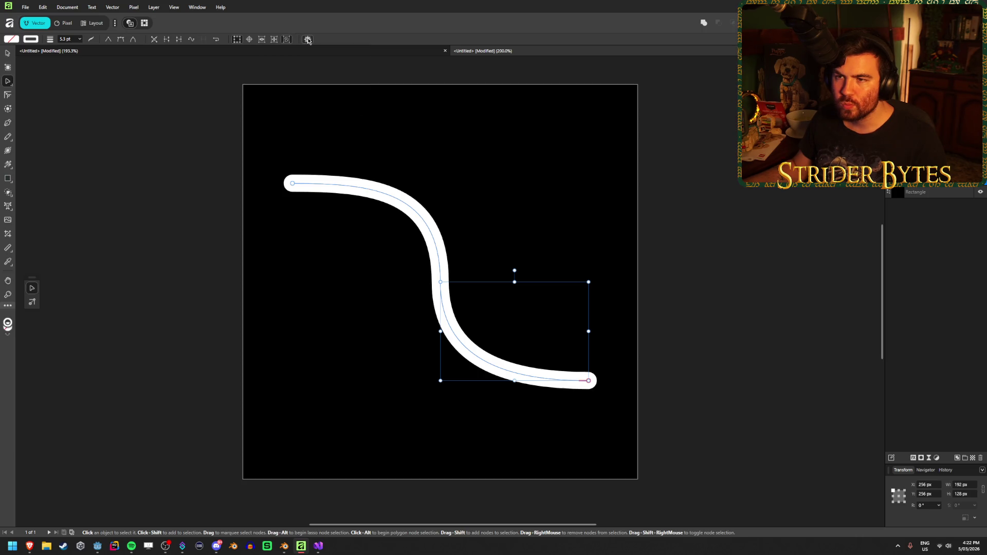
{"action": "left_click", "coordinate": [441, 281]}
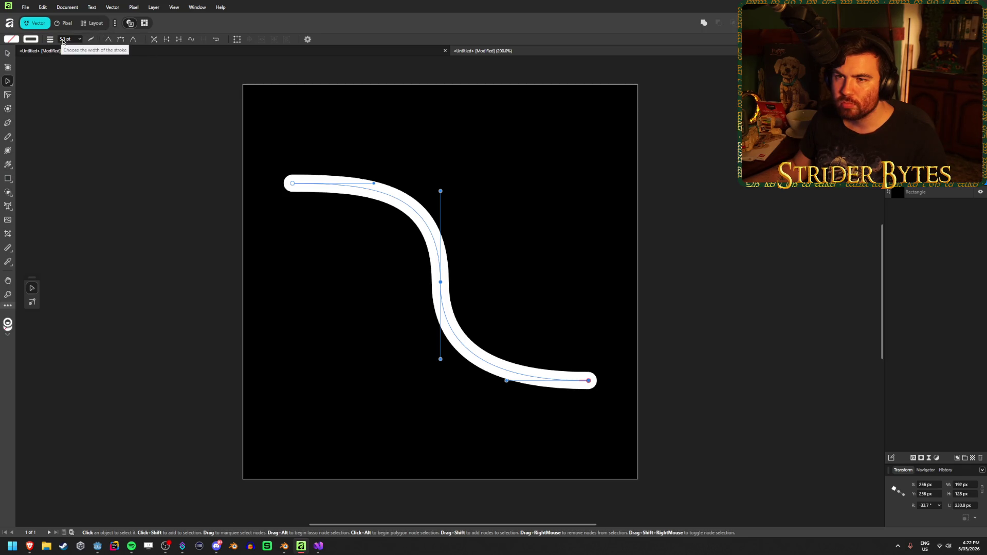
Set the curve's stroke width to 5 pt
{"action": "left_click", "coordinate": [74, 40]}
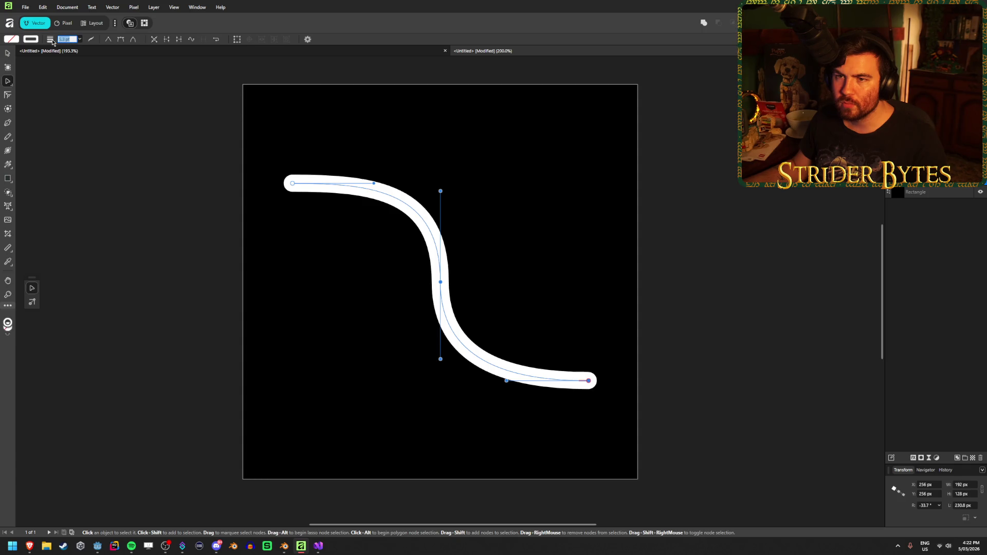
{"action": "left_click", "coordinate": [80, 39]}
{"action": "mouse_move", "coordinate": [78, 48]}
{"action": "left_mouse_down"}
{"action": "mouse_move", "coordinate": [91, 49]}
{"action": "mouse_move", "coordinate": [82, 49]}
{"action": "left_mouse_up"}
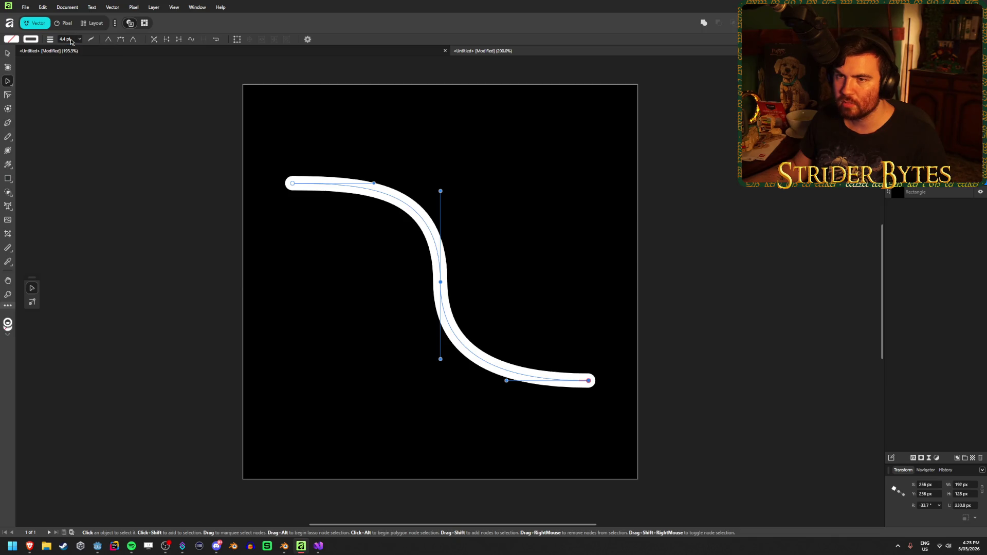
{"action": "type", "text": "5"}
{"action": "key", "text": "Return"}
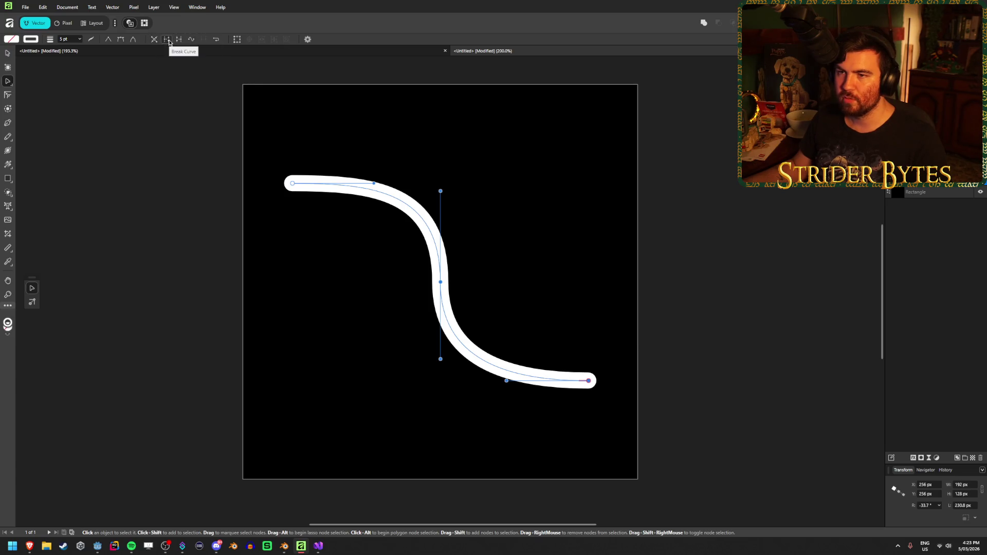
Apply Smooth Curve five times to the S-curve path
{"action": "left_click", "coordinate": [191, 40]}
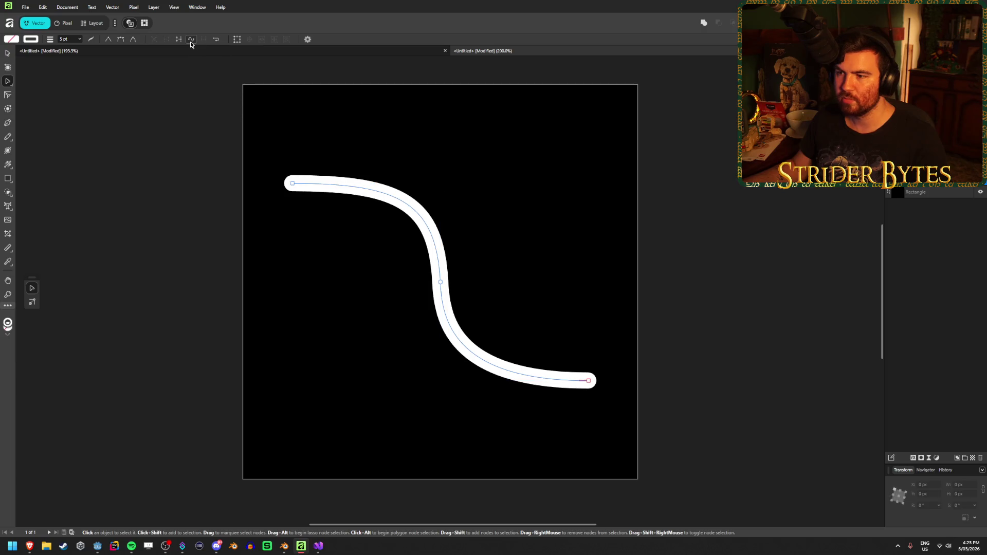
{"action": "left_click", "coordinate": [191, 41]}
{"action": "left_click", "coordinate": [190, 41]}
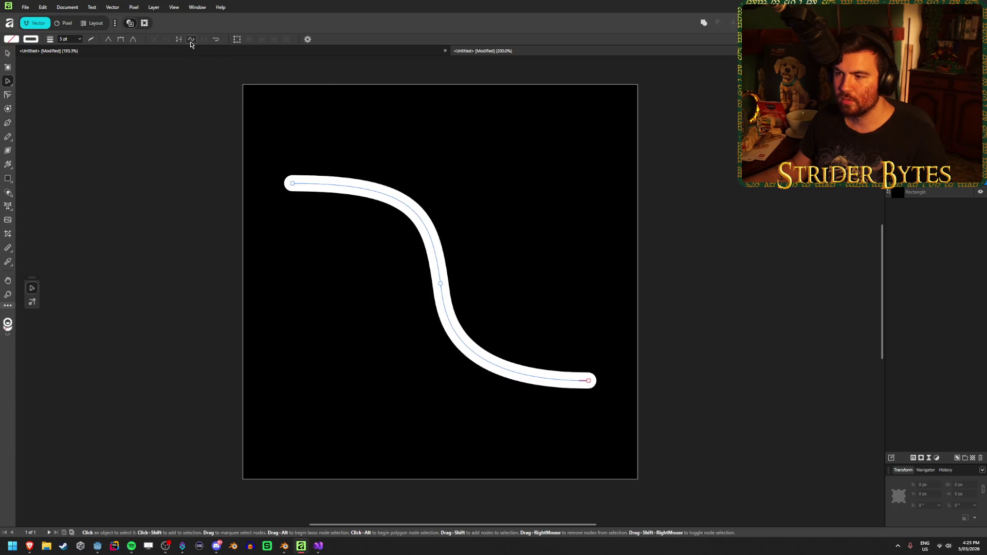
{"action": "left_click", "coordinate": [190, 40]}
{"action": "left_click", "coordinate": [191, 40]}
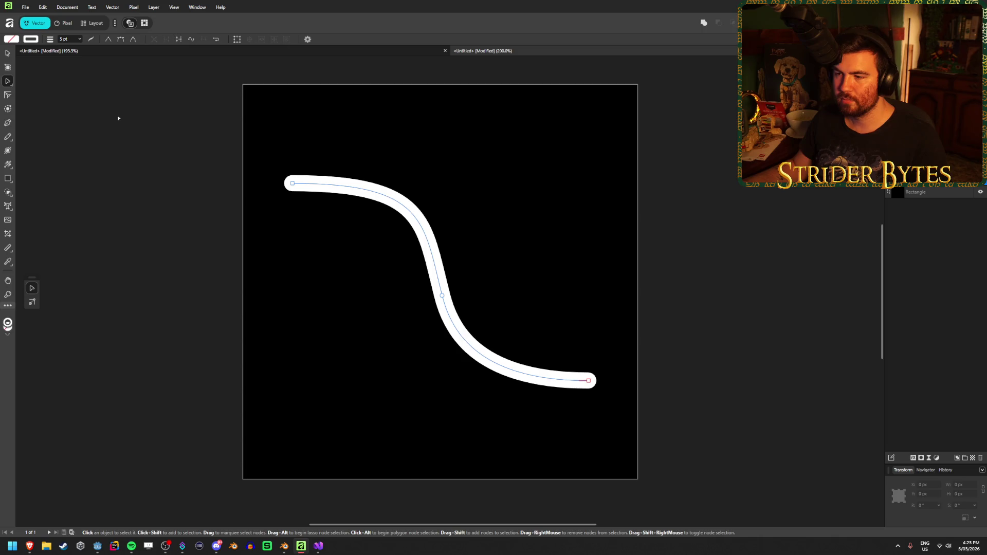
Undo twice to remove the smoothing and restore the 5.3 pt stroke, then select the middle node
{"action": "key", "text": "ctrl+z"}
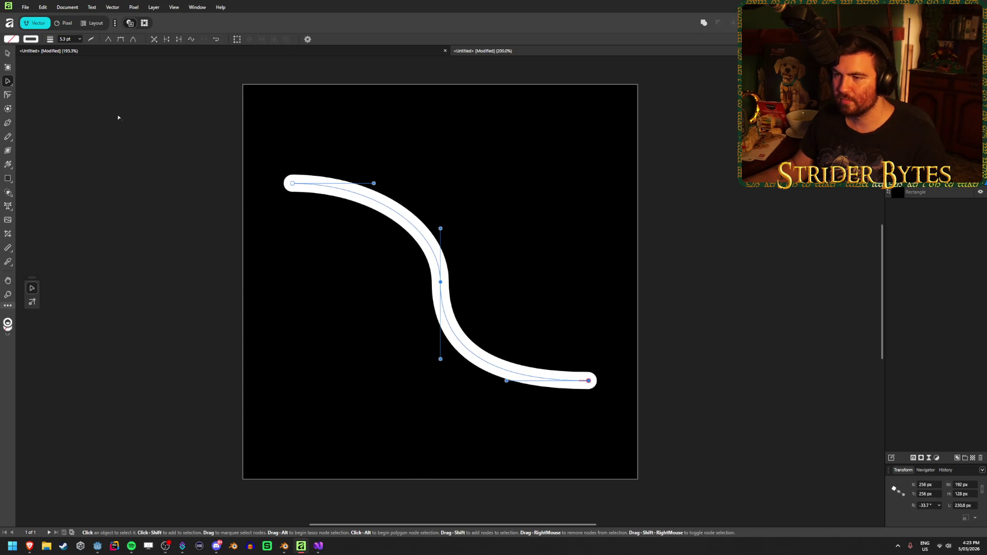
{"action": "key", "text": "ctrl+z"}
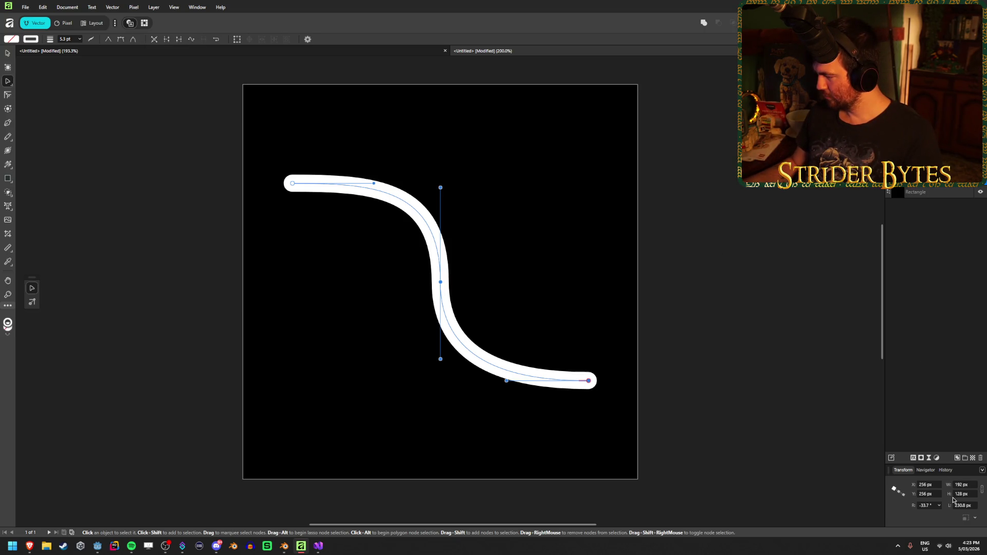
{"action": "left_click", "coordinate": [441, 282]}
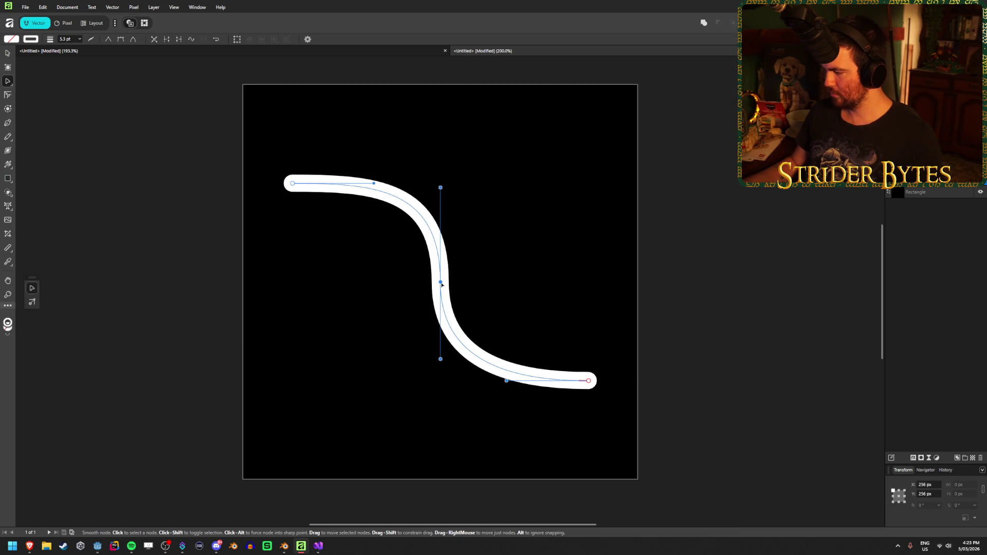
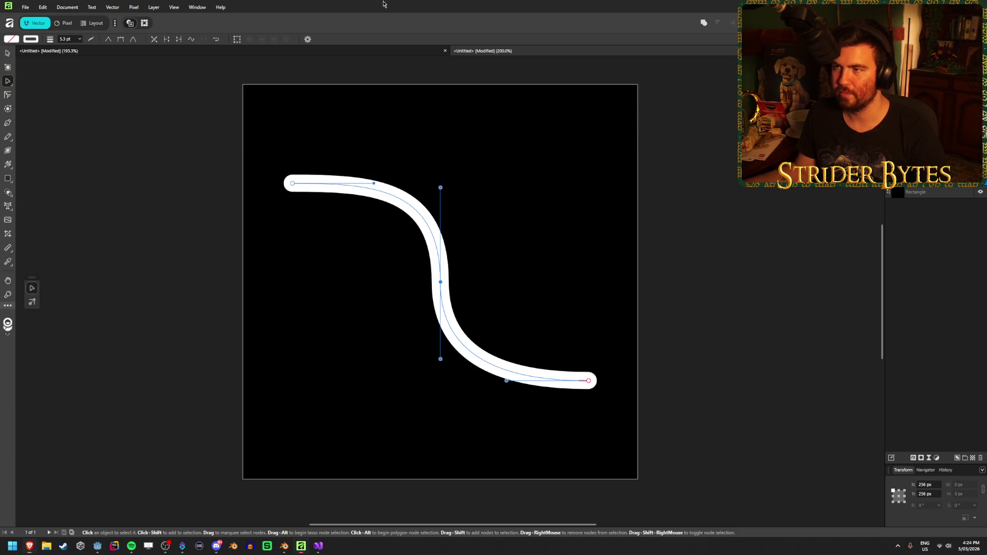
Reshape the S-curve's upper bend by dragging the middle node's upper Bézier handle
{"action": "mouse_move", "coordinate": [440, 188]}
{"action": "left_mouse_down"}
{"action": "mouse_move", "coordinate": [442, 264]}
{"action": "mouse_move", "coordinate": [452, 264]}
{"action": "mouse_move", "coordinate": [431, 214]}
{"action": "mouse_move", "coordinate": [441, 205]}
{"action": "mouse_move", "coordinate": [444, 281]}
{"action": "mouse_move", "coordinate": [443, 88]}
{"action": "mouse_move", "coordinate": [489, 229]}
{"action": "mouse_move", "coordinate": [462, 212]}
{"action": "mouse_move", "coordinate": [441, 216]}
{"action": "mouse_move", "coordinate": [441, 248]}
{"action": "left_mouse_up"}
{"action": "left_click_drag", "start_coordinate": [440, 194], "coordinate": [440, 187]}
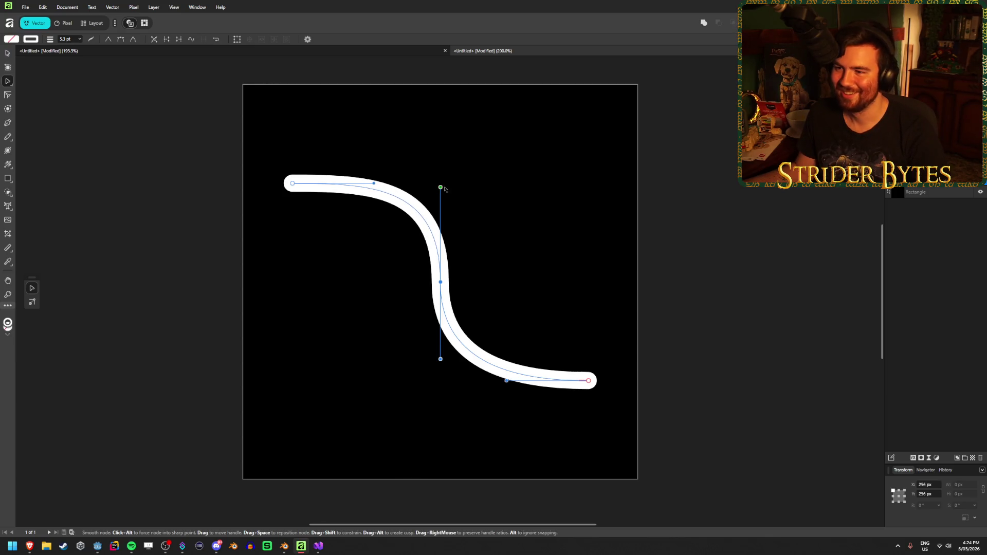
{"action": "left_click", "coordinate": [307, 40]}
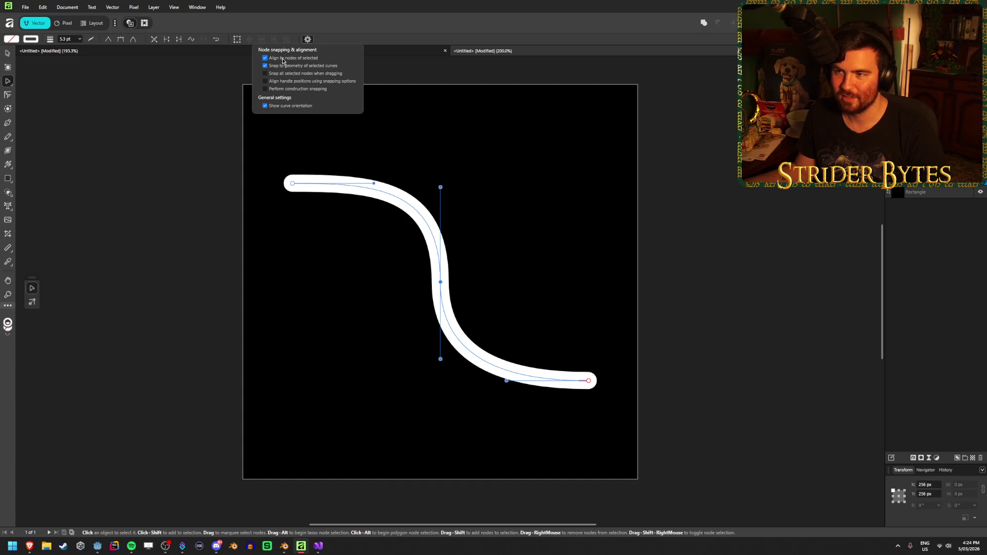
{"action": "mouse_move", "coordinate": [441, 187]}
{"action": "left_mouse_down"}
{"action": "mouse_move", "coordinate": [440, 226]}
{"action": "mouse_move", "coordinate": [440, 159]}
{"action": "mouse_move", "coordinate": [441, 202]}
{"action": "left_mouse_up"}
Turn off 'Align to nodes of selected' in snapping options, then raise the upper handle slightly
{"action": "left_click", "coordinate": [307, 39]}
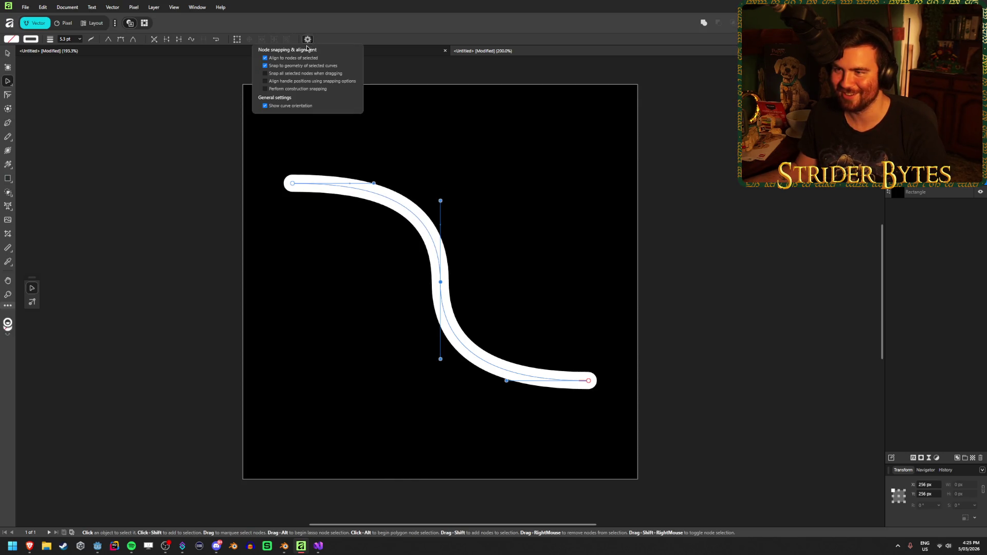
{"action": "left_click", "coordinate": [265, 58]}
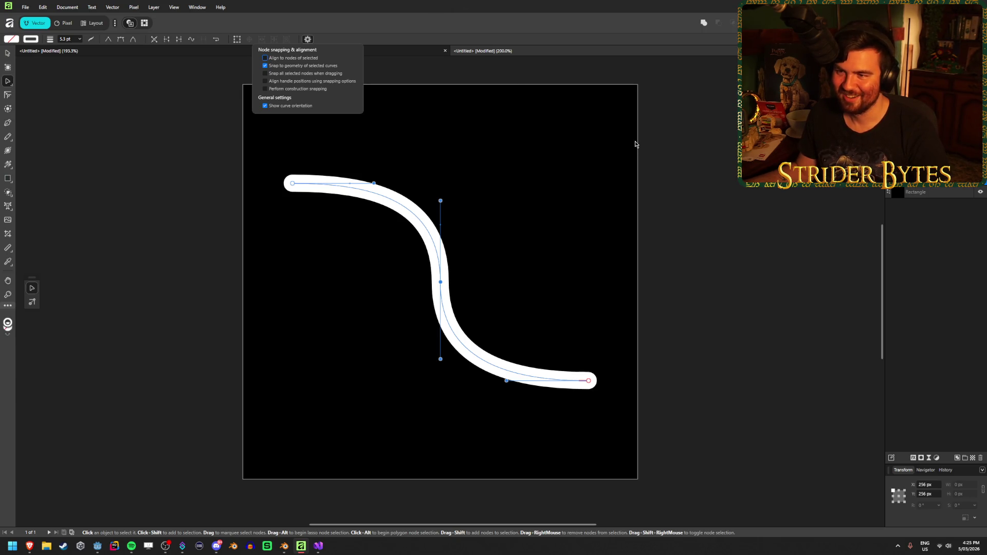
{"action": "left_click", "coordinate": [390, 12]}
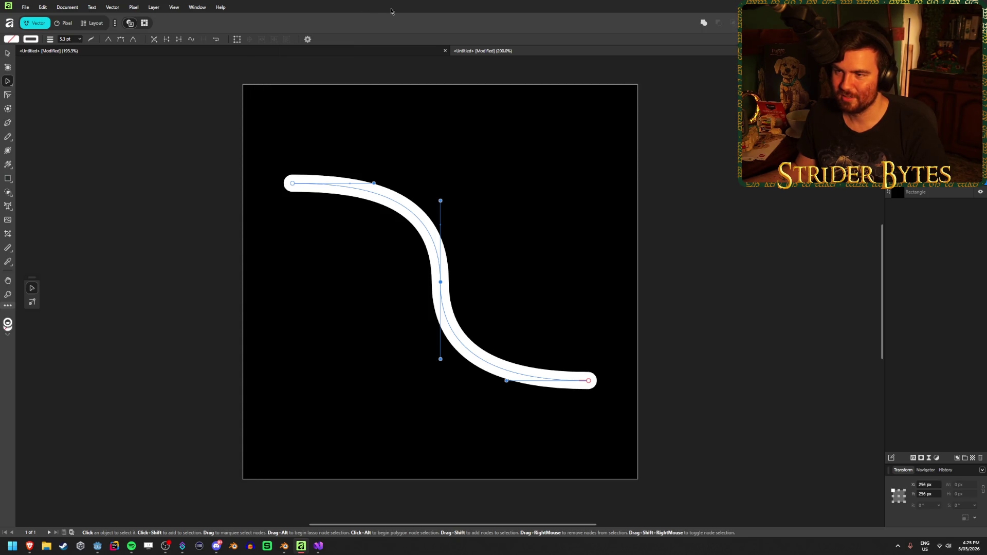
{"action": "mouse_move", "coordinate": [440, 201]}
{"action": "left_mouse_down"}
{"action": "mouse_move", "coordinate": [464, 106]}
{"action": "mouse_move", "coordinate": [448, 230]}
{"action": "mouse_move", "coordinate": [450, 190]}
{"action": "mouse_move", "coordinate": [442, 201]}
{"action": "left_mouse_up"}
{"action": "right_click", "coordinate": [442, 204]}
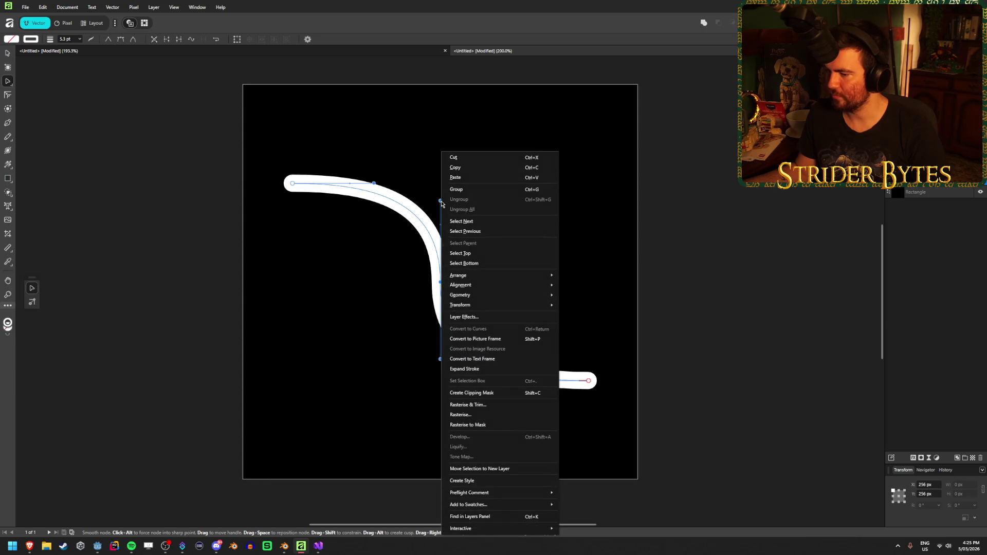
{"action": "key", "text": "Escape"}
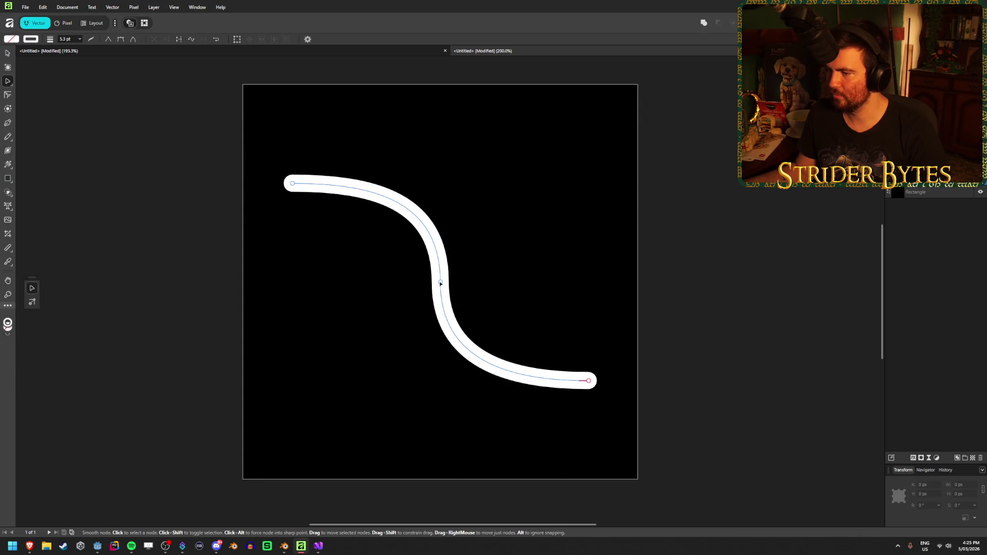
{"action": "left_click", "coordinate": [441, 282]}
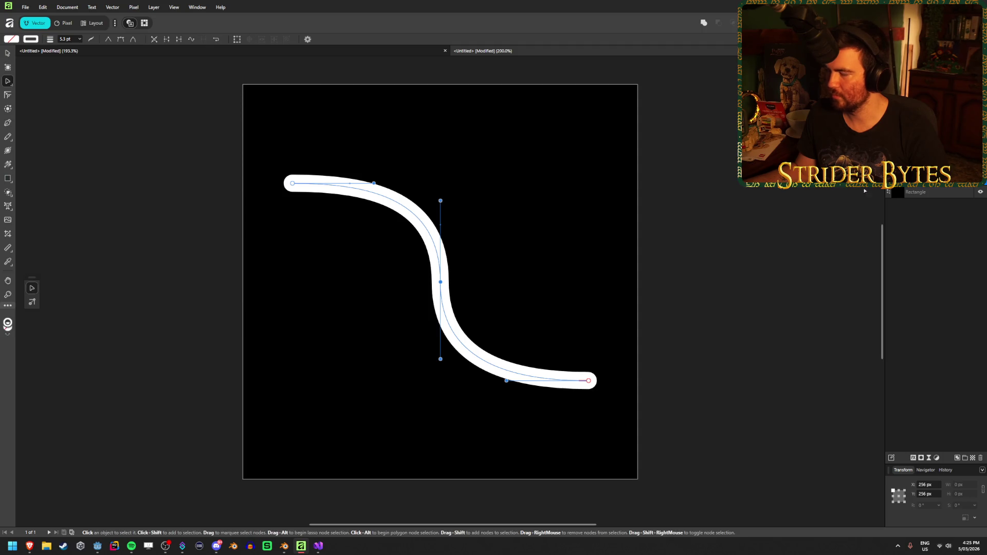
{"action": "left_click", "coordinate": [29, 546]}
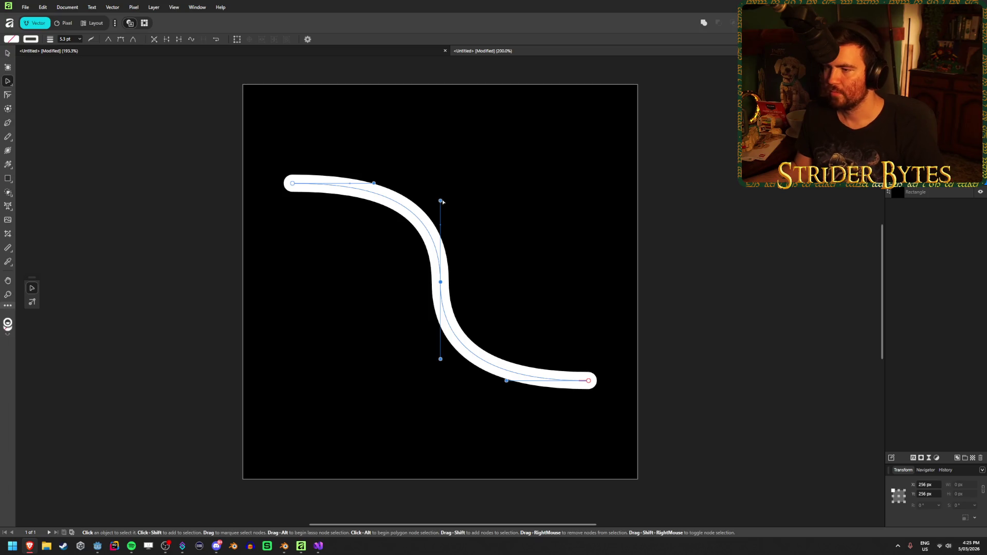
{"action": "mouse_move", "coordinate": [441, 200]}
{"action": "left_mouse_down"}
{"action": "mouse_move", "coordinate": [440, 264]}
{"action": "mouse_move", "coordinate": [441, 234]}
{"action": "mouse_move", "coordinate": [442, 265]}
{"action": "mouse_move", "coordinate": [475, 215]}
{"action": "mouse_move", "coordinate": [505, 221]}
{"action": "mouse_move", "coordinate": [538, 293]}
{"action": "mouse_move", "coordinate": [518, 304]}
{"action": "mouse_move", "coordinate": [526, 215]}
{"action": "mouse_move", "coordinate": [396, 137]}
{"action": "mouse_move", "coordinate": [238, 82]}
{"action": "mouse_move", "coordinate": [200, 112]}
{"action": "mouse_move", "coordinate": [475, 71]}
{"action": "mouse_move", "coordinate": [452, 49]}
{"action": "mouse_move", "coordinate": [450, 316]}
{"action": "mouse_move", "coordinate": [451, 236]}
{"action": "left_mouse_up"}
{"action": "left_click_drag", "start_coordinate": [425, 285], "coordinate": [442, 281]}
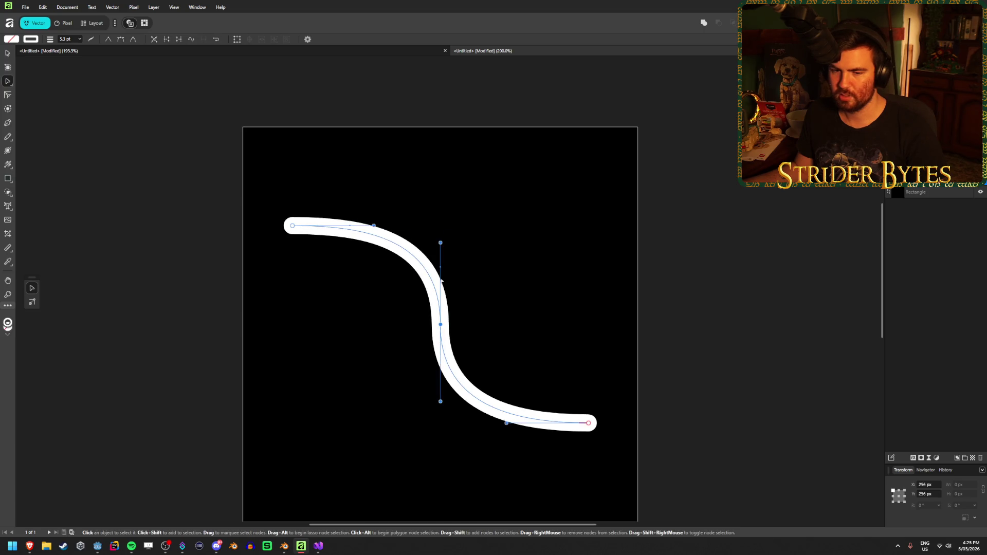
{"action": "scroll", "coordinate": [433, 316], "scroll_direction": "down", "scroll_amount": 2}
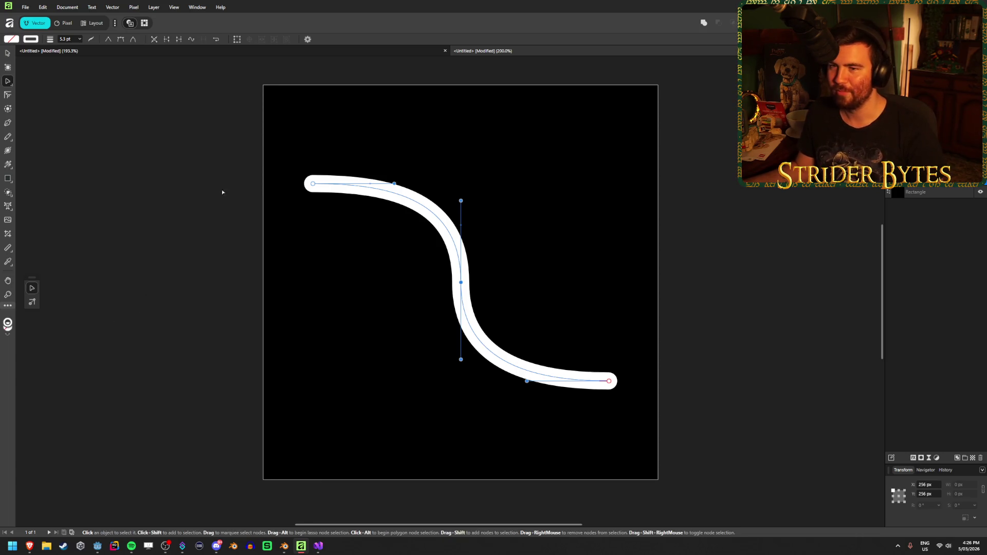
{"action": "left_click", "coordinate": [7, 53]}
{"action": "left_click", "coordinate": [205, 392]}
{"action": "scroll", "coordinate": [252, 375], "scroll_direction": "down", "scroll_amount": 3}
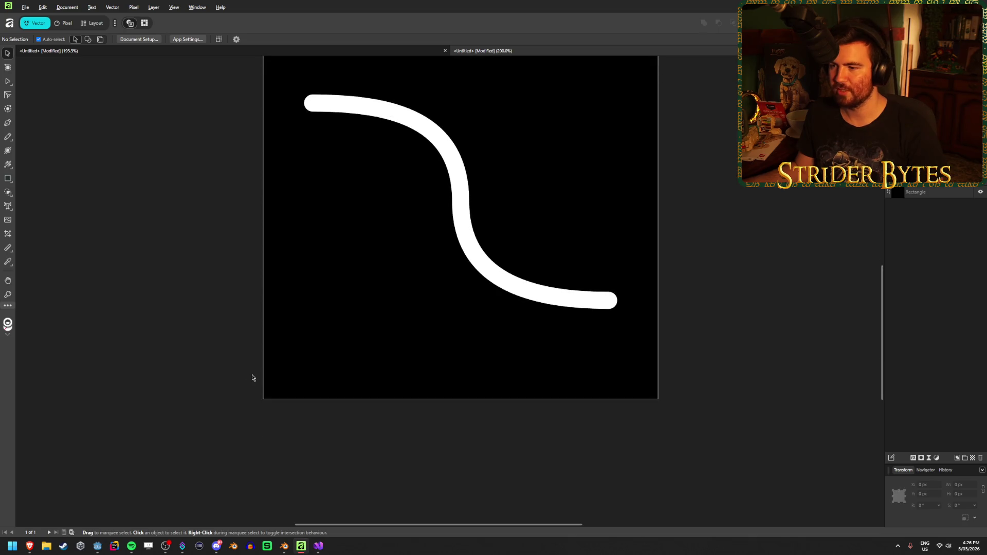
{"action": "scroll", "coordinate": [255, 380], "scroll_direction": "up", "scroll_amount": 1}
{"action": "scroll", "coordinate": [255, 379], "scroll_direction": "down", "scroll_amount": 4, "text": "ctrl"}
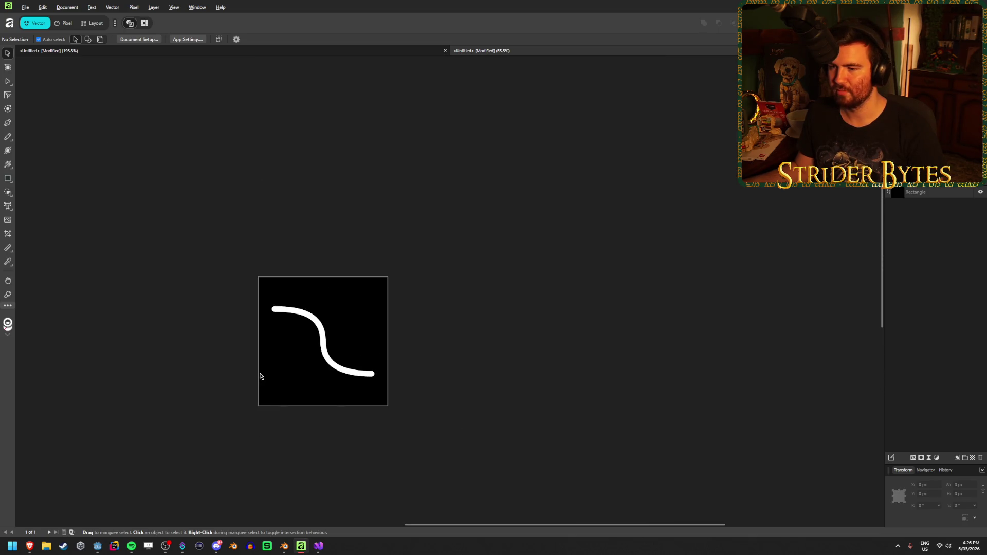
{"action": "scroll", "coordinate": [260, 377], "scroll_direction": "up", "scroll_amount": 4, "text": "ctrl"}
{"action": "left_click", "coordinate": [450, 310]}
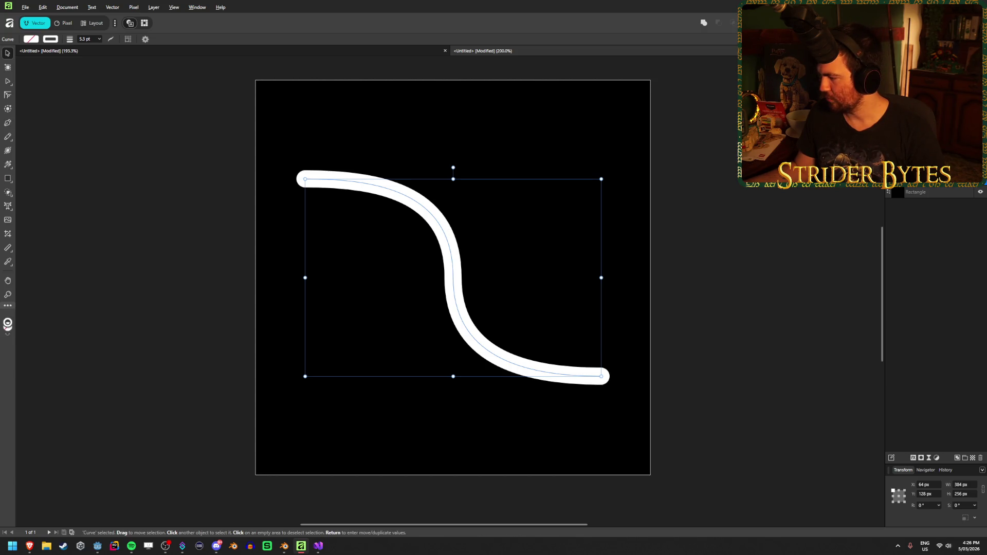
{"action": "left_click_drag", "start_coordinate": [465, 209], "coordinate": [469, 256]}
{"action": "key", "text": "ctrl+z"}
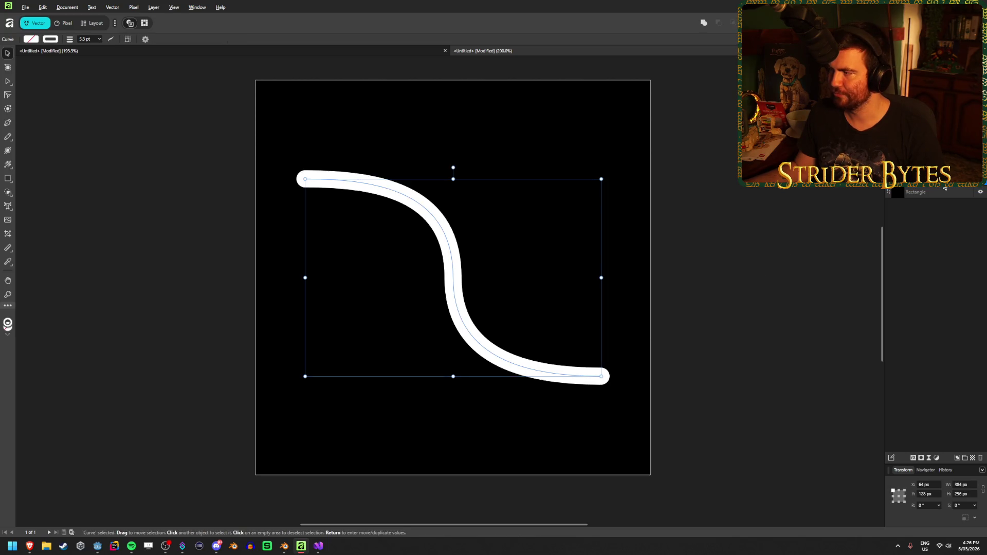
{"action": "mouse_move", "coordinate": [461, 271]}
{"action": "left_mouse_down"}
{"action": "mouse_move", "coordinate": [485, 271]}
{"action": "mouse_move", "coordinate": [456, 288]}
{"action": "mouse_move", "coordinate": [460, 270]}
{"action": "left_mouse_up"}
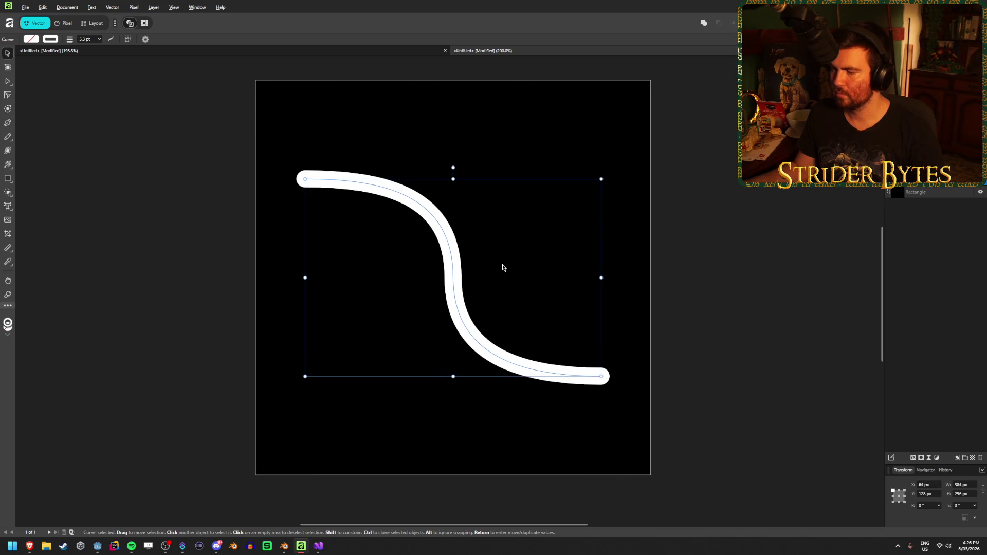
{"action": "key", "text": "Return"}
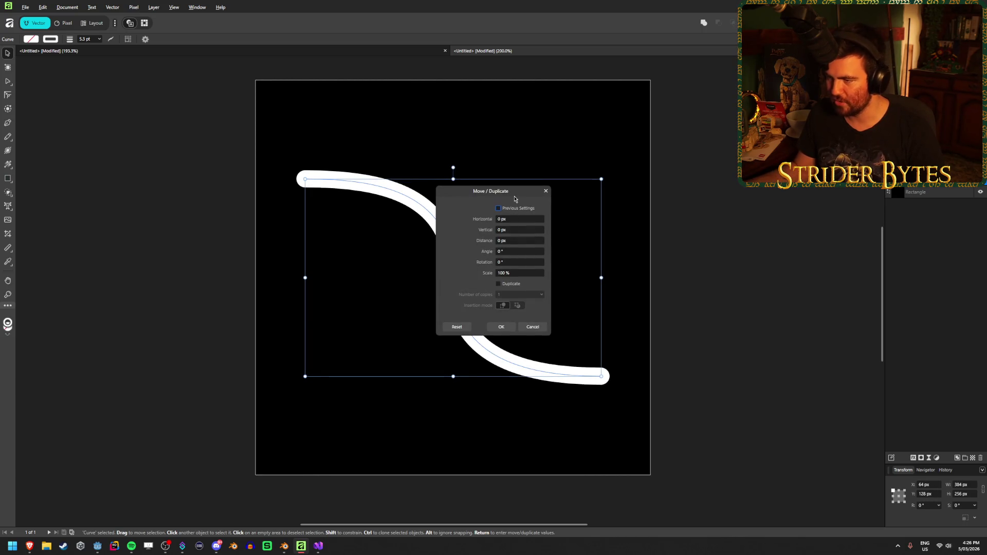
Tick Duplicate in Move/Duplicate and enter rotation and scale values, keeping scale at 100%
{"action": "left_click", "coordinate": [519, 263]}
{"action": "type", "text": "18"}
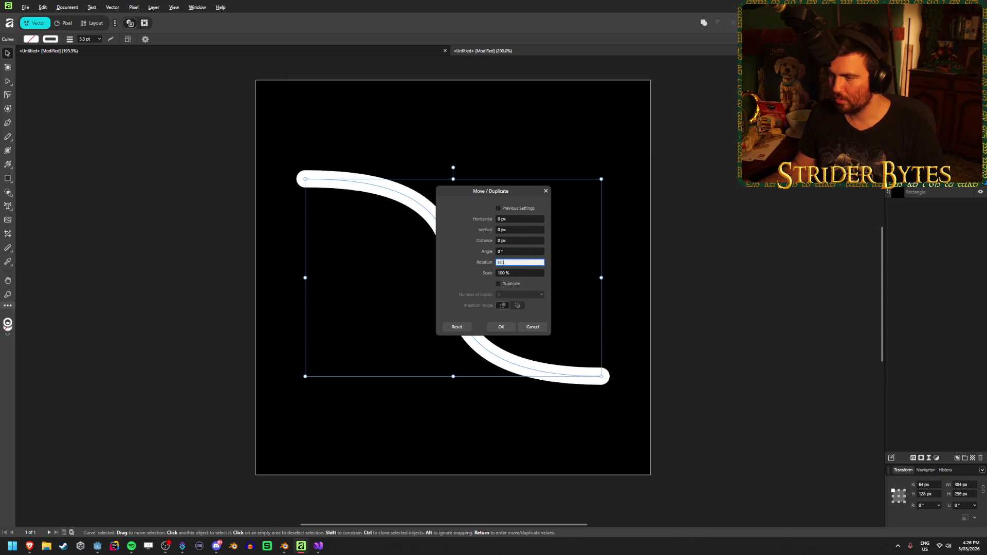
{"action": "type", "text": "0"}
{"action": "left_click", "coordinate": [498, 286]}
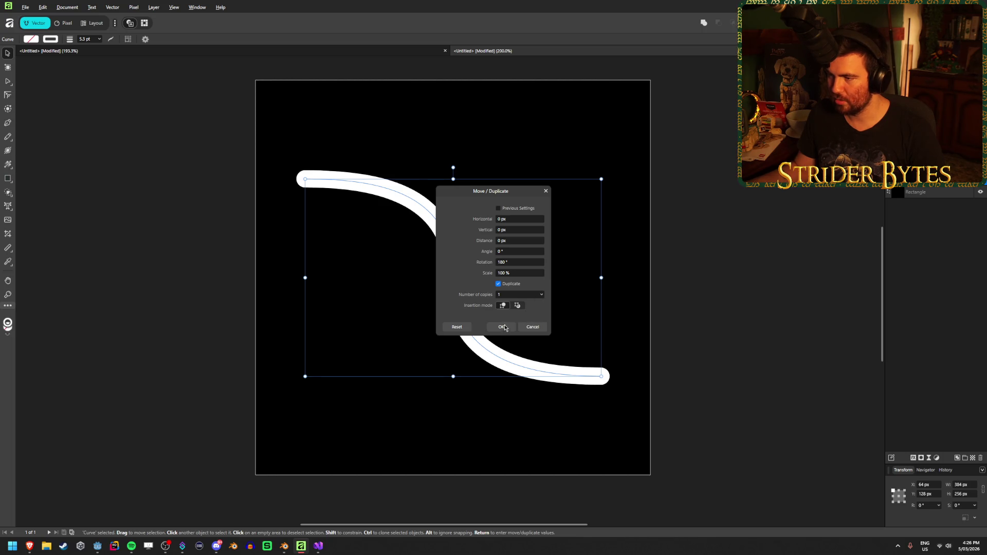
{"action": "left_click", "coordinate": [503, 262]}
{"action": "type", "text": "90"}
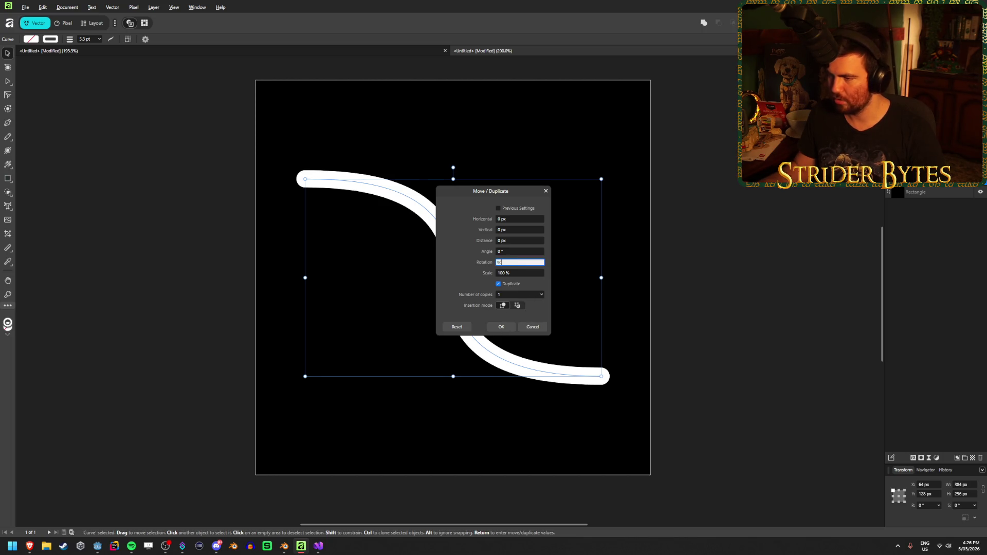
{"action": "left_click", "coordinate": [520, 272]}
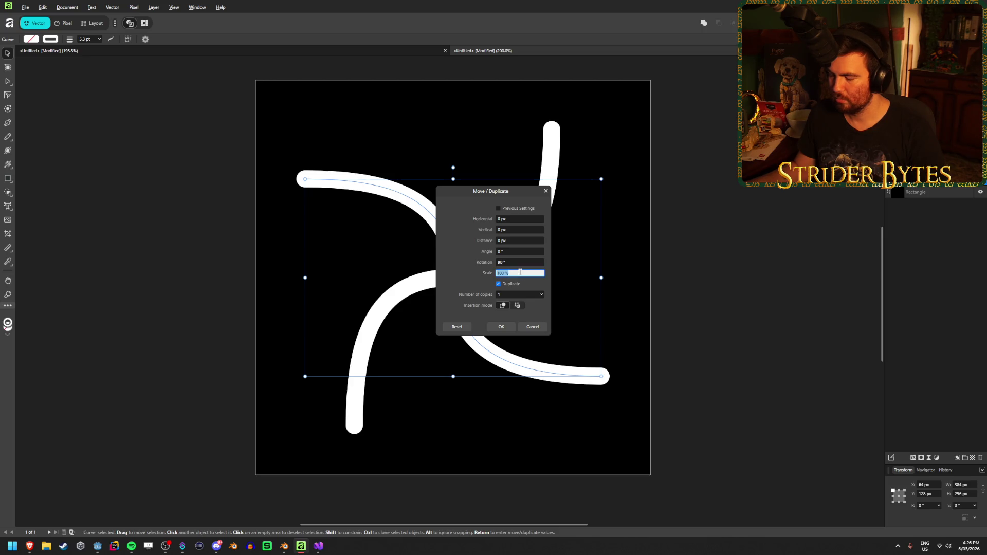
{"action": "type", "text": "180"}
{"action": "key", "text": "Tab"}
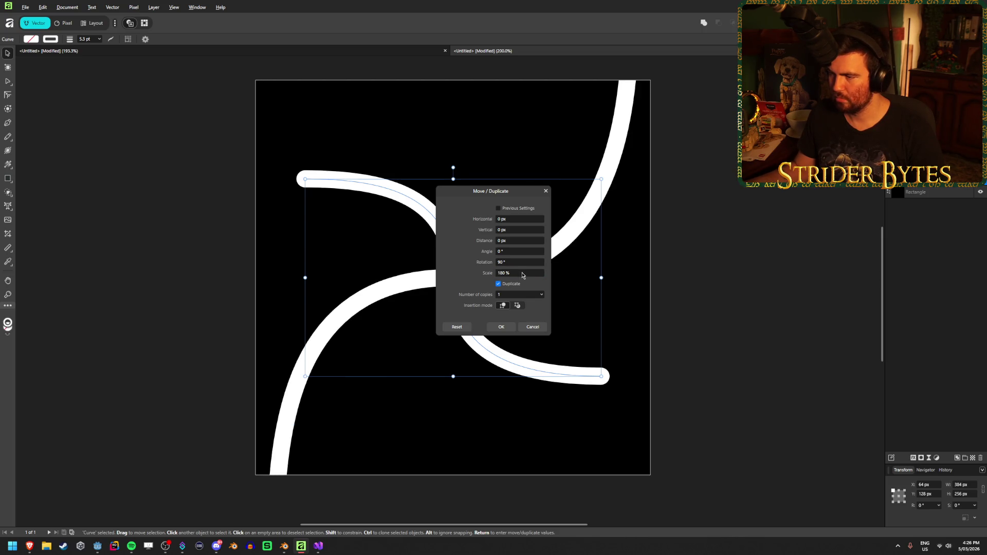
{"action": "left_click", "coordinate": [522, 274]}
{"action": "type", "text": "100"}
{"action": "key", "text": "shift+Tab"}
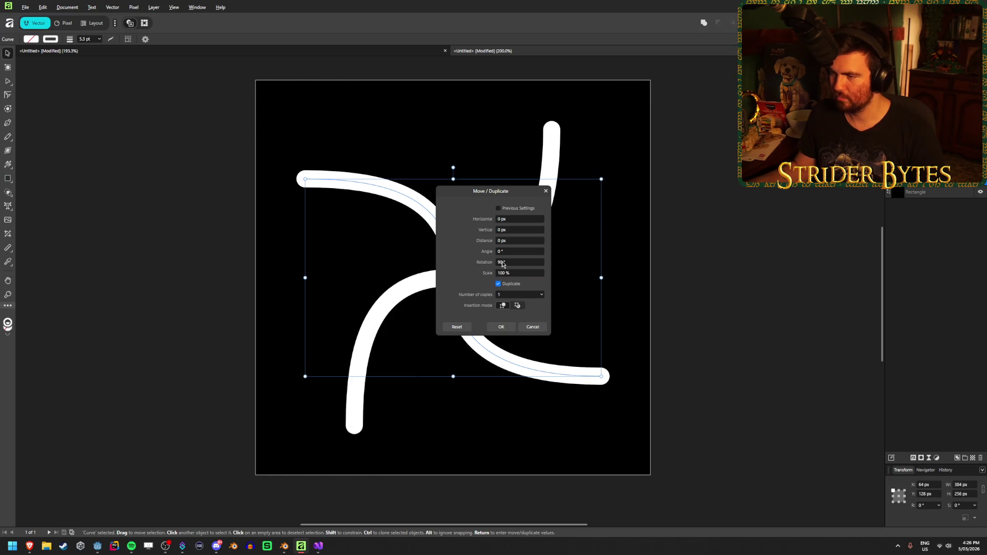
{"action": "type", "text": "180"}
{"action": "key", "text": "Tab"}
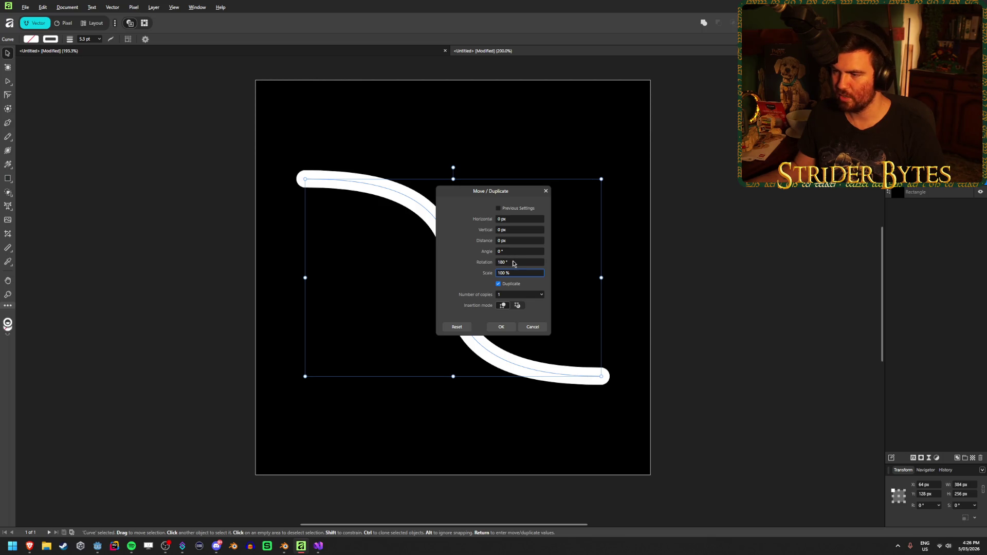
Reset rotation and angle to 0° and confirm the Move/Duplicate dialog with OK
{"action": "left_click", "coordinate": [516, 262]}
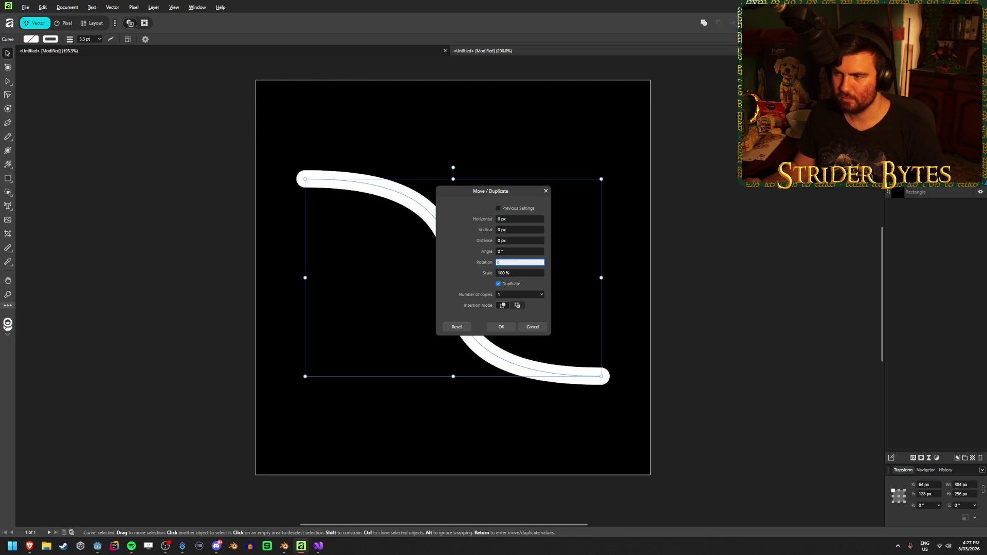
{"action": "left_click", "coordinate": [524, 252]}
{"action": "type", "text": "180"}
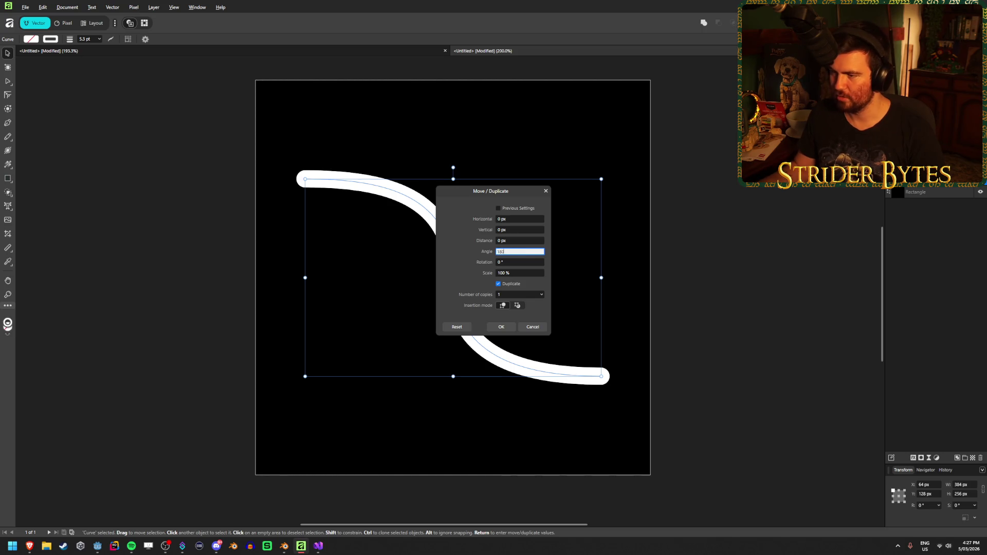
{"action": "key", "text": "Tab"}
{"action": "left_click", "coordinate": [524, 253]}
{"action": "key", "text": "Tab"}
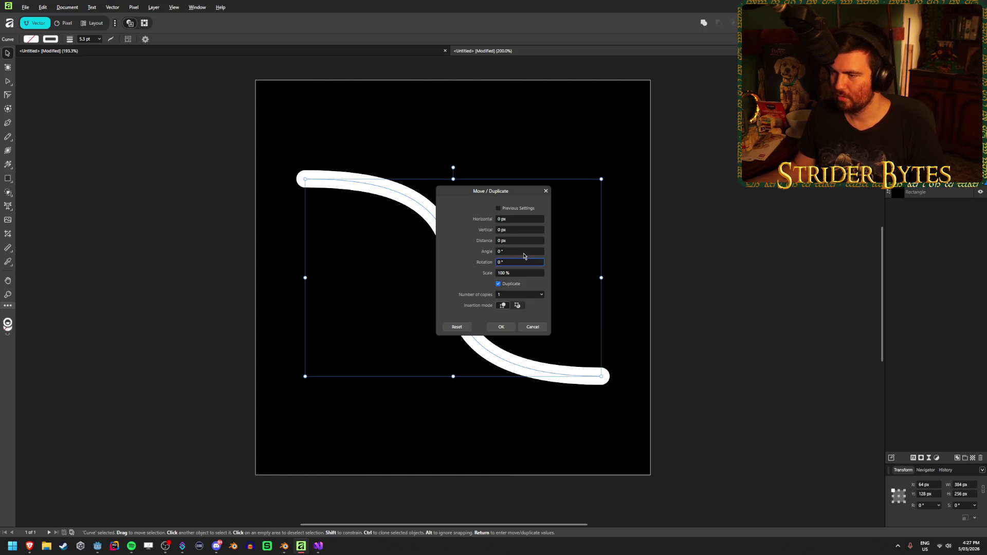
{"action": "left_click", "coordinate": [502, 327]}
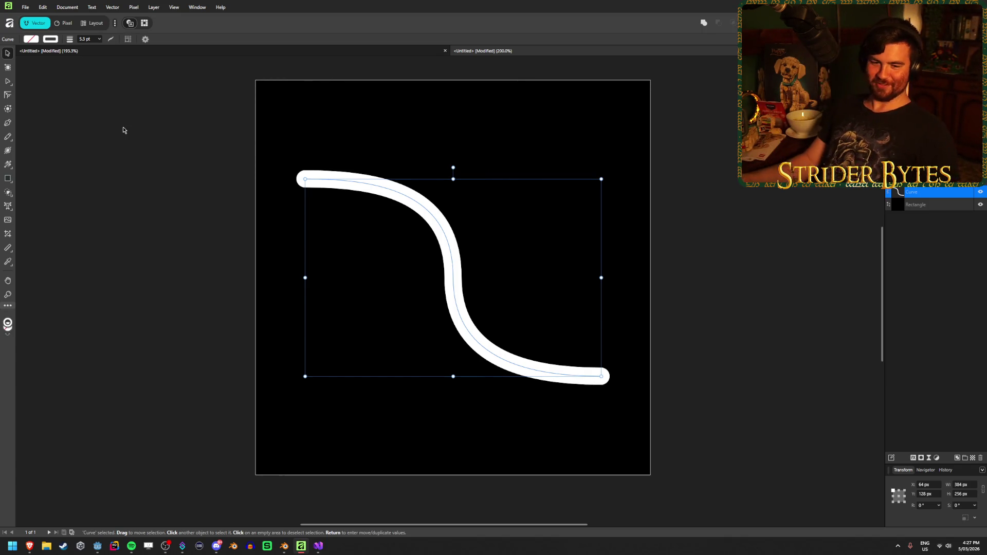
{"action": "left_click", "coordinate": [8, 82]}
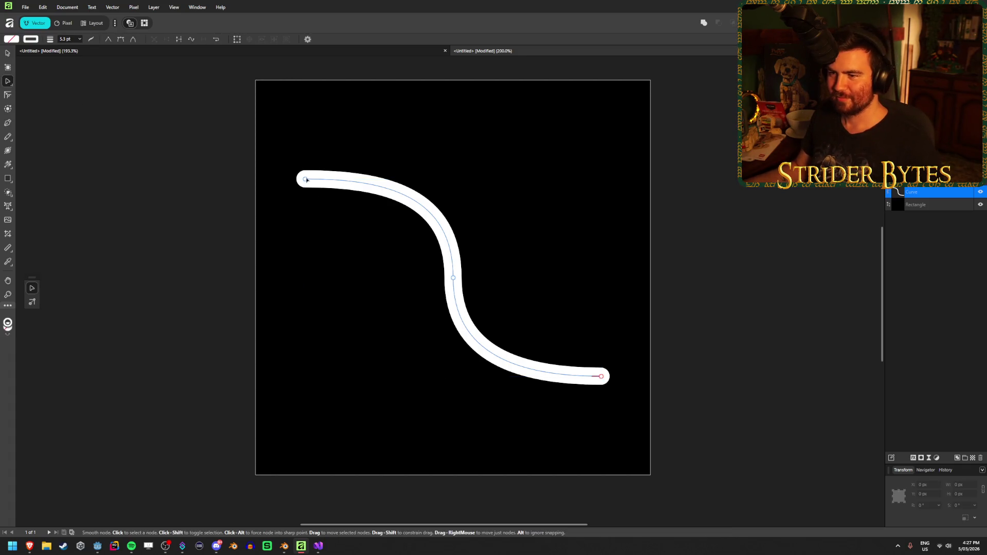
Move the duplicate curve's start node to the lower left at X 64 px, Y 384 px
{"action": "mouse_move", "coordinate": [305, 179]}
{"action": "left_mouse_down"}
{"action": "mouse_move", "coordinate": [320, 346]}
{"action": "mouse_move", "coordinate": [500, 378]}
{"action": "mouse_move", "coordinate": [305, 371]}
{"action": "mouse_move", "coordinate": [309, 363]}
{"action": "mouse_move", "coordinate": [309, 387]}
{"action": "mouse_move", "coordinate": [318, 376]}
{"action": "mouse_move", "coordinate": [469, 343]}
{"action": "mouse_move", "coordinate": [302, 358]}
{"action": "mouse_move", "coordinate": [309, 370]}
{"action": "mouse_move", "coordinate": [595, 375]}
{"action": "mouse_move", "coordinate": [307, 368]}
{"action": "left_mouse_up"}
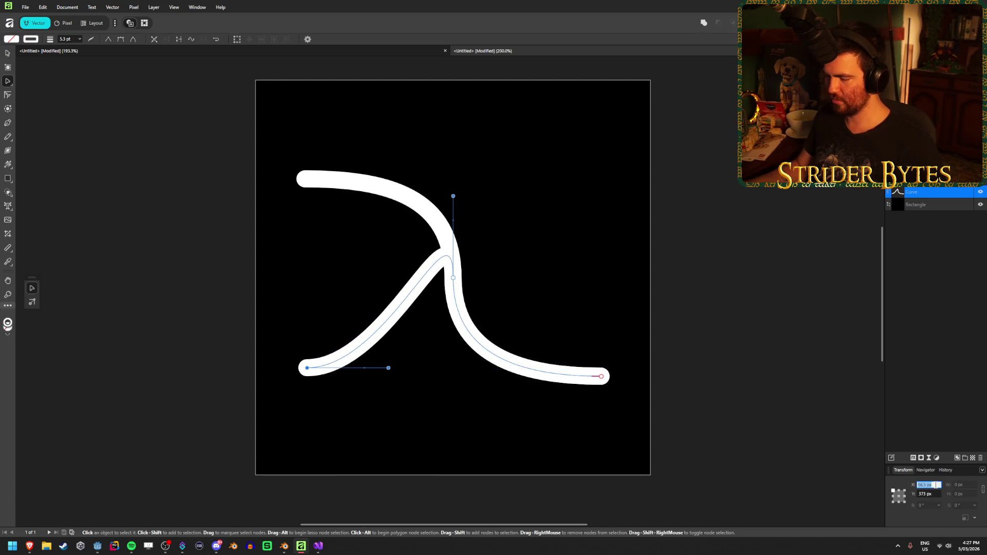
{"action": "type", "text": "64"}
{"action": "key", "text": "Tab"}
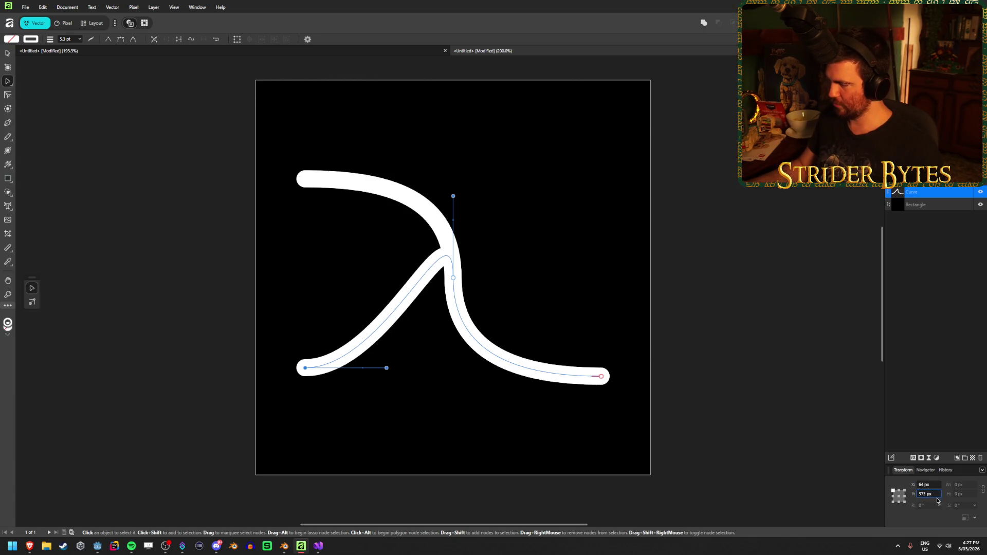
{"action": "type", "text": "384"}
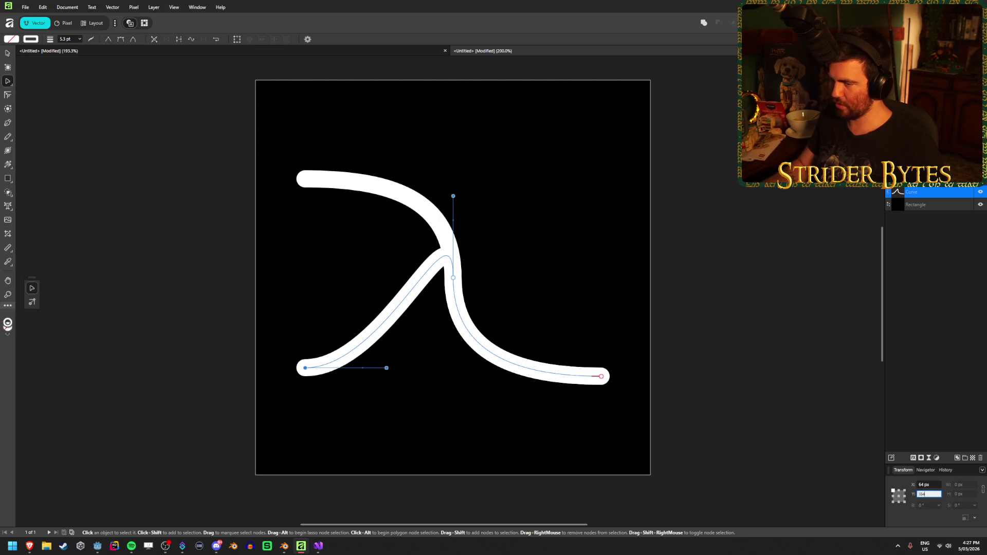
{"action": "key", "text": "Return"}
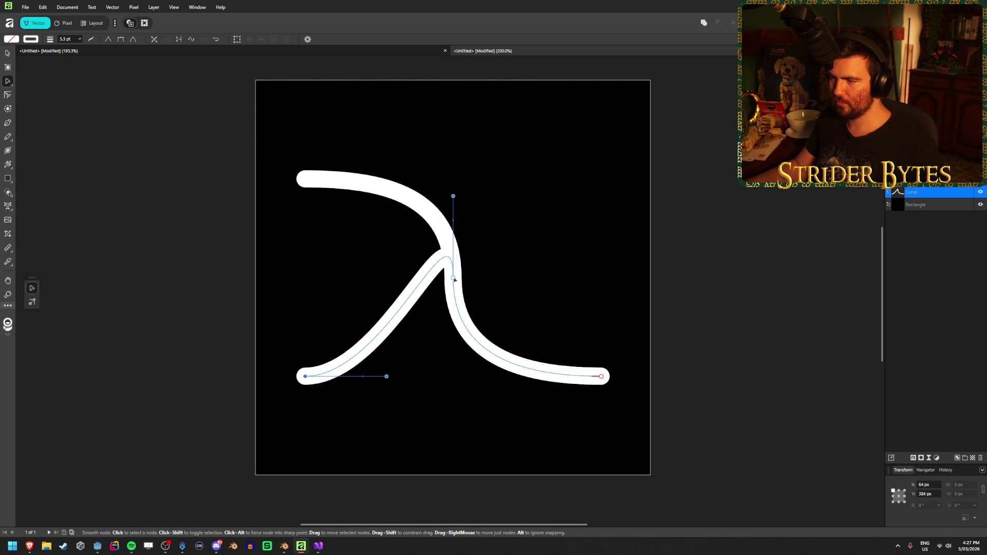
Delete the end segment and adjust the remaining handles into a short rising arc
{"action": "mouse_move", "coordinate": [454, 278]}
{"action": "left_mouse_down"}
{"action": "mouse_move", "coordinate": [427, 276]}
{"action": "mouse_move", "coordinate": [428, 329]}
{"action": "left_mouse_up"}
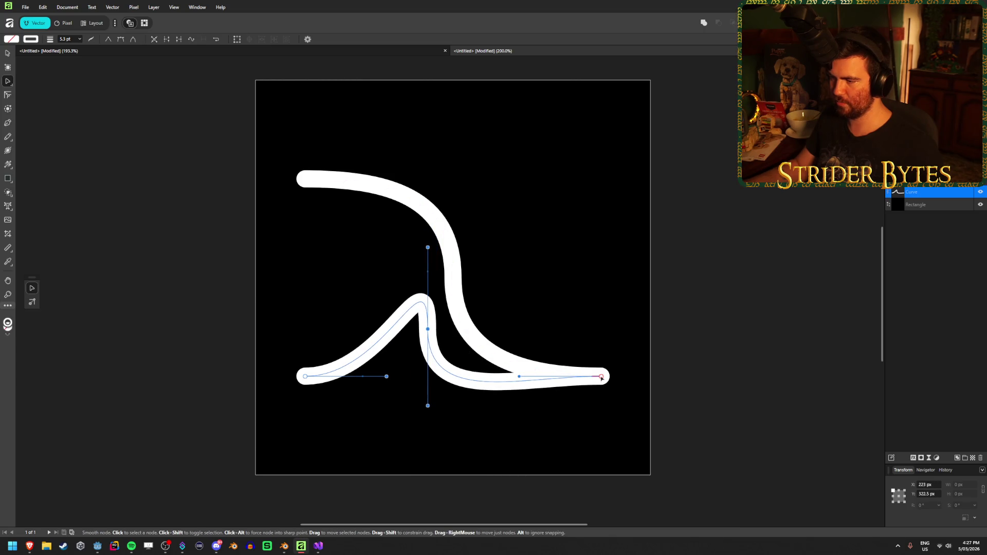
{"action": "right_click", "coordinate": [602, 378]}
{"action": "left_click", "coordinate": [624, 467]}
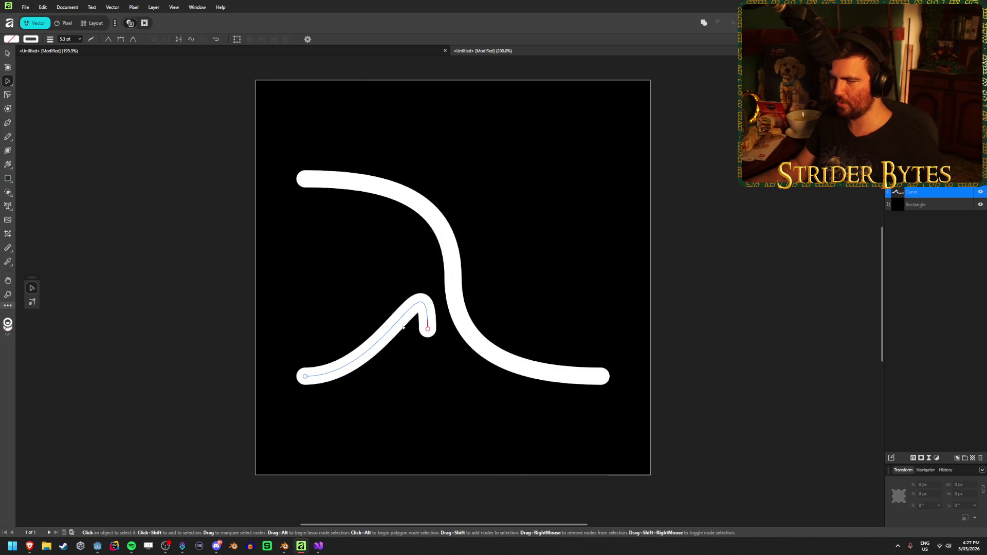
{"action": "left_click_drag", "start_coordinate": [428, 329], "coordinate": [433, 332]}
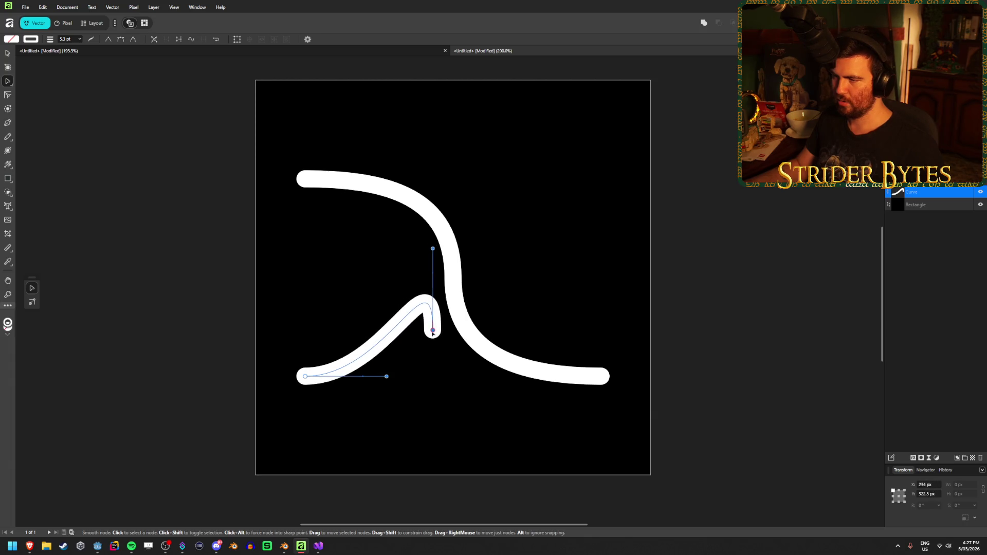
{"action": "mouse_move", "coordinate": [432, 250]}
{"action": "left_mouse_down"}
{"action": "mouse_move", "coordinate": [397, 275]}
{"action": "mouse_move", "coordinate": [370, 326]}
{"action": "mouse_move", "coordinate": [370, 365]}
{"action": "mouse_move", "coordinate": [385, 373]}
{"action": "mouse_move", "coordinate": [401, 358]}
{"action": "left_mouse_up"}
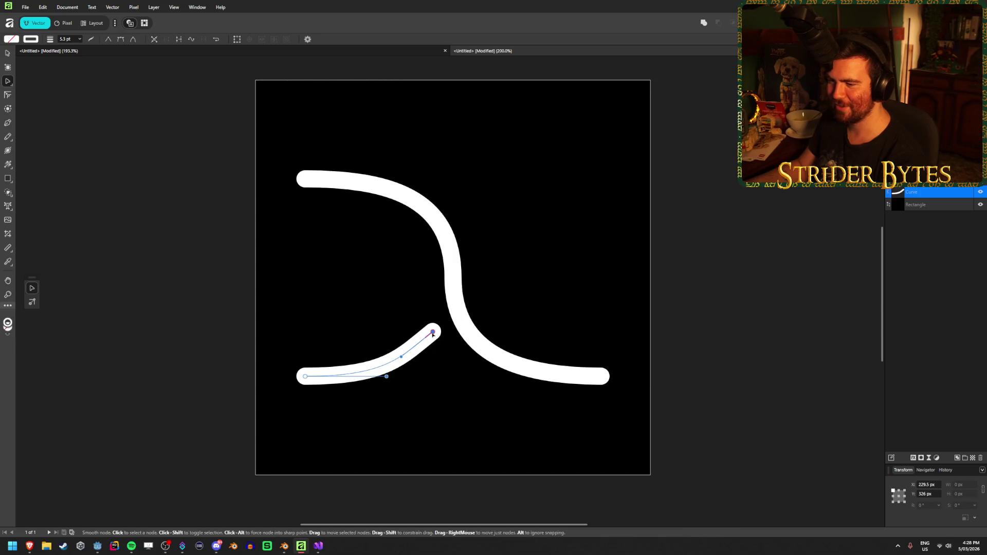
{"action": "mouse_move", "coordinate": [401, 356]}
{"action": "left_mouse_down"}
{"action": "mouse_move", "coordinate": [387, 352]}
{"action": "mouse_move", "coordinate": [402, 362]}
{"action": "left_mouse_up"}
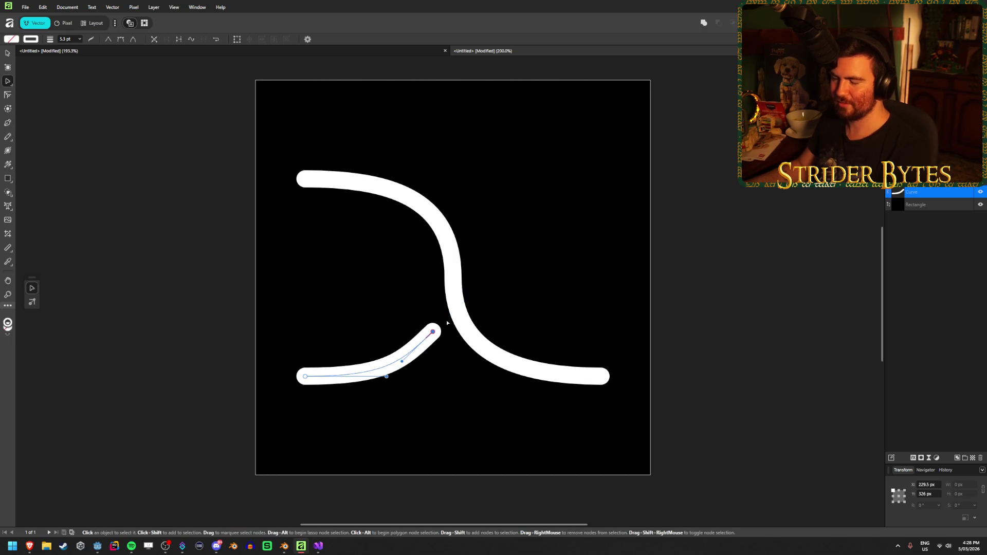
{"action": "left_click", "coordinate": [151, 211]}
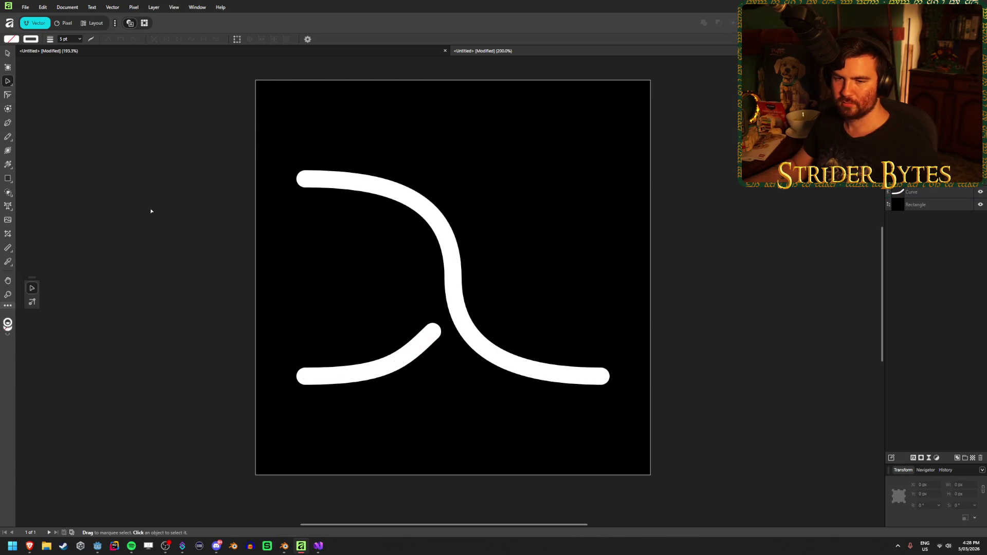
Draw a straight Pen line from the canvas centre toward the upper right
{"action": "left_click", "coordinate": [8, 124]}
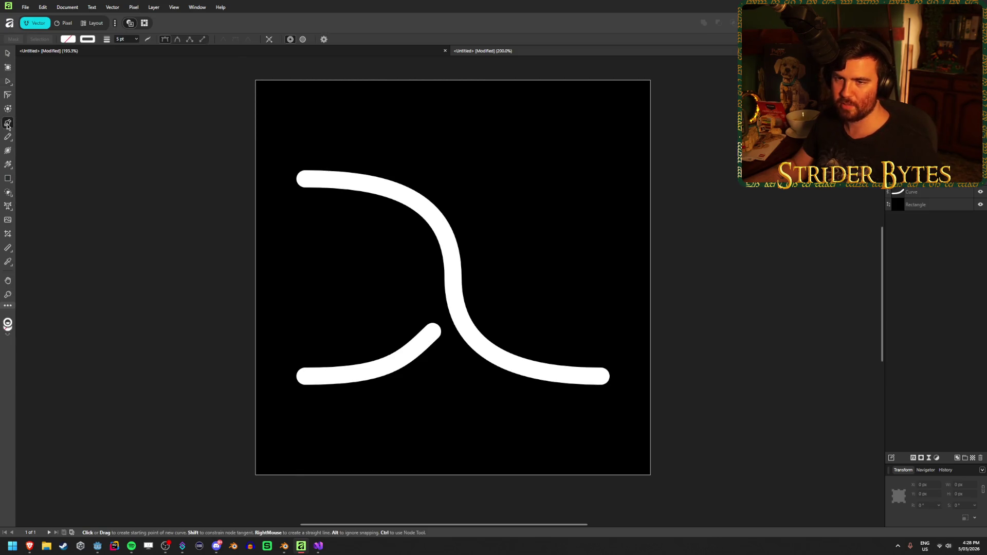
{"action": "left_click", "coordinate": [474, 263]}
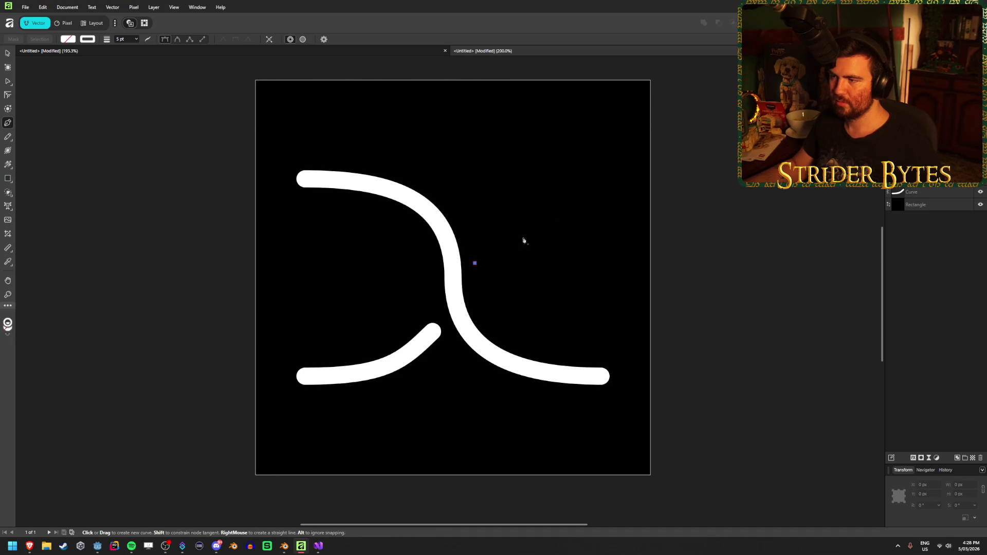
{"action": "left_click", "coordinate": [597, 186]}
{"action": "key", "text": "ctrl"}
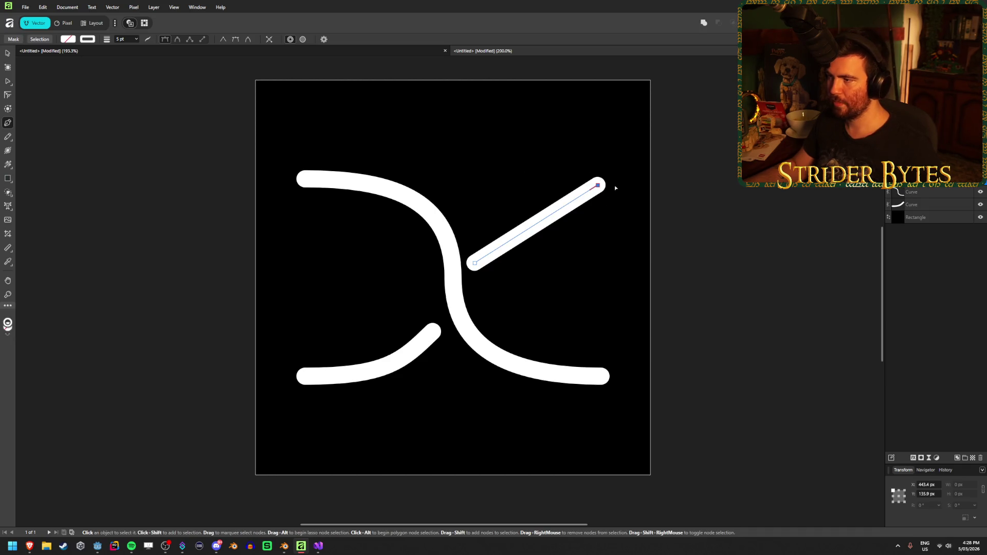
Place the line's end at X 448 px, Y 128 px to match the S-curve's end
{"action": "left_click", "coordinate": [931, 485]}
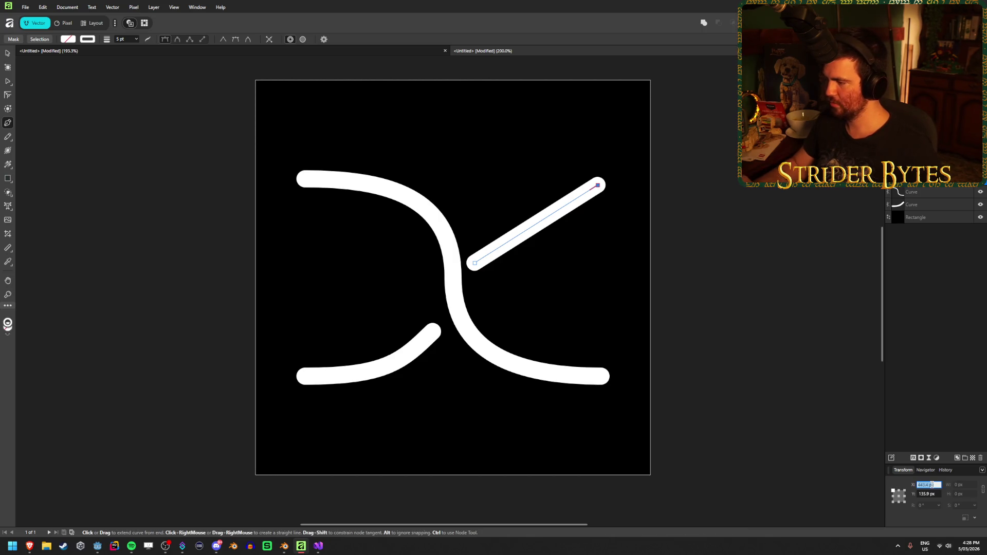
{"action": "type", "text": "384"}
{"action": "key", "text": "Return"}
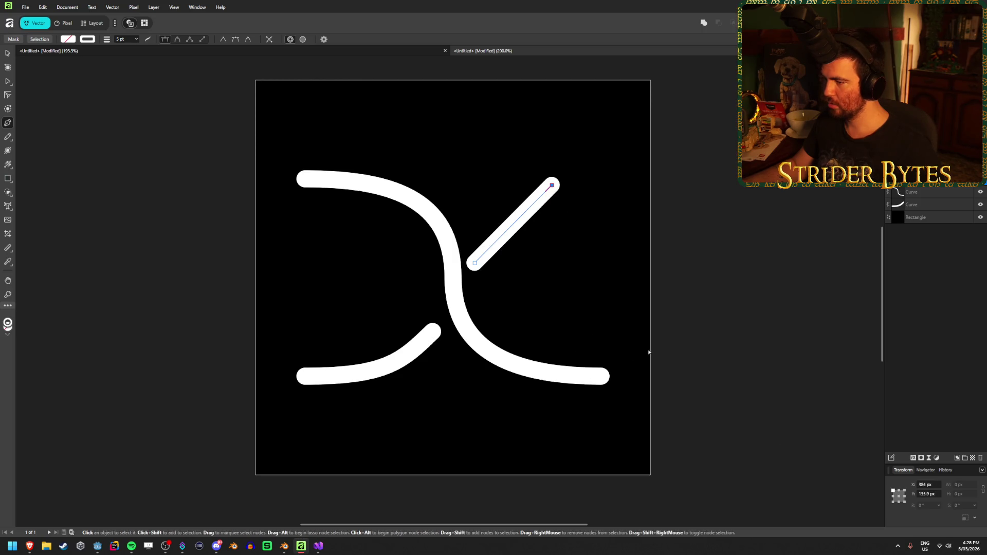
{"action": "left_click", "coordinate": [929, 193]}
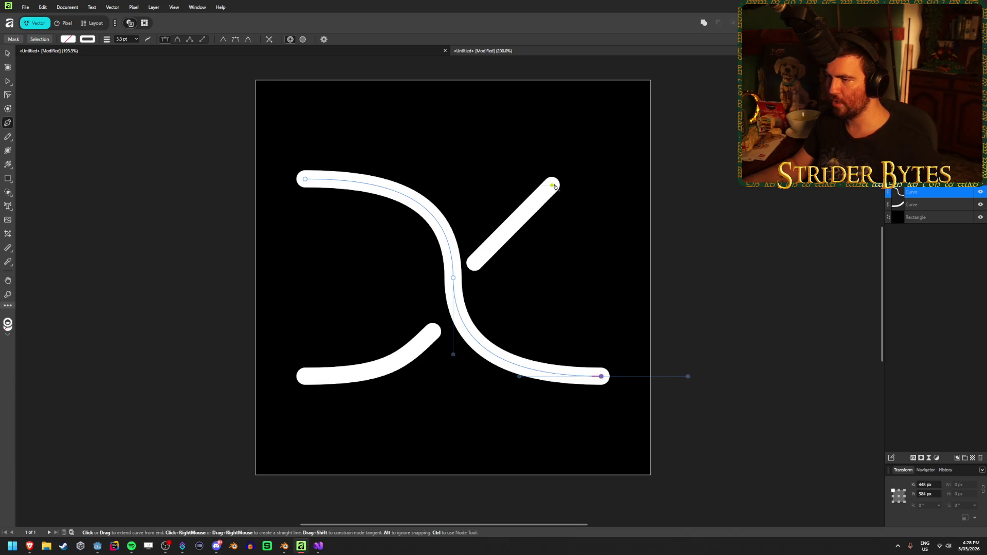
{"action": "key", "text": "Escape"}
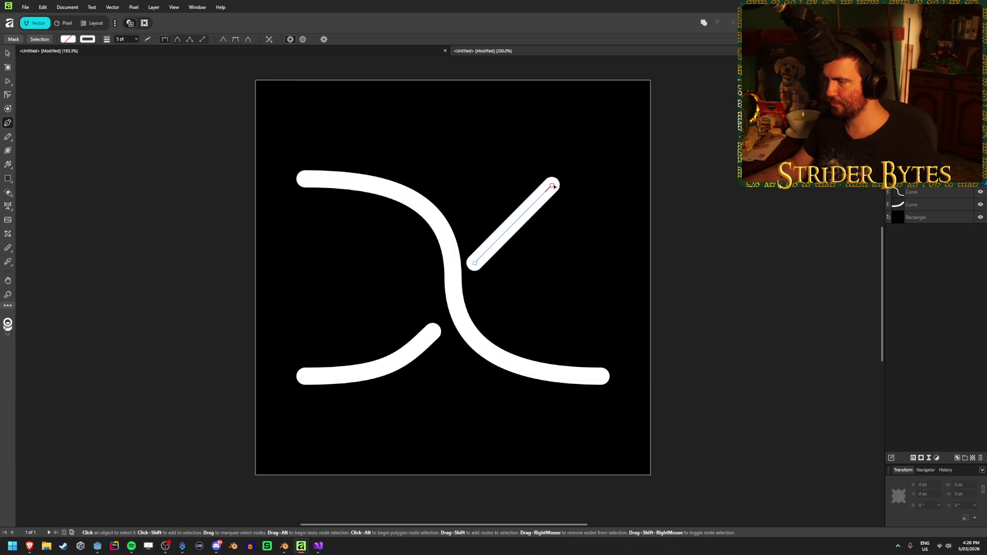
{"action": "left_click", "coordinate": [551, 185], "text": "ctrl"}
{"action": "left_click", "coordinate": [929, 485]}
{"action": "type", "text": "448"}
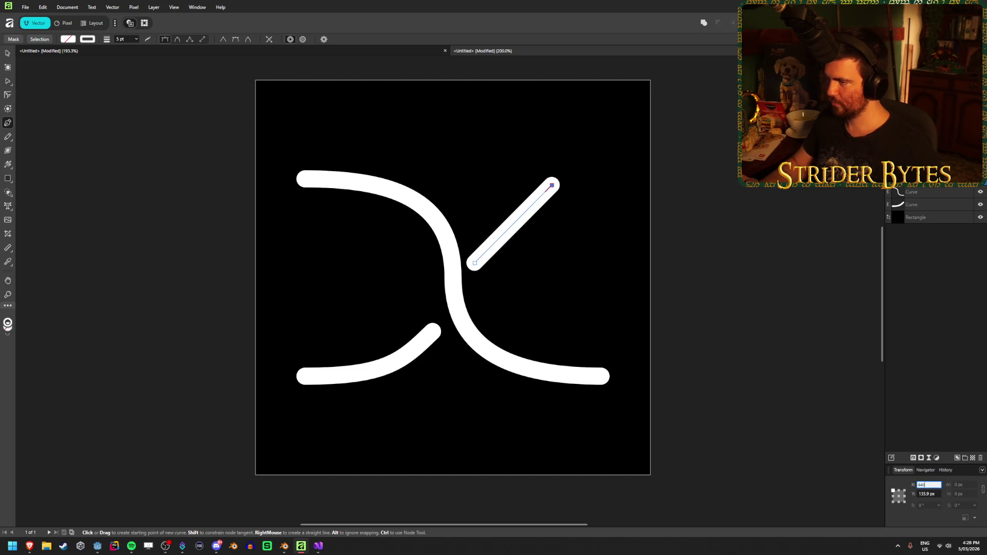
{"action": "key", "text": "Return"}
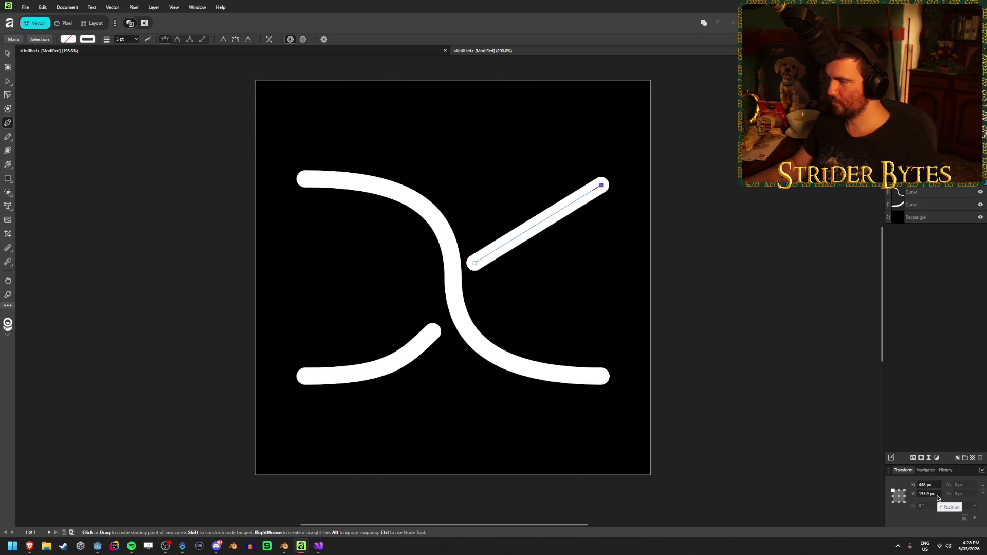
{"action": "left_click", "coordinate": [937, 495]}
{"action": "type", "text": "128"}
{"action": "key", "text": "Return"}
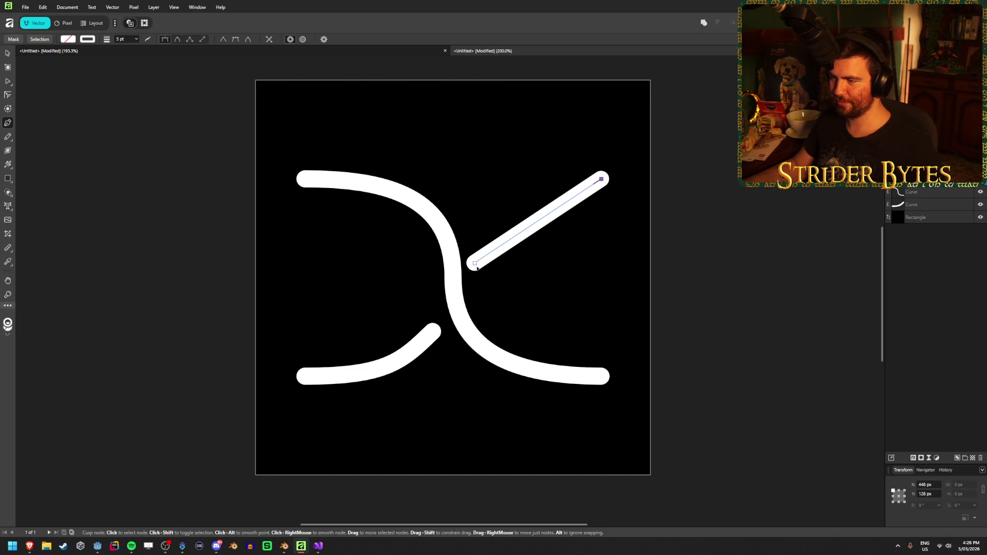
Bend the line into an arc by pulling handles out from its upper end point
{"action": "left_click_drag", "start_coordinate": [477, 268], "coordinate": [481, 268]}
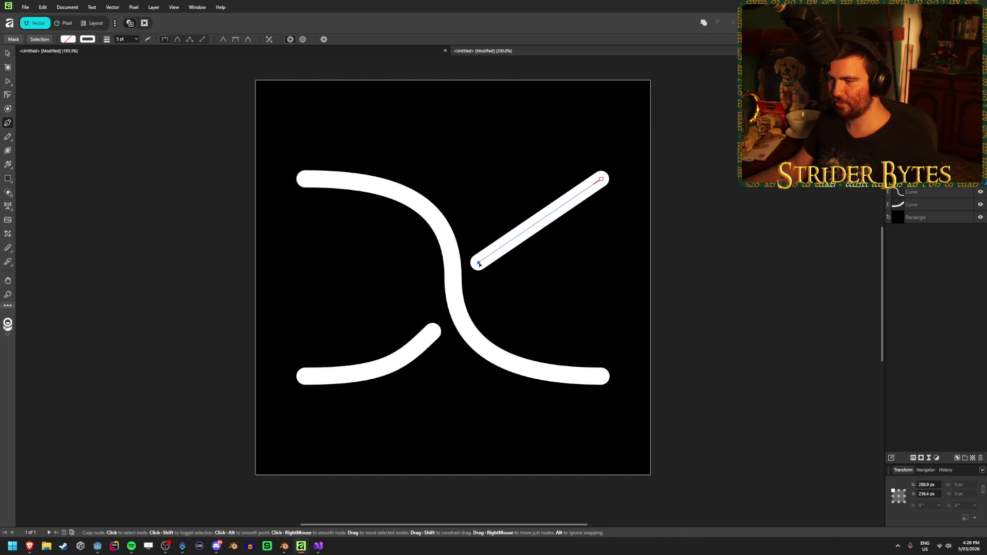
{"action": "left_click", "coordinate": [603, 181]}
{"action": "left_click_drag", "start_coordinate": [600, 180], "coordinate": [716, 176]}
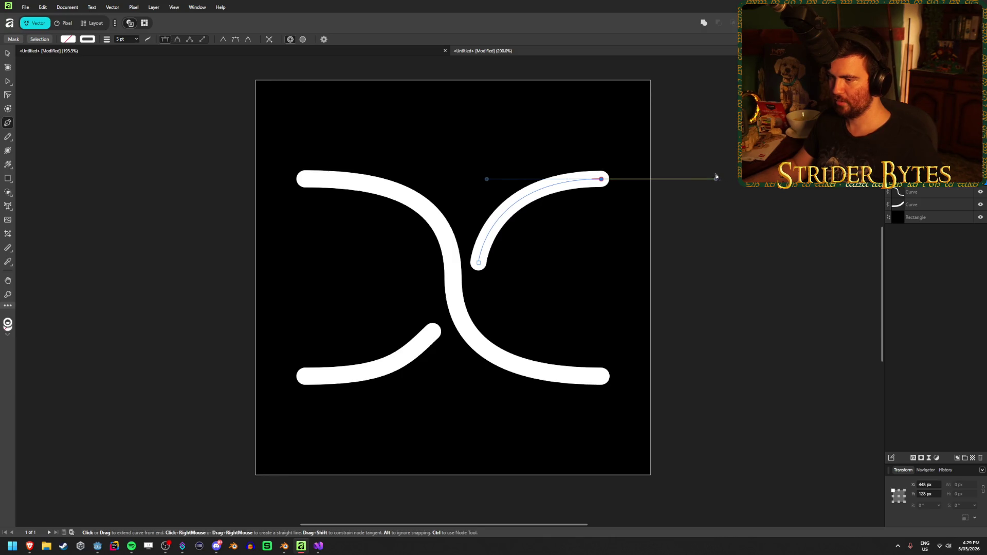
{"action": "left_click", "coordinate": [8, 52]}
{"action": "left_click", "coordinate": [114, 307]}
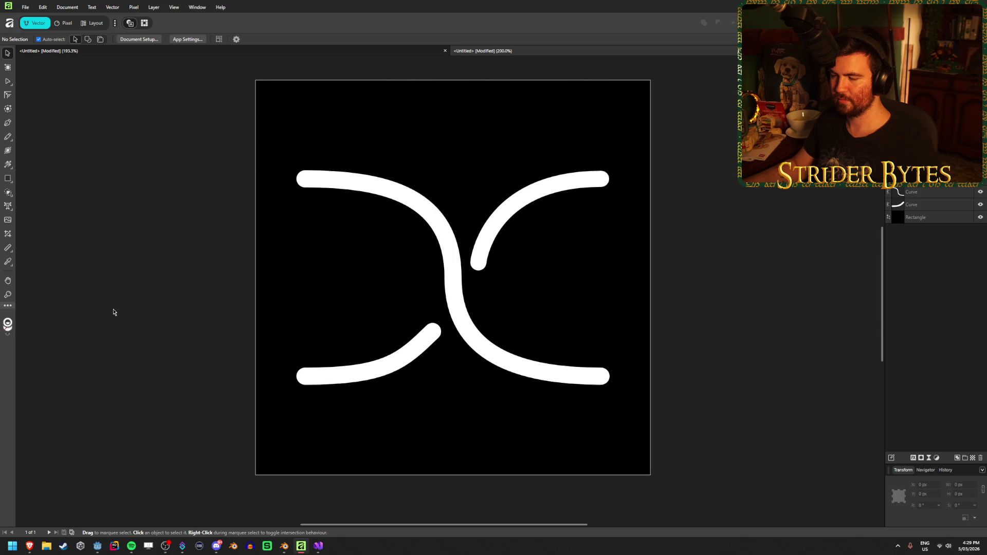
{"action": "left_click", "coordinate": [484, 267]}
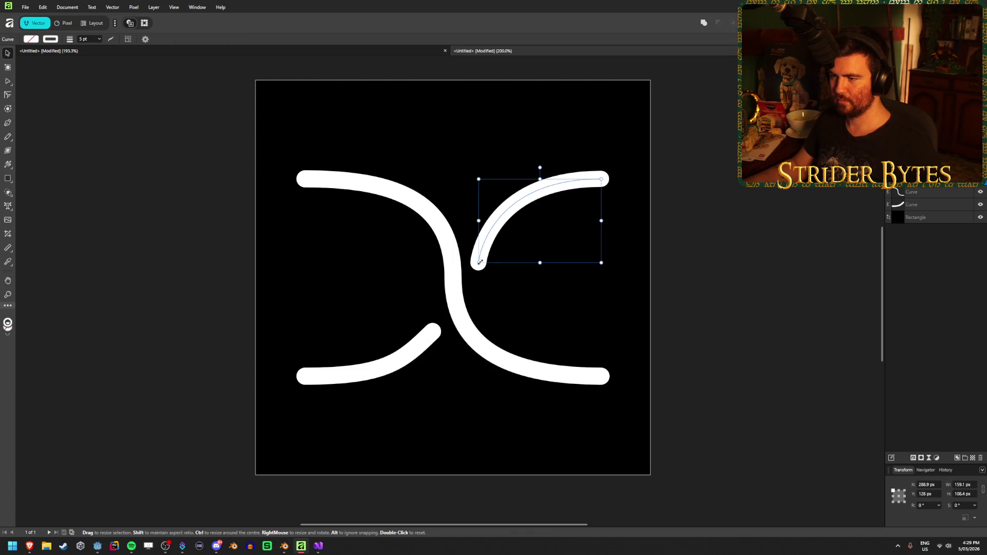
{"action": "left_click", "coordinate": [706, 234]}
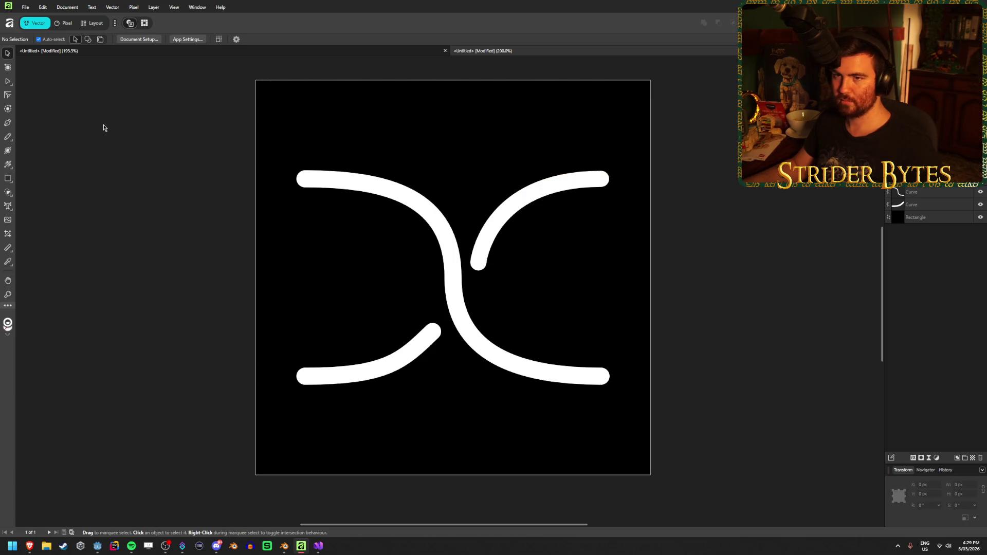
Draw a white-filled triangle at the upper-right arc's end
{"action": "left_click", "coordinate": [8, 178]}
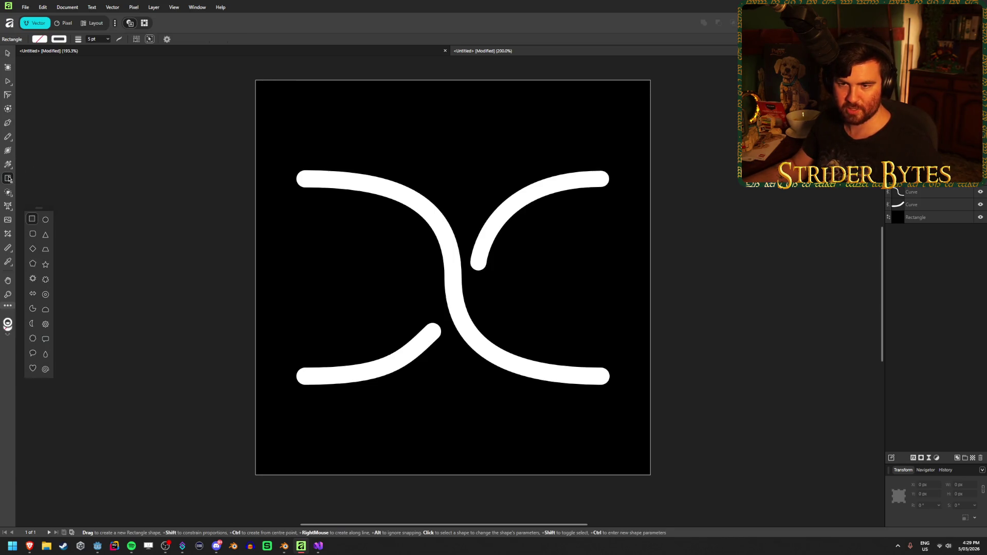
{"action": "left_click", "coordinate": [46, 233]}
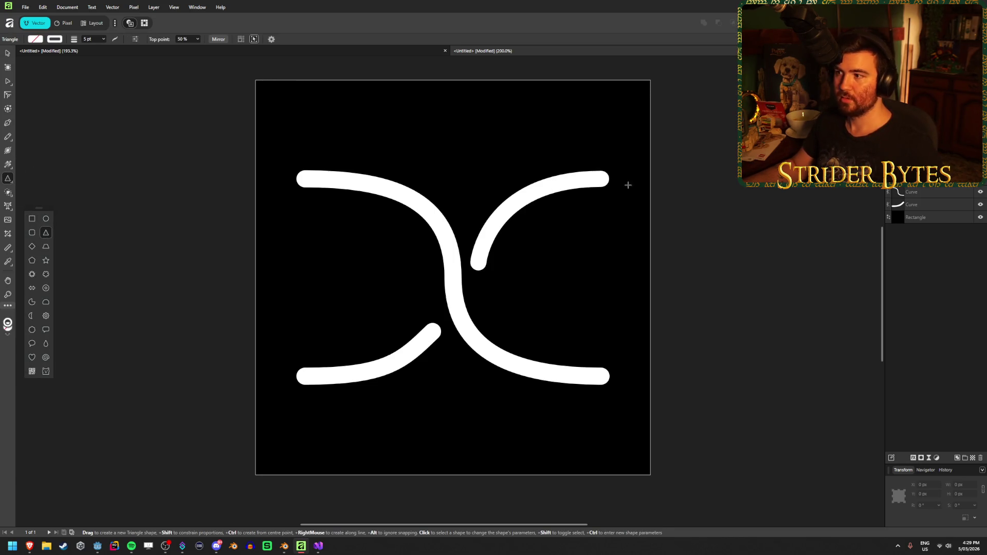
{"action": "mouse_move", "coordinate": [602, 154]}
{"action": "left_mouse_down"}
{"action": "mouse_move", "coordinate": [633, 209]}
{"action": "mouse_move", "coordinate": [647, 213]}
{"action": "mouse_move", "coordinate": [553, 203]}
{"action": "left_mouse_up"}
{"action": "left_click", "coordinate": [35, 39]}
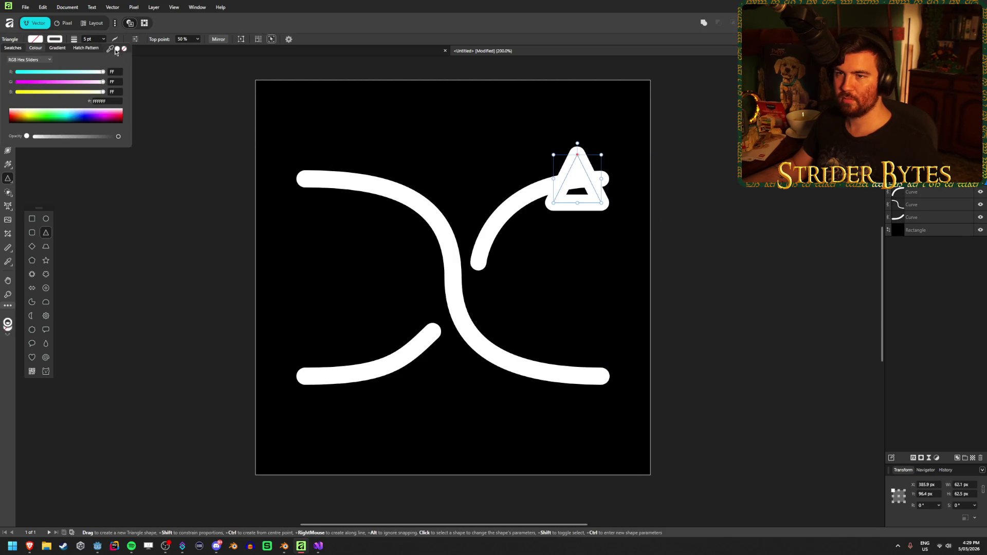
{"action": "left_click", "coordinate": [35, 40]}
{"action": "left_click", "coordinate": [117, 49]}
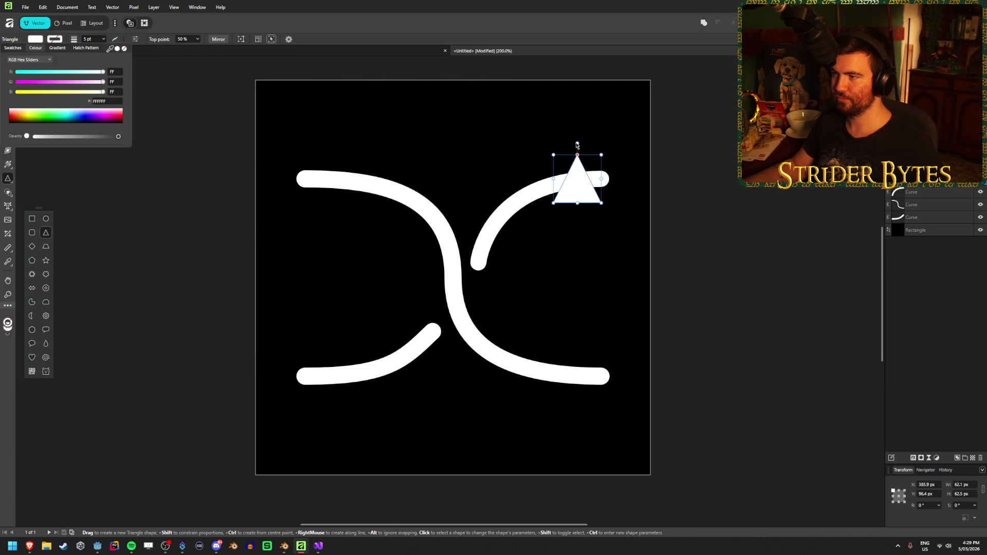
Rotate the triangle -90° to point right and move it to X 448 px
{"action": "mouse_move", "coordinate": [577, 144]}
{"action": "left_mouse_down"}
{"action": "mouse_move", "coordinate": [615, 161]}
{"action": "mouse_move", "coordinate": [623, 185]}
{"action": "left_mouse_up"}
{"action": "left_click", "coordinate": [8, 53]}
{"action": "key", "text": "Escape"}
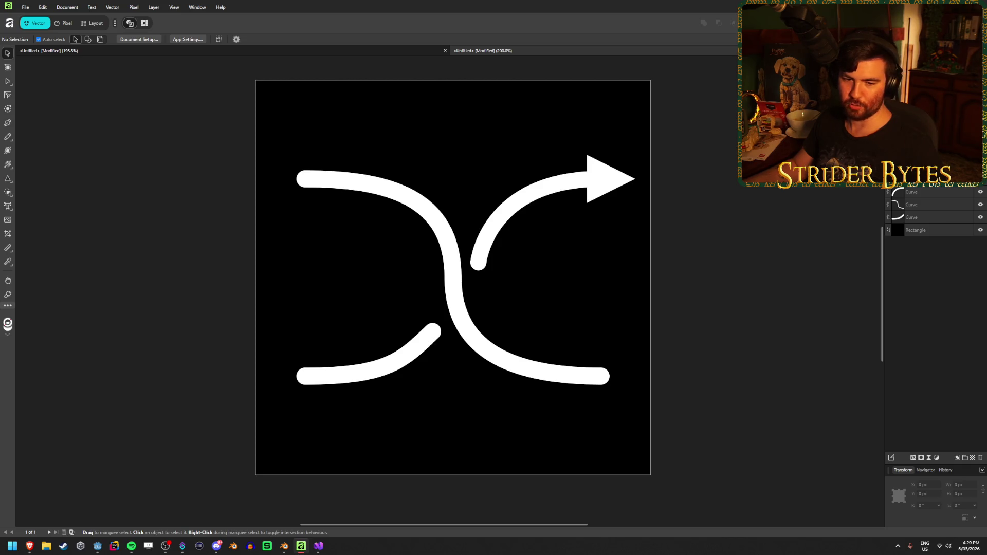
{"action": "left_click", "coordinate": [631, 182]}
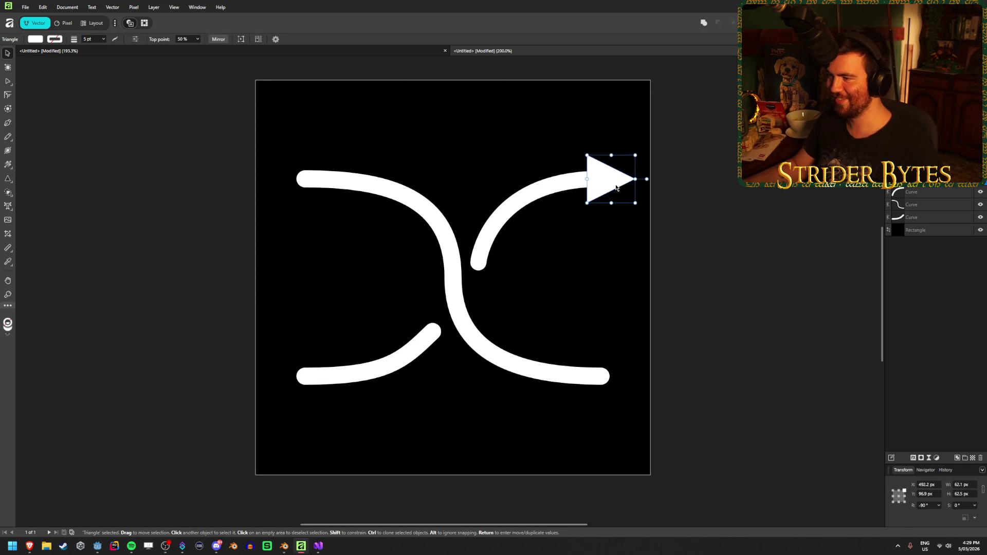
{"action": "left_click", "coordinate": [933, 488]}
{"action": "type", "text": "448"}
{"action": "key", "text": "Return"}
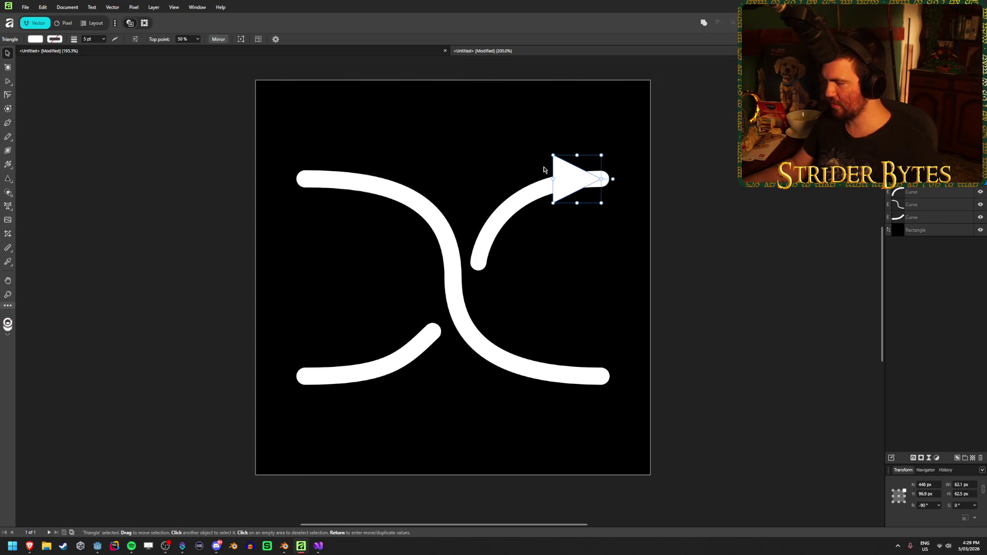
Reset the triangle's X and Y position to 0 px
{"action": "left_click", "coordinate": [933, 486]}
{"action": "type", "text": "0"}
{"action": "key", "text": "Tab"}
{"action": "type", "text": "0"}
{"action": "key", "text": "Tab"}
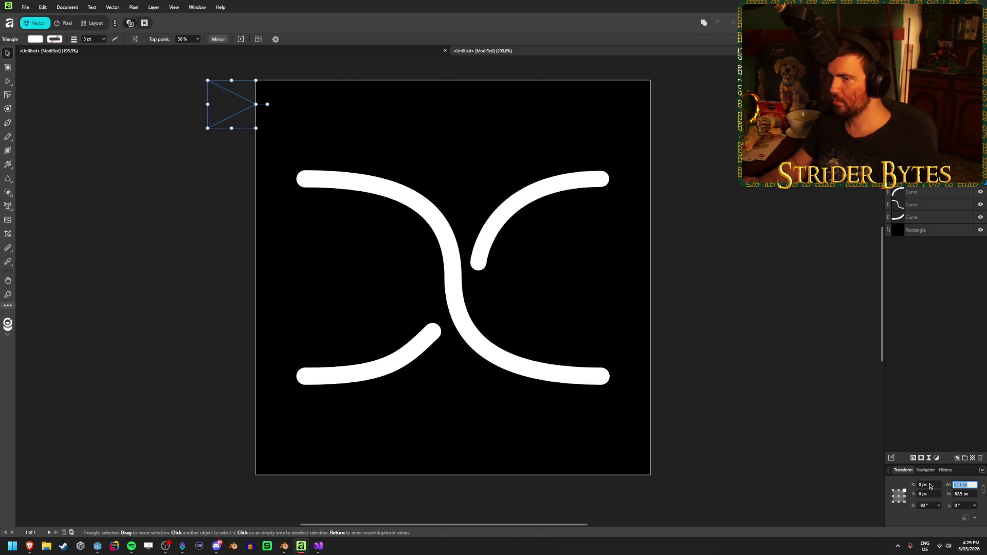
{"action": "left_click", "coordinate": [936, 487]}
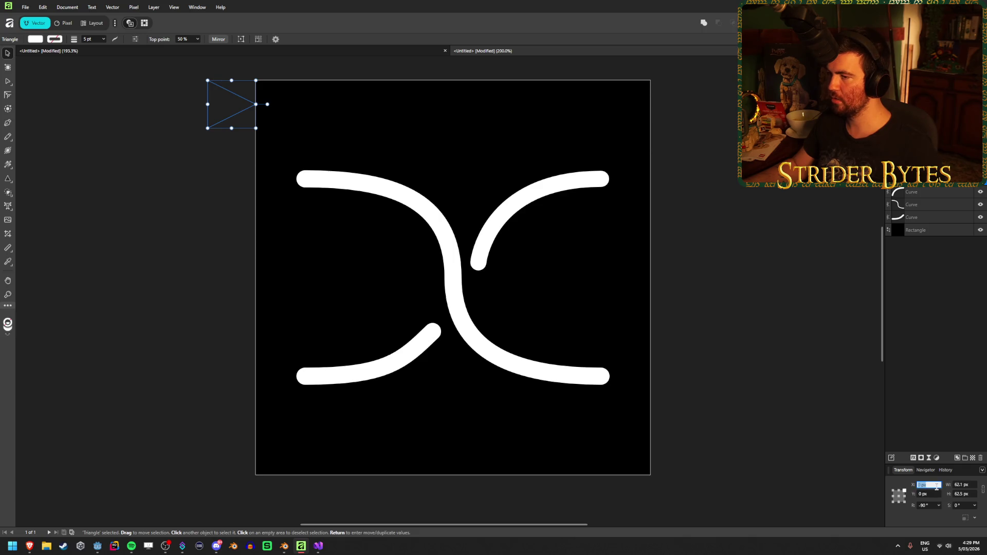
Set the transform anchor to centre and place the triangle at X 448 px, Y 128 px
{"action": "left_click", "coordinate": [899, 497]}
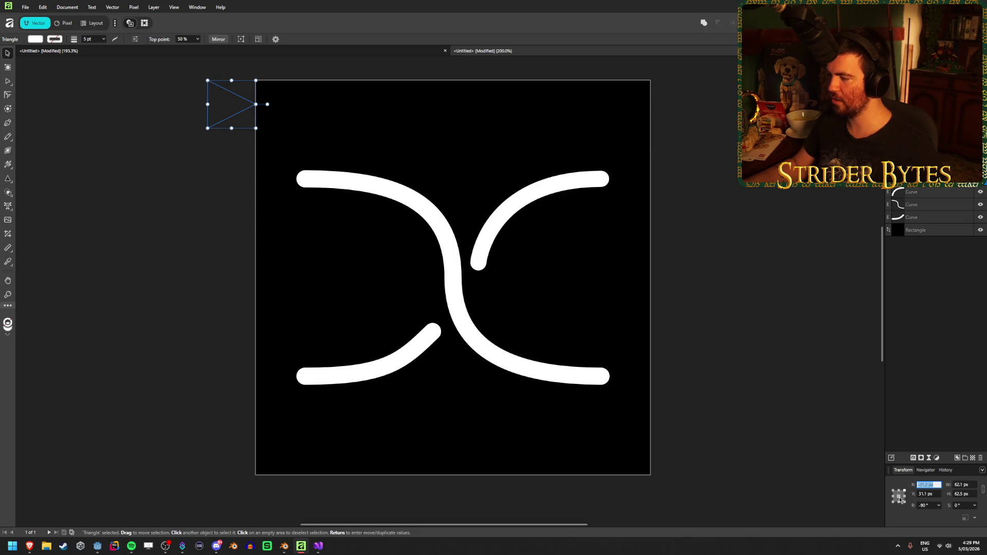
{"action": "type", "text": "0"}
{"action": "key", "text": "Tab"}
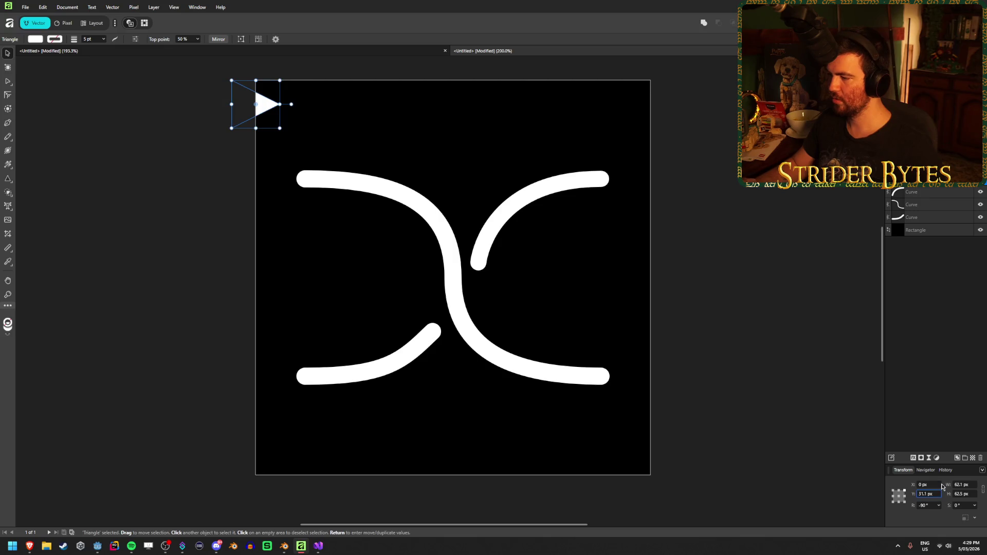
{"action": "type", "text": "0"}
{"action": "key", "text": "Tab"}
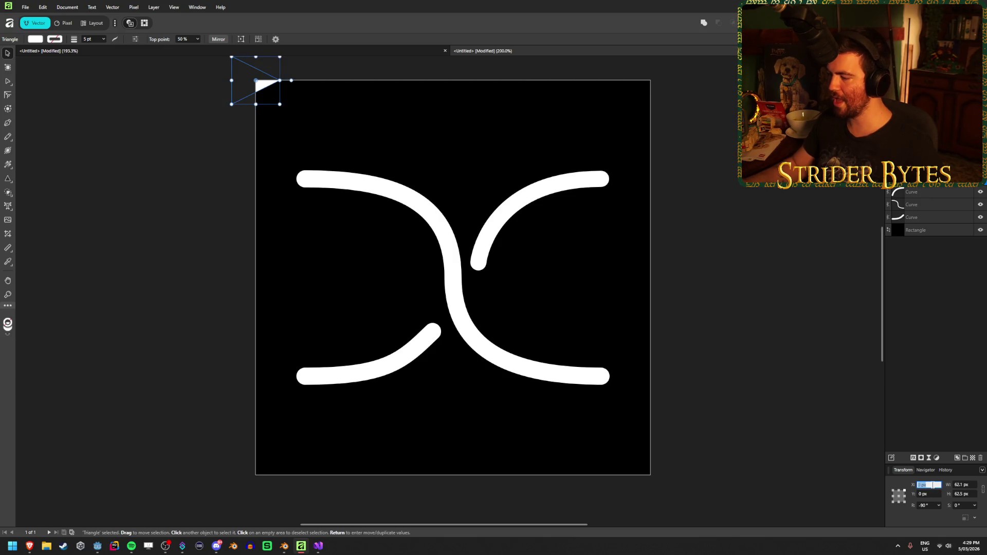
{"action": "left_click", "coordinate": [935, 486]}
{"action": "type", "text": "448"}
{"action": "key", "text": "Return"}
{"action": "left_click", "coordinate": [925, 494]}
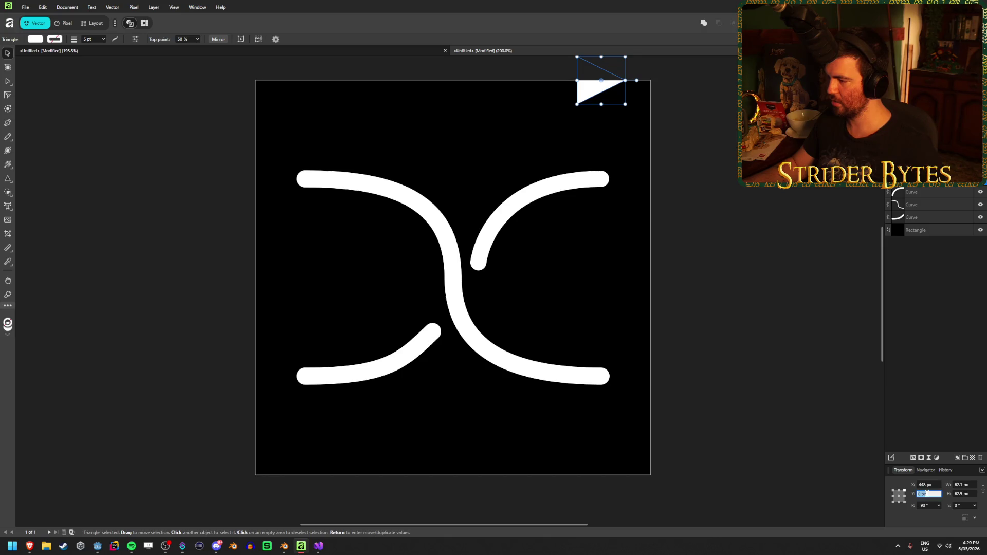
{"action": "type", "text": "128"}
{"action": "key", "text": "Return"}
{"action": "left_click", "coordinate": [791, 321]}
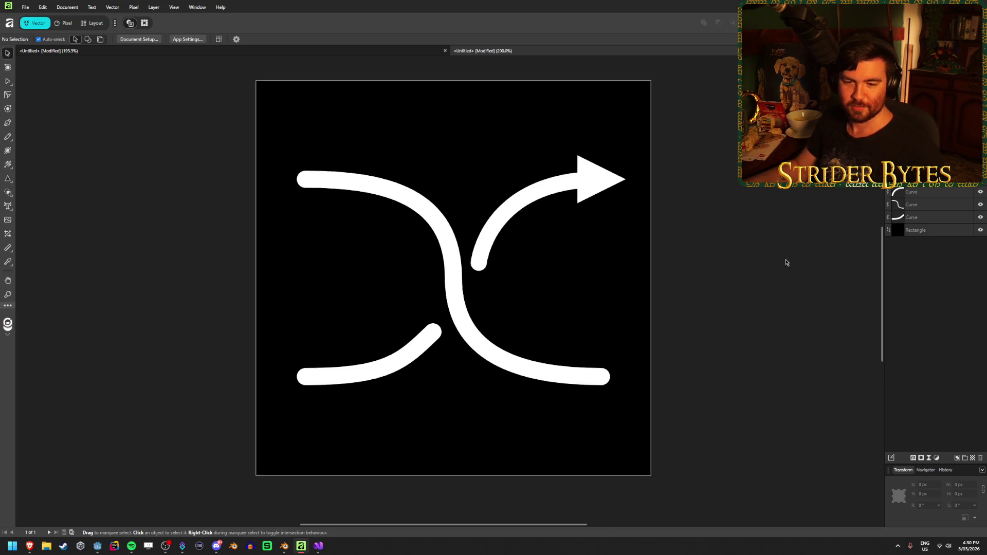
{"action": "scroll", "coordinate": [807, 258], "scroll_direction": "up", "scroll_amount": 1}
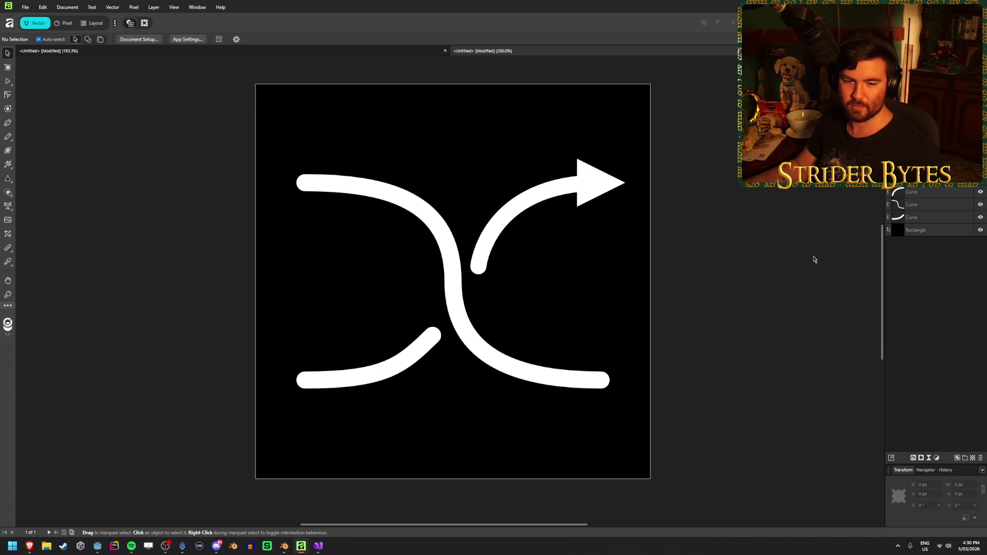
{"action": "left_click", "coordinate": [484, 269]}
{"action": "left_click", "coordinate": [789, 280]}
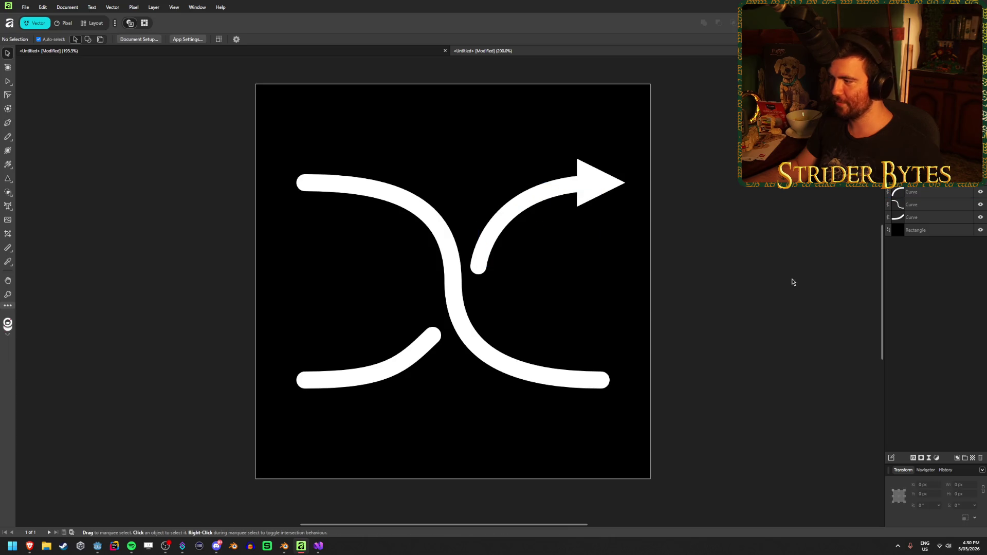
{"action": "left_click", "coordinate": [933, 193]}
{"action": "left_click", "coordinate": [8, 122]}
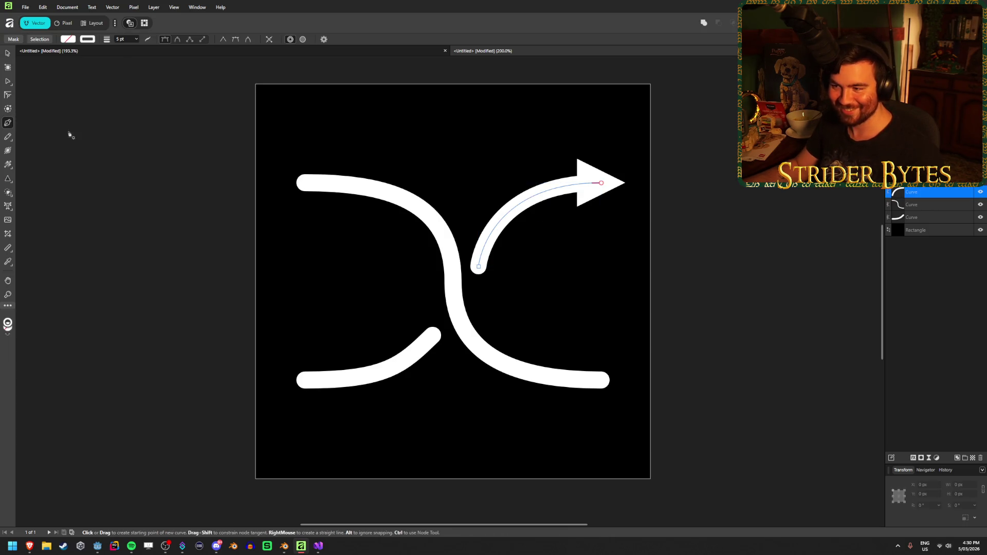
{"action": "left_click", "coordinate": [478, 264]}
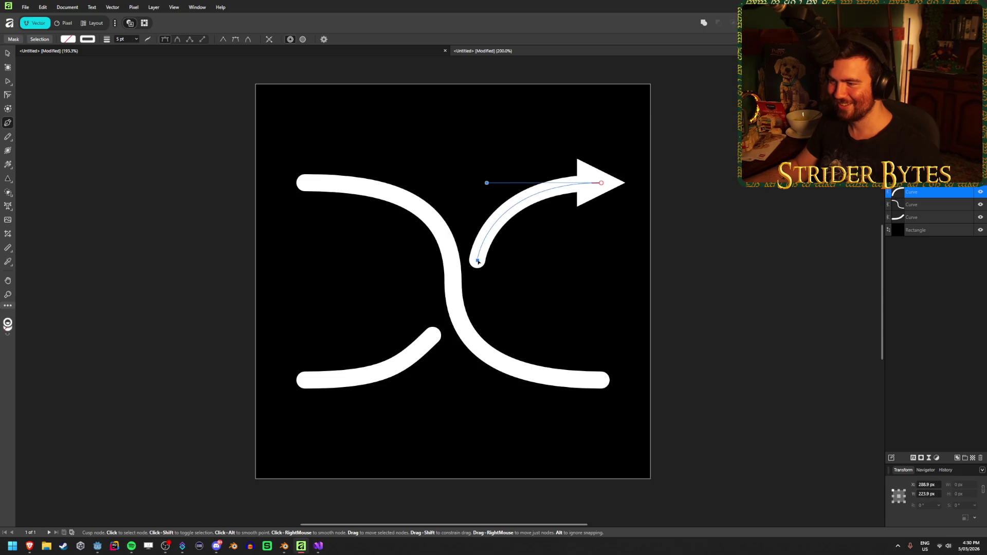
{"action": "mouse_move", "coordinate": [478, 264]}
{"action": "left_mouse_down"}
{"action": "mouse_move", "coordinate": [566, 258]}
{"action": "mouse_move", "coordinate": [480, 282]}
{"action": "mouse_move", "coordinate": [530, 303]}
{"action": "mouse_move", "coordinate": [463, 293]}
{"action": "mouse_move", "coordinate": [476, 310]}
{"action": "mouse_move", "coordinate": [420, 313]}
{"action": "left_mouse_up"}
{"action": "key", "text": "ctrl+z"}
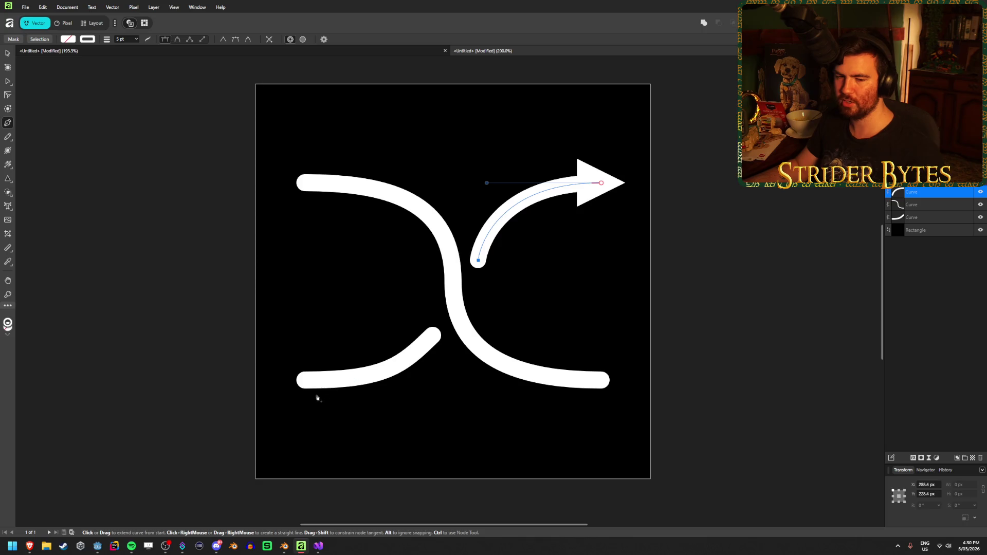
{"action": "left_click", "coordinate": [8, 53]}
{"action": "left_click", "coordinate": [452, 256]}
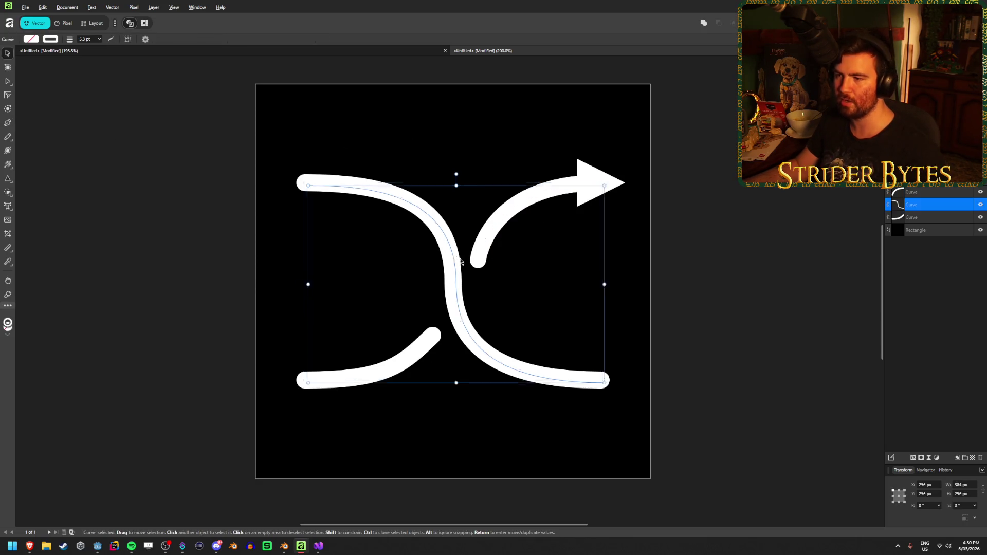
Duplicate the S-curve in place using Move/Duplicate with Duplicate ticked
{"action": "mouse_move", "coordinate": [460, 260]}
{"action": "left_mouse_down"}
{"action": "mouse_move", "coordinate": [448, 251]}
{"action": "mouse_move", "coordinate": [457, 258]}
{"action": "left_mouse_up"}
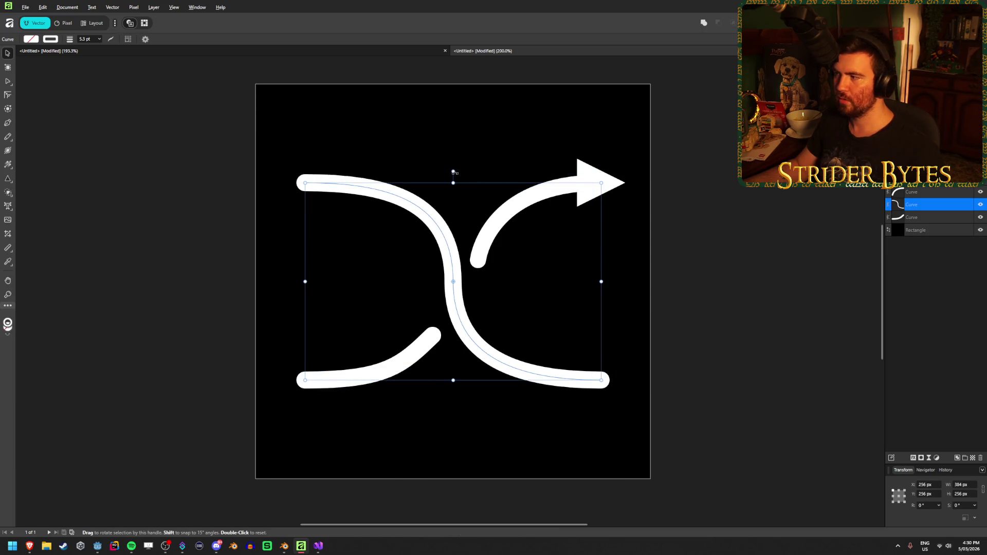
{"action": "key", "text": "Return"}
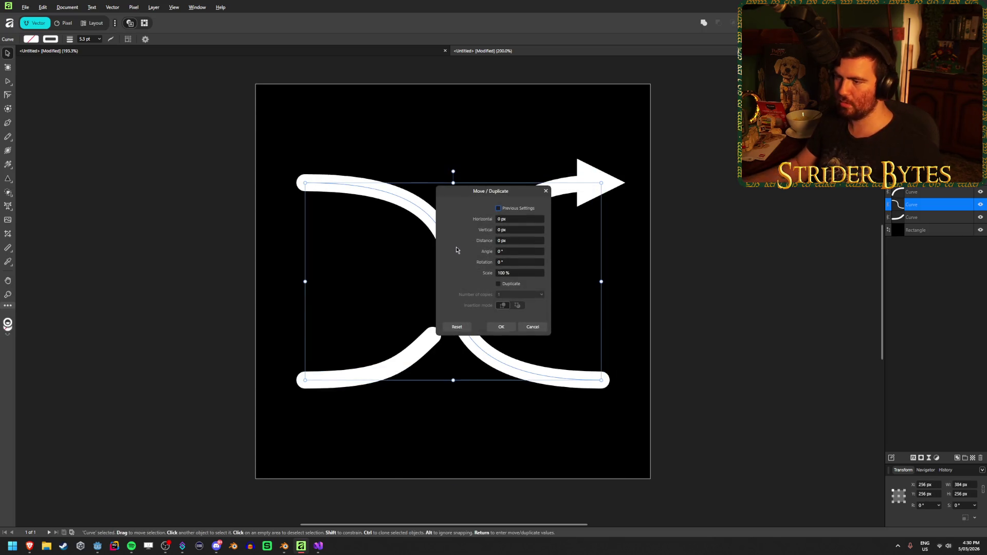
{"action": "left_click", "coordinate": [504, 325]}
{"action": "key", "text": "Return"}
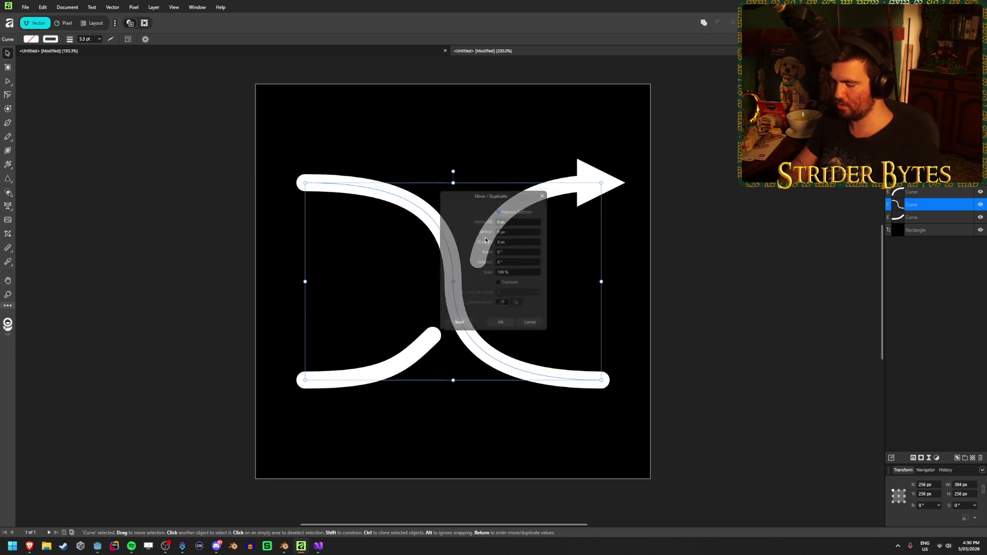
{"action": "left_click", "coordinate": [498, 284]}
{"action": "left_click", "coordinate": [502, 326]}
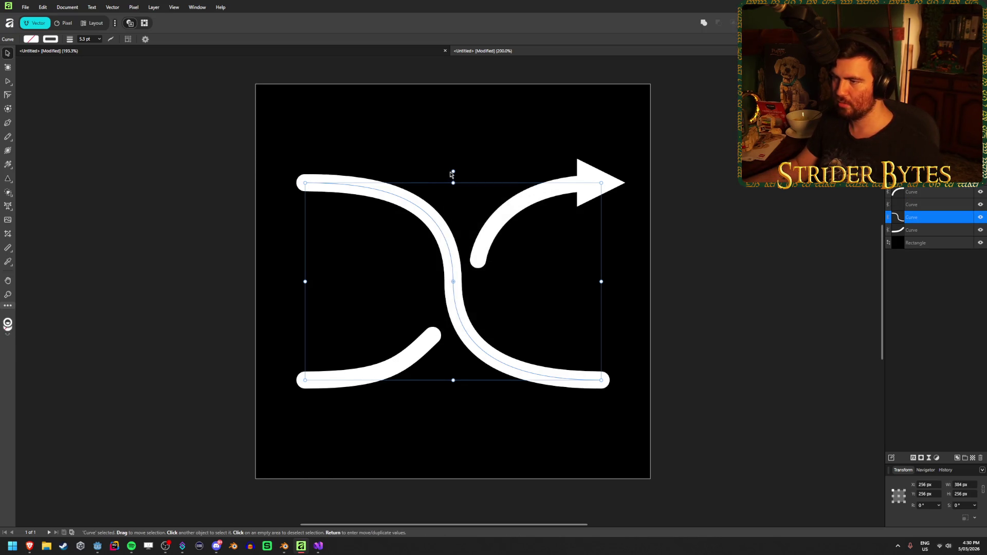
{"action": "mouse_move", "coordinate": [453, 171]}
{"action": "left_mouse_down"}
{"action": "mouse_move", "coordinate": [398, 177]}
{"action": "mouse_move", "coordinate": [453, 171]}
{"action": "left_mouse_up"}
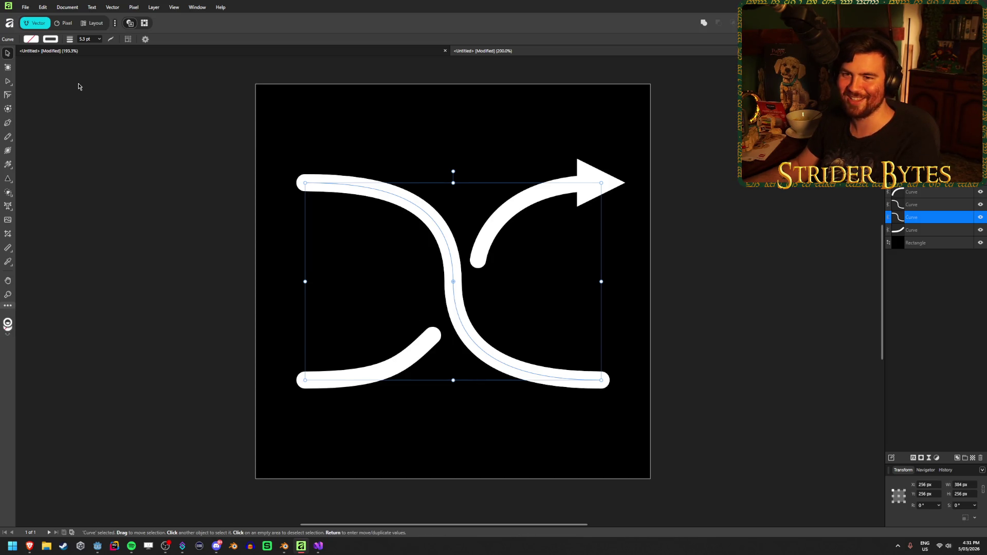
Flip the copied S-curve vertically via Layer > Arrange > Flip Vertical
{"action": "left_click", "coordinate": [50, 4]}
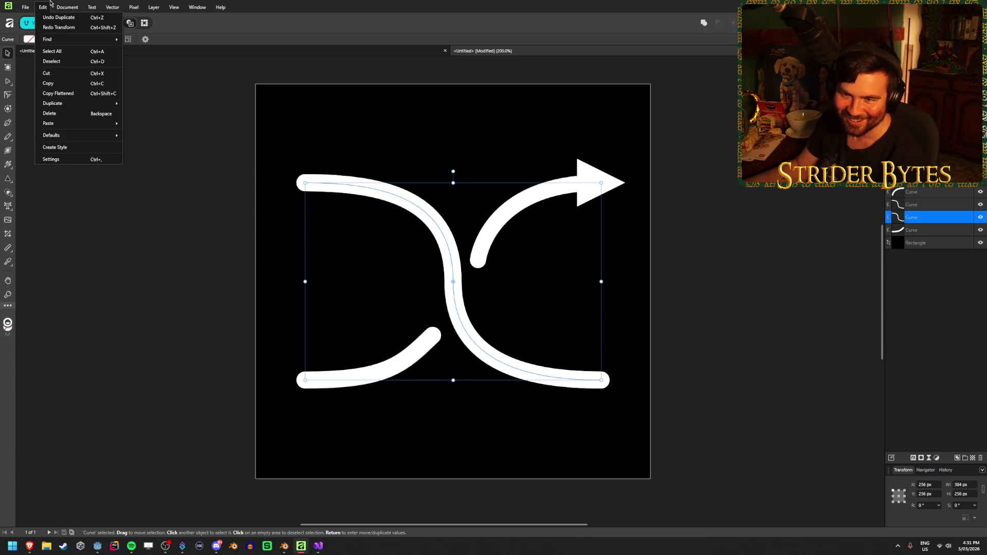
{"action": "mouse_move", "coordinate": [117, 4]}
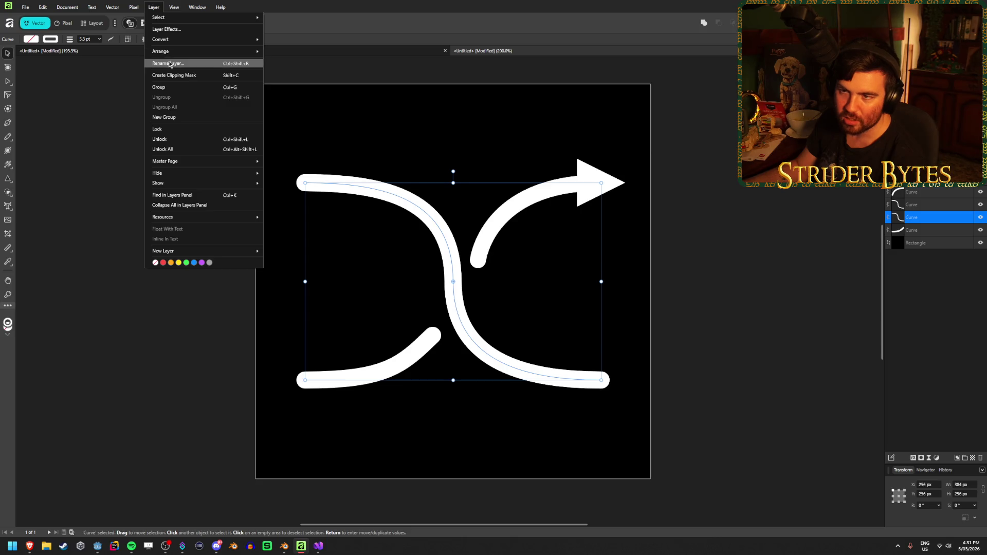
{"action": "mouse_move", "coordinate": [183, 52]}
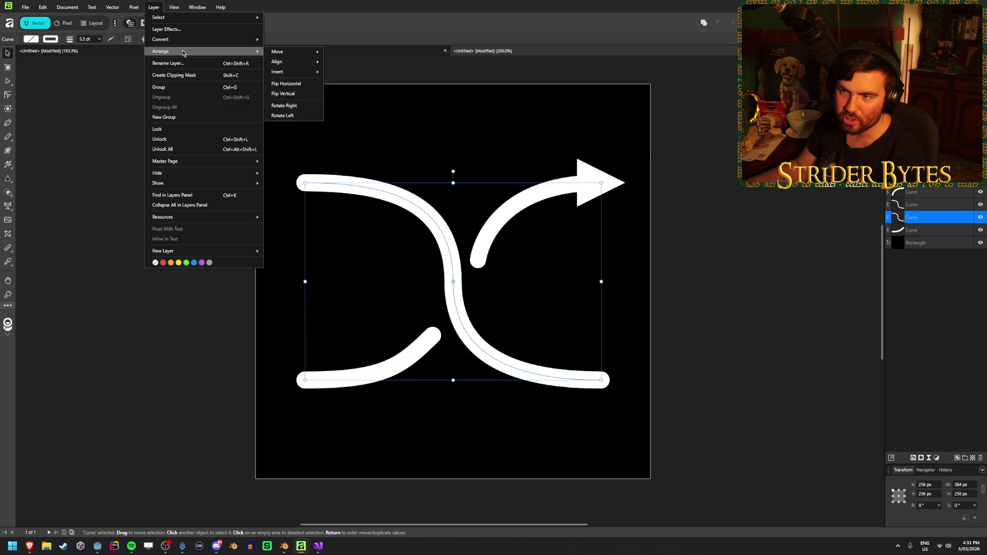
{"action": "left_click", "coordinate": [289, 94]}
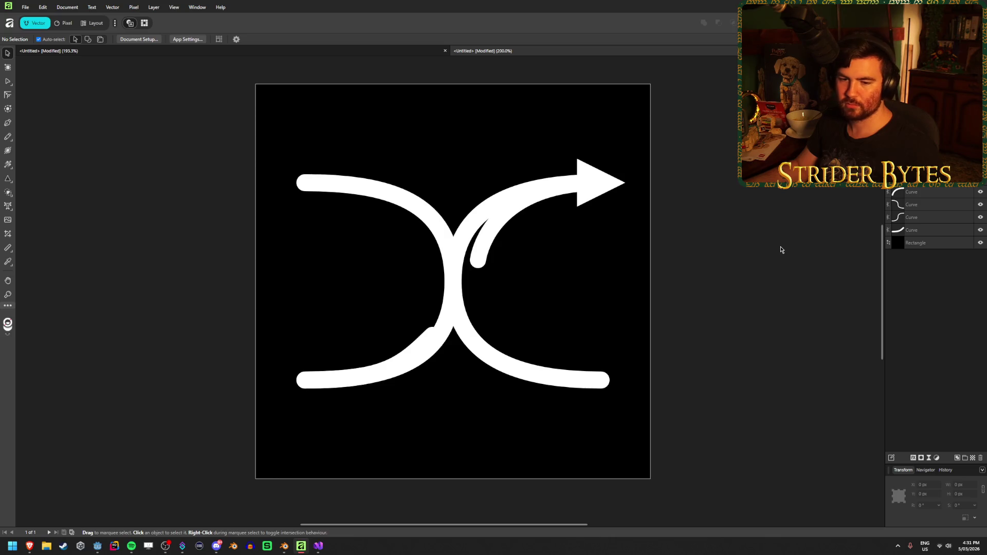
Shorten the arrow curve's loose end and nudge the lower-left curve's end node
{"action": "left_click", "coordinate": [479, 252]}
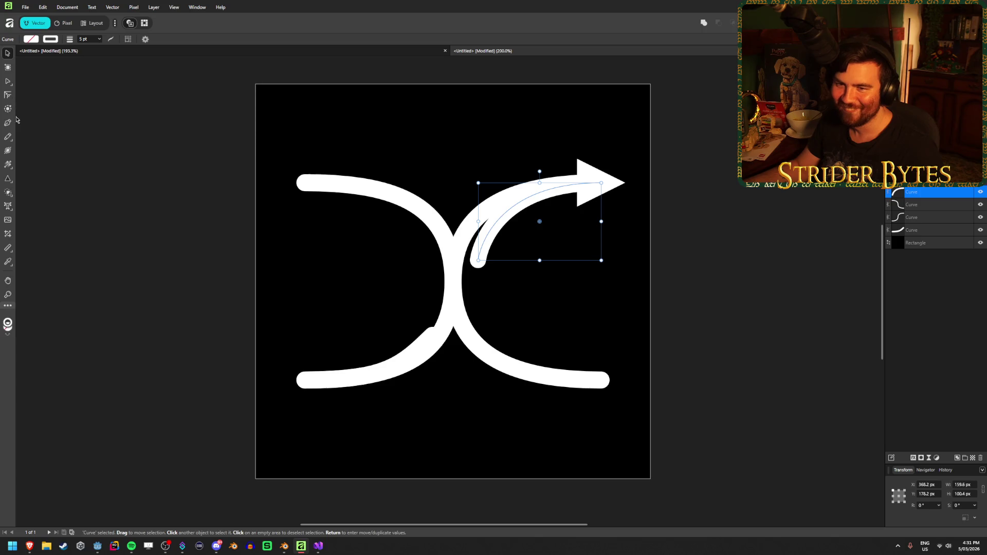
{"action": "left_click", "coordinate": [8, 81]}
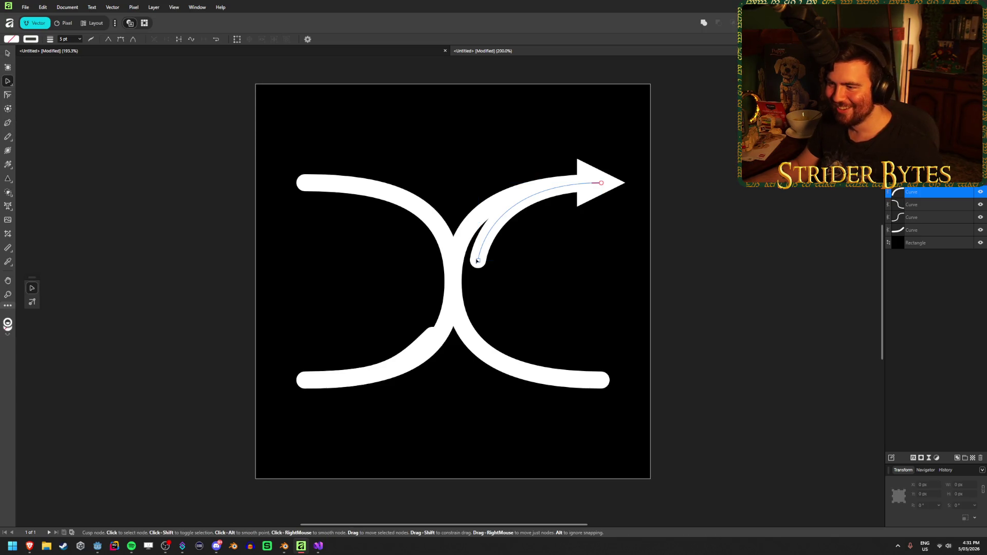
{"action": "left_click_drag", "start_coordinate": [478, 261], "coordinate": [467, 234]}
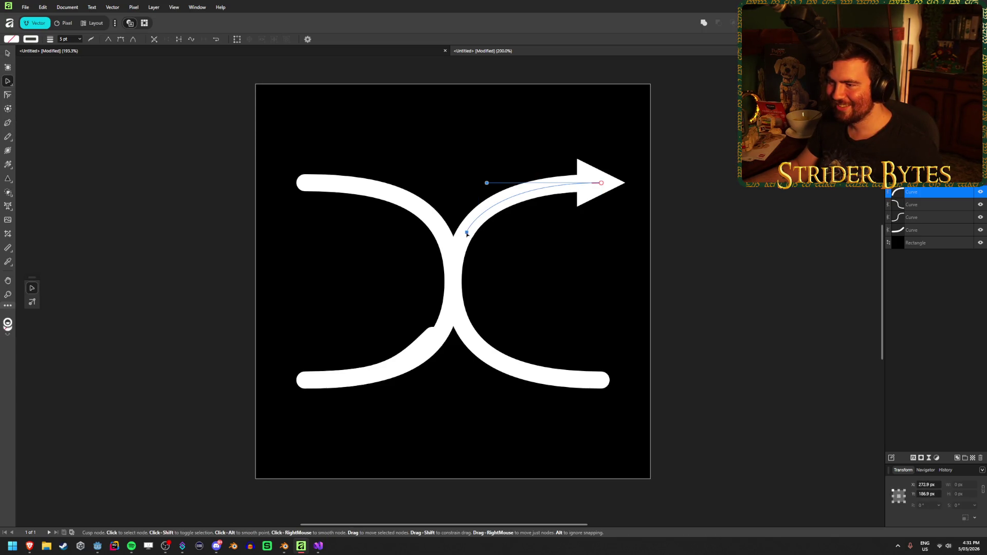
{"action": "left_click", "coordinate": [933, 231]}
{"action": "left_click_drag", "start_coordinate": [433, 337], "coordinate": [435, 342]}
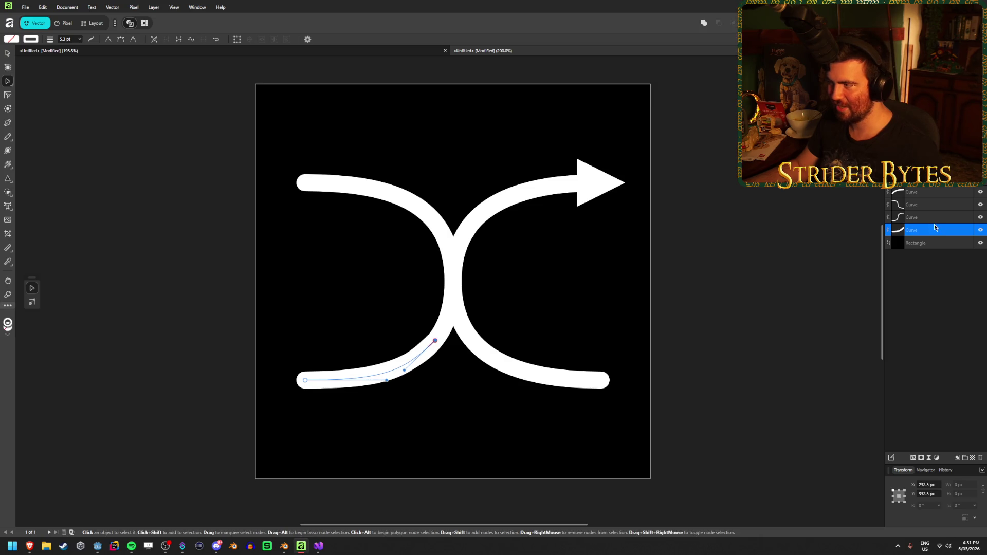
Hide the third Curve layer in the Layers panel and deselect with the Move tool
{"action": "left_click", "coordinate": [980, 218]}
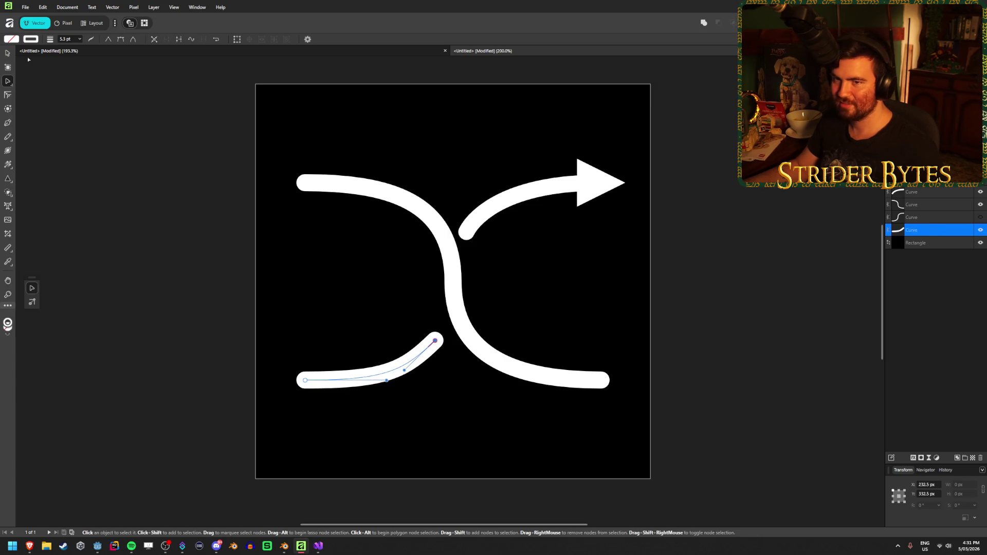
{"action": "left_click", "coordinate": [10, 58]}
{"action": "left_click", "coordinate": [149, 181]}
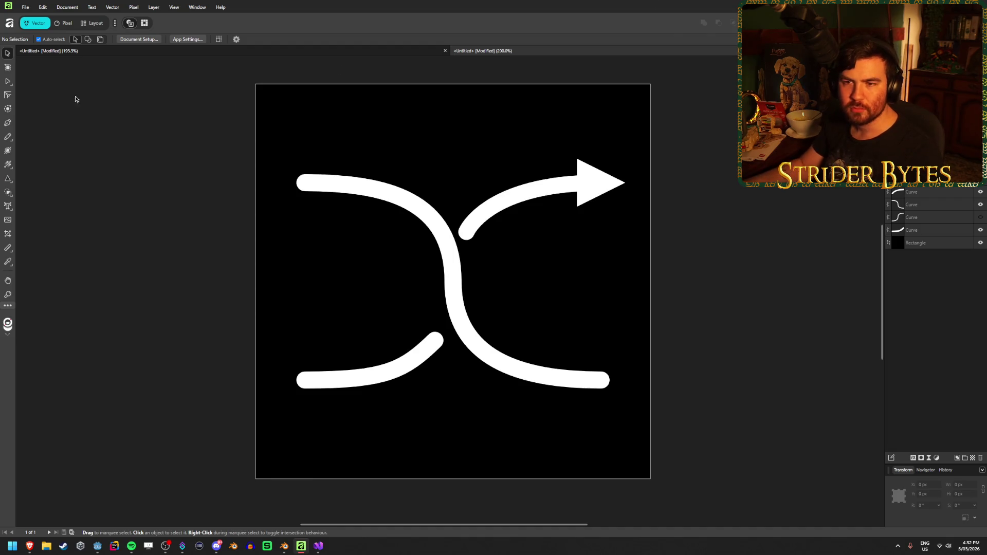
{"action": "left_click", "coordinate": [7, 85]}
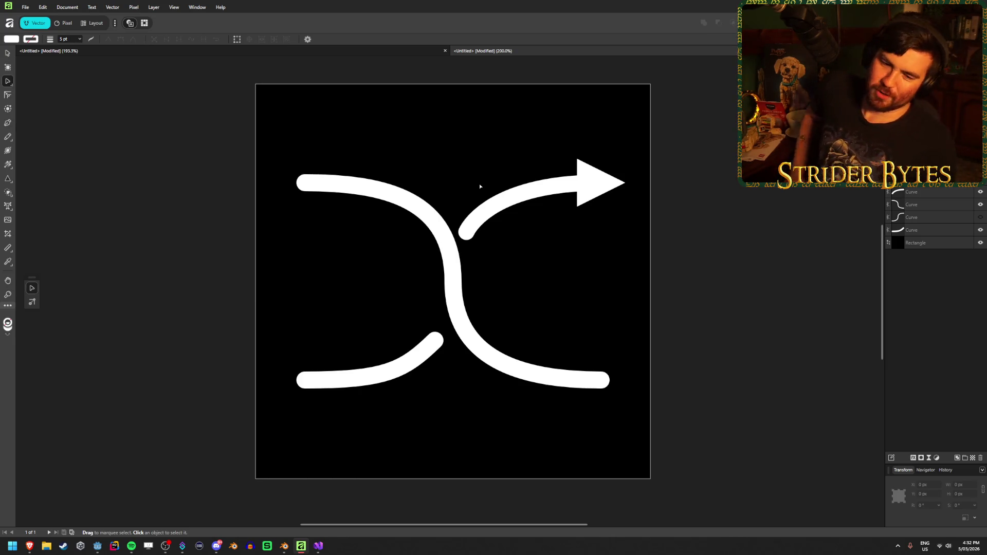
{"action": "left_click", "coordinate": [457, 275]}
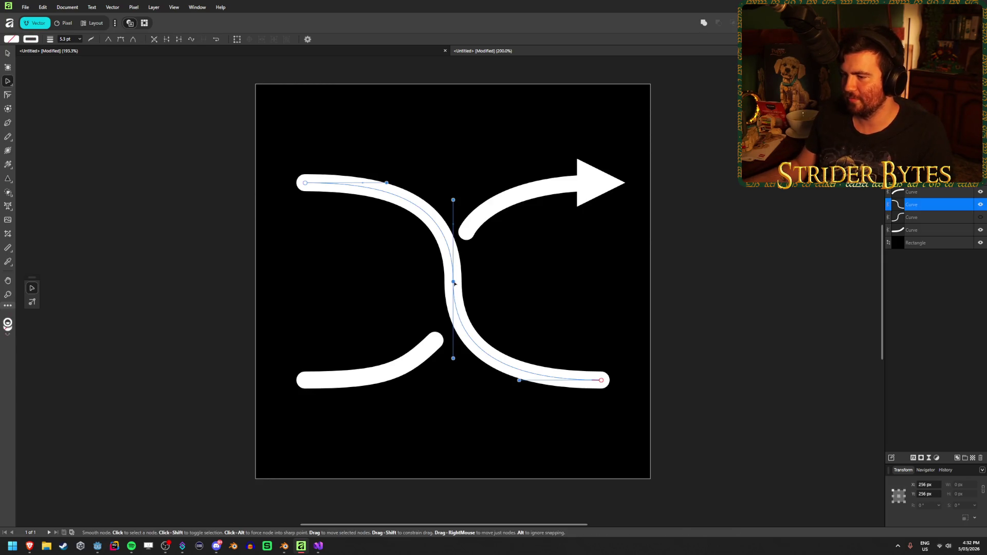
{"action": "mouse_move", "coordinate": [452, 199]}
{"action": "left_mouse_down"}
{"action": "mouse_move", "coordinate": [451, 287]}
{"action": "mouse_move", "coordinate": [452, 203]}
{"action": "mouse_move", "coordinate": [464, 214]}
{"action": "mouse_move", "coordinate": [454, 215]}
{"action": "mouse_move", "coordinate": [459, 233]}
{"action": "mouse_move", "coordinate": [453, 210]}
{"action": "mouse_move", "coordinate": [452, 226]}
{"action": "left_mouse_up"}
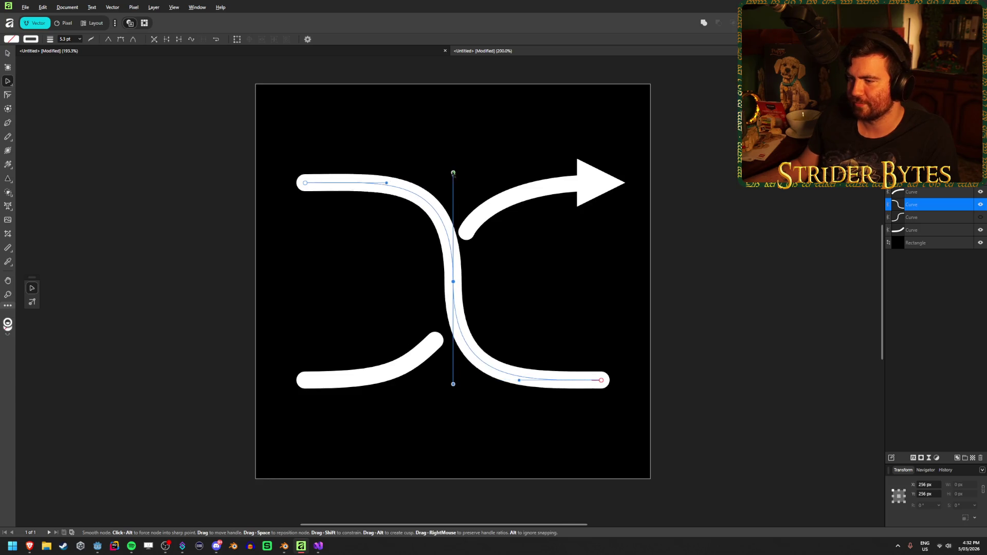
{"action": "mouse_move", "coordinate": [453, 173]}
{"action": "left_mouse_down"}
{"action": "mouse_move", "coordinate": [453, 138]}
{"action": "mouse_move", "coordinate": [453, 183]}
{"action": "left_mouse_up"}
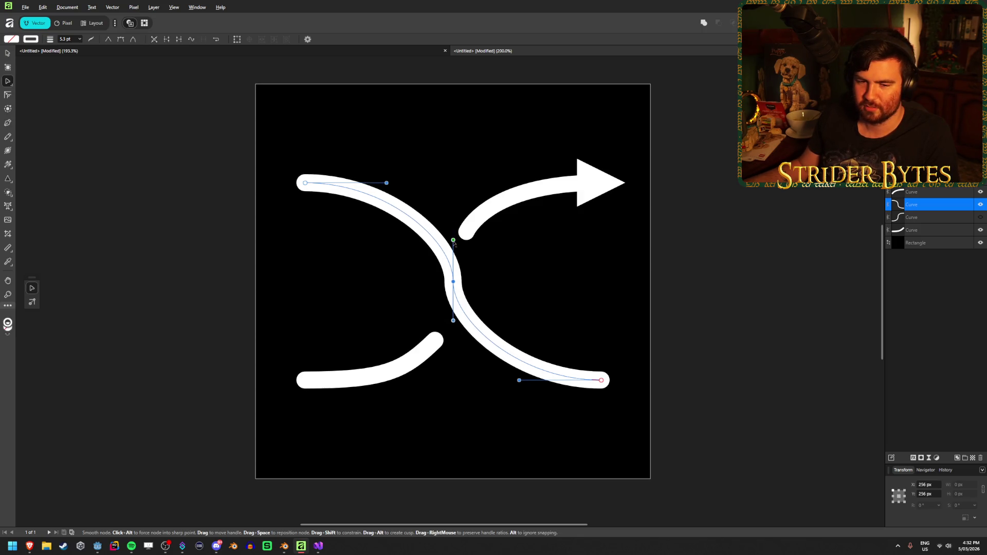
{"action": "left_click_drag", "start_coordinate": [453, 262], "coordinate": [452, 247]}
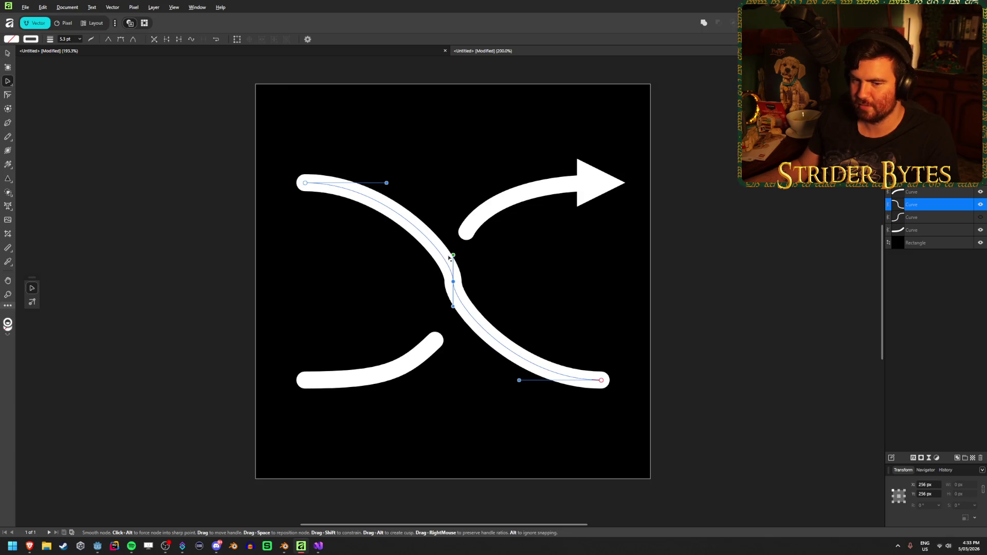
{"action": "mouse_move", "coordinate": [449, 231]}
{"action": "left_mouse_down"}
{"action": "mouse_move", "coordinate": [448, 204]}
{"action": "mouse_move", "coordinate": [446, 244]}
{"action": "mouse_move", "coordinate": [449, 159]}
{"action": "mouse_move", "coordinate": [453, 273]}
{"action": "mouse_move", "coordinate": [453, 252]}
{"action": "mouse_move", "coordinate": [453, 270]}
{"action": "mouse_move", "coordinate": [463, 253]}
{"action": "mouse_move", "coordinate": [454, 272]}
{"action": "mouse_move", "coordinate": [453, 217]}
{"action": "left_mouse_up"}
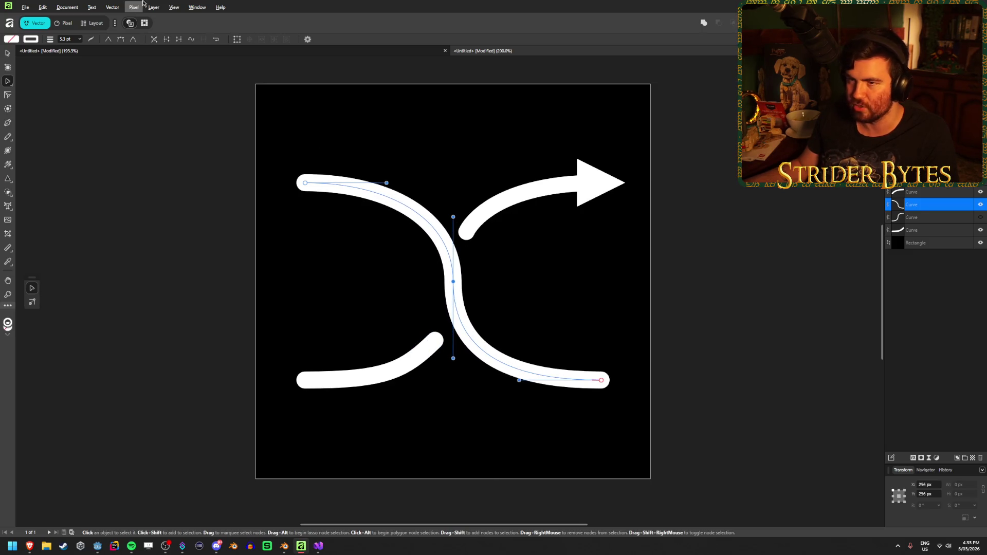
{"action": "left_click", "coordinate": [167, 39]}
{"action": "key", "text": "ctrl+z"}
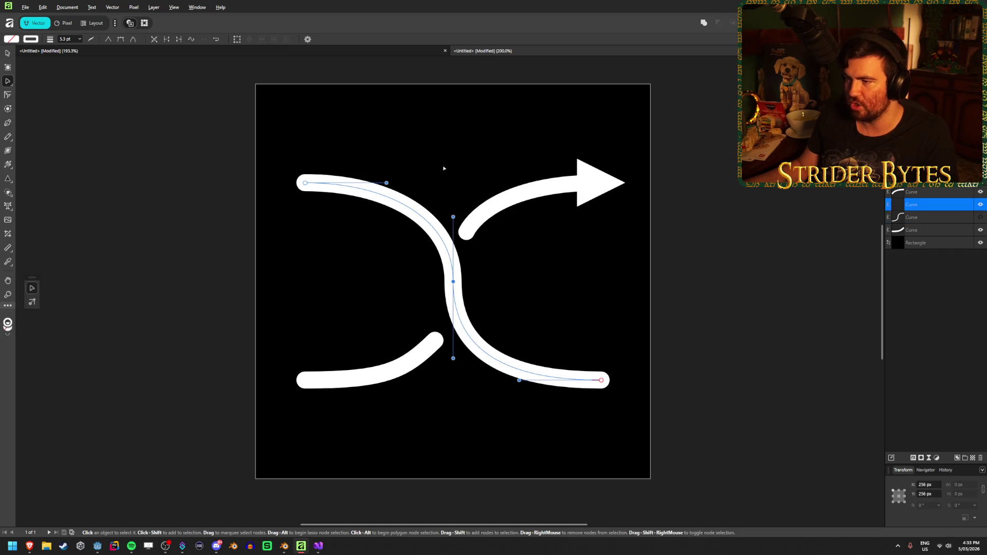
{"action": "right_click", "coordinate": [453, 282]}
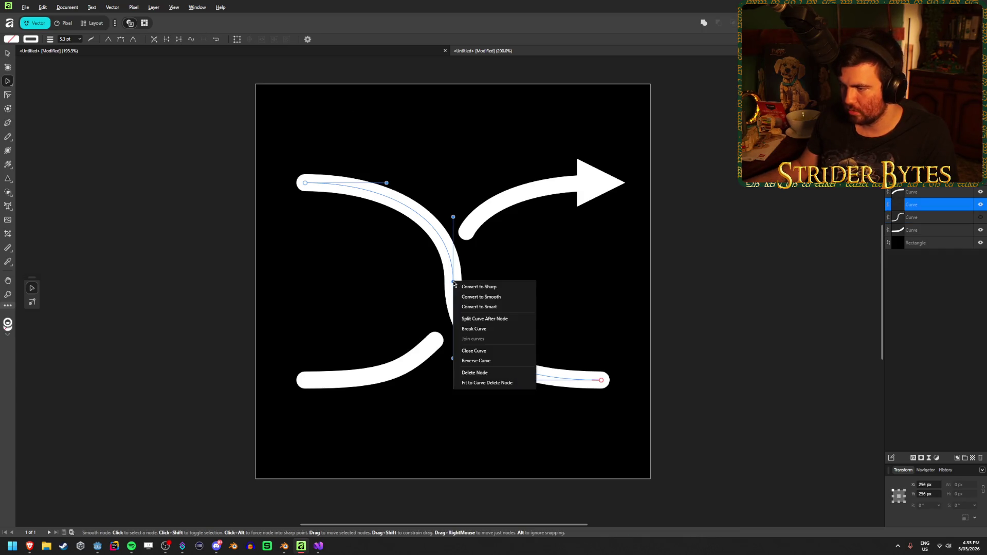
{"action": "left_click", "coordinate": [477, 286]}
{"action": "right_click", "coordinate": [452, 282]}
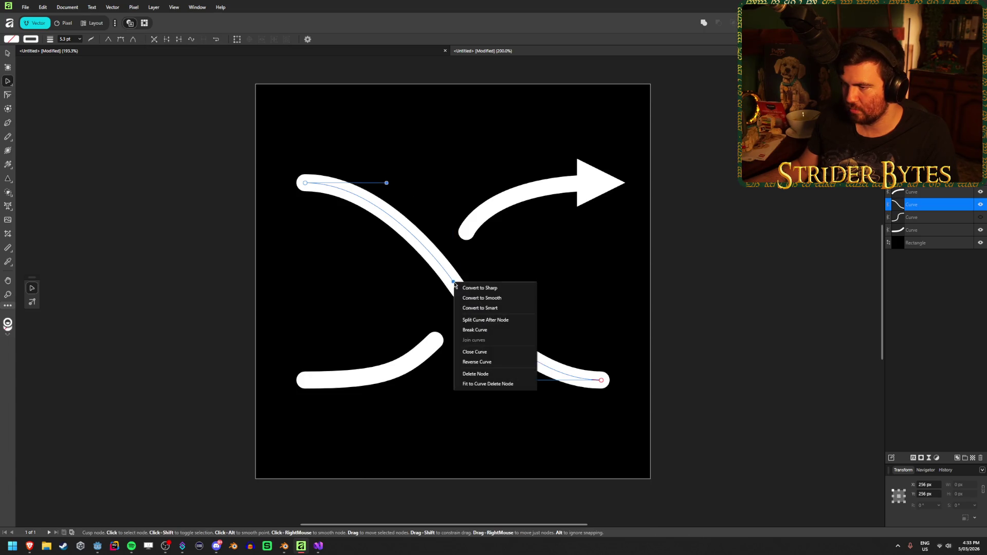
{"action": "left_click", "coordinate": [474, 294]}
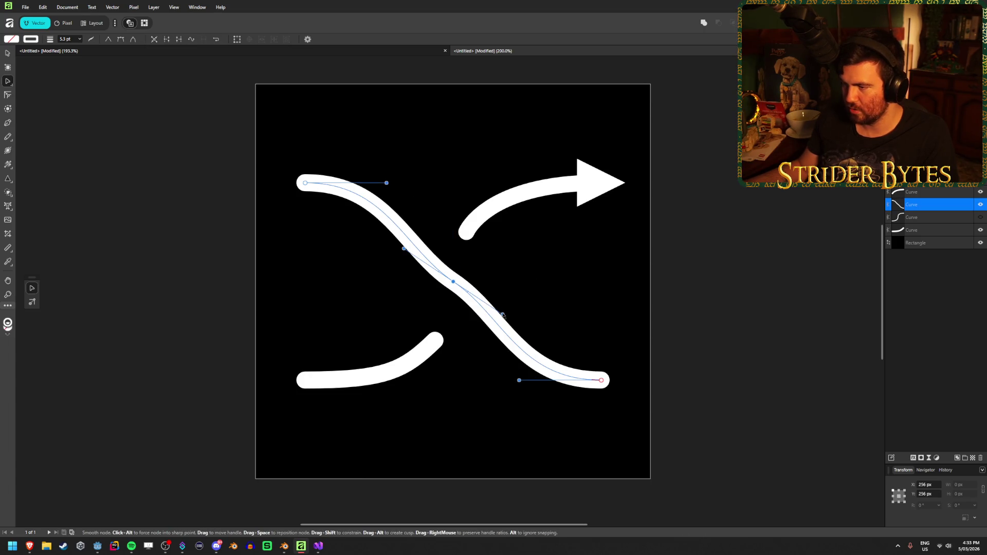
{"action": "mouse_move", "coordinate": [502, 314]}
{"action": "left_mouse_down"}
{"action": "mouse_move", "coordinate": [457, 330]}
{"action": "mouse_move", "coordinate": [452, 345]}
{"action": "mouse_move", "coordinate": [459, 319]}
{"action": "mouse_move", "coordinate": [453, 372]}
{"action": "mouse_move", "coordinate": [449, 365]}
{"action": "left_mouse_up"}
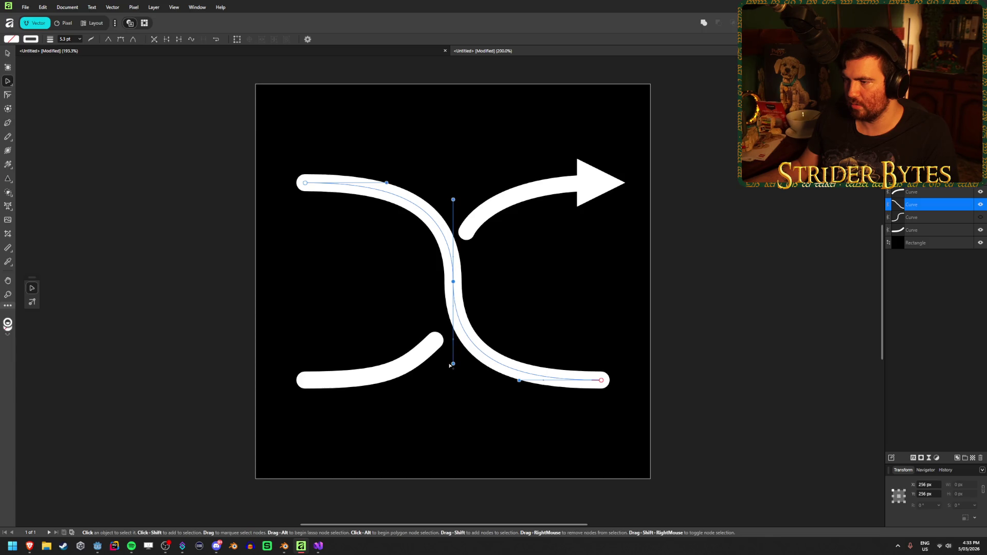
{"action": "left_click", "coordinate": [8, 53]}
{"action": "left_click", "coordinate": [141, 205]}
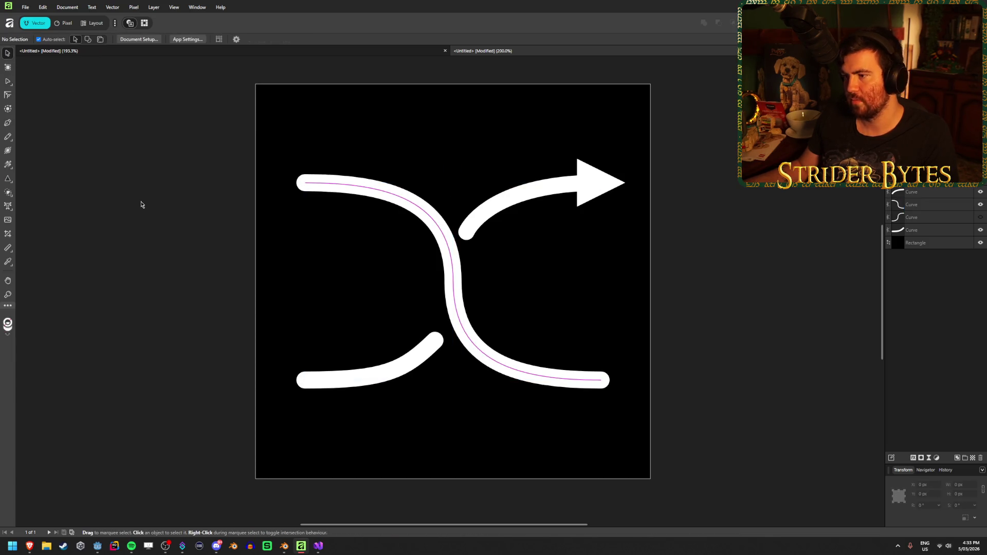
{"action": "scroll", "coordinate": [502, 383], "scroll_direction": "down", "scroll_amount": 8}
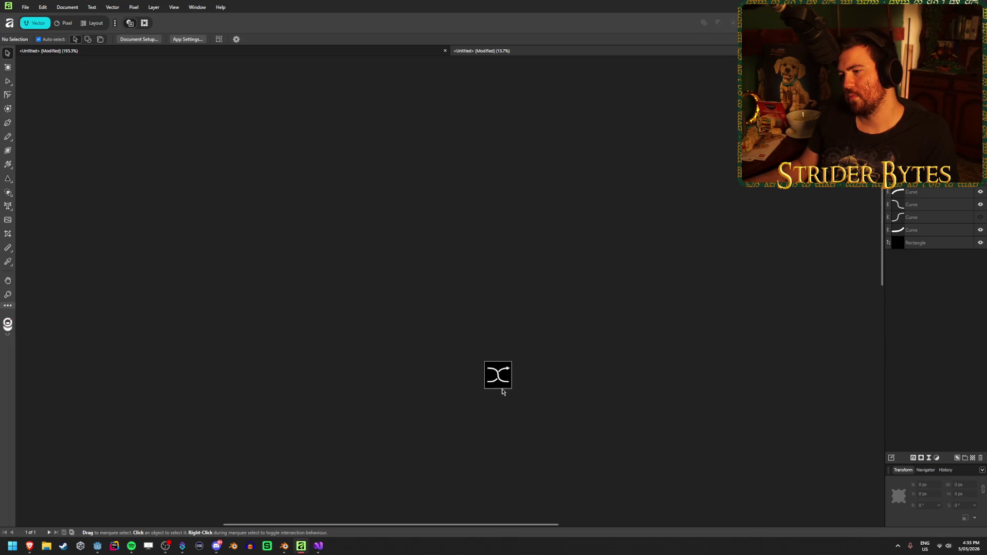
{"action": "scroll", "coordinate": [502, 383], "scroll_direction": "up", "scroll_amount": 3}
{"action": "scroll", "coordinate": [481, 355], "scroll_direction": "up", "scroll_amount": 1}
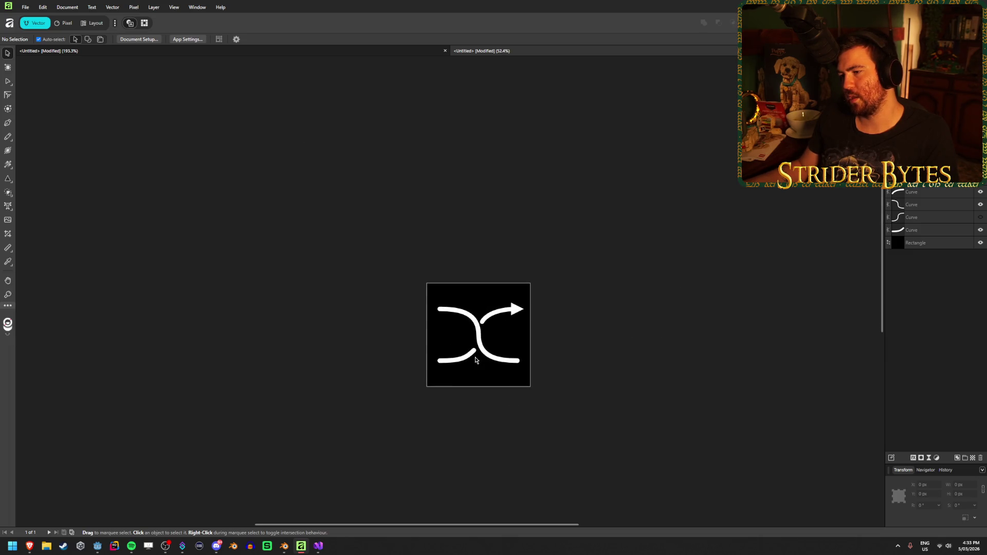
{"action": "scroll", "coordinate": [483, 366], "scroll_direction": "down", "scroll_amount": 1}
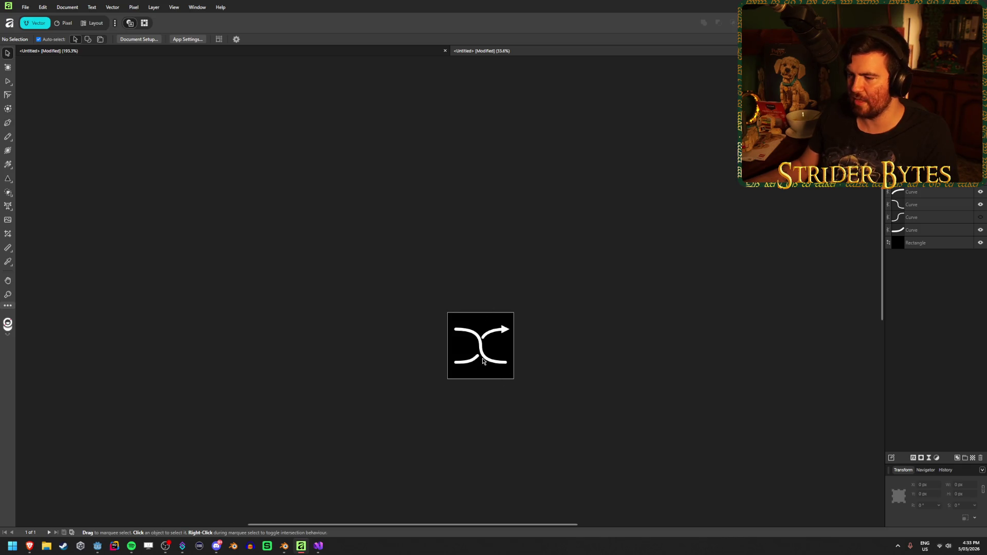
{"action": "scroll", "coordinate": [483, 362], "scroll_direction": "up", "scroll_amount": 5}
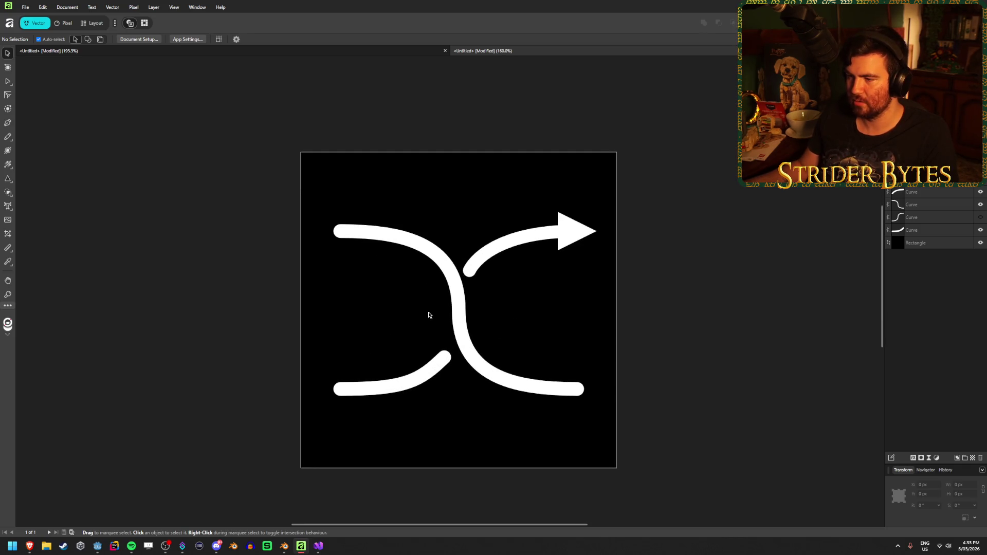
{"action": "left_click", "coordinate": [459, 310]}
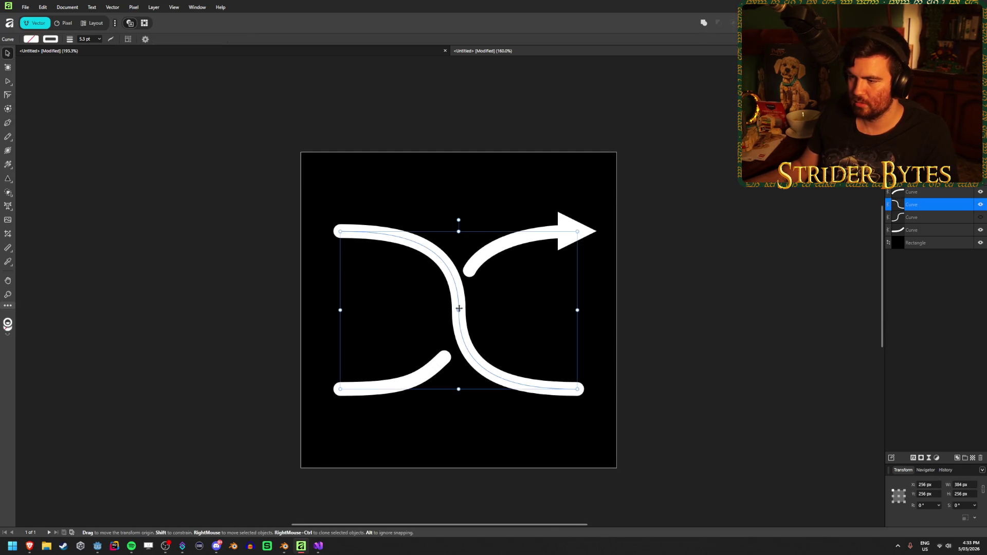
{"action": "left_click", "coordinate": [674, 255]}
{"action": "scroll", "coordinate": [491, 403], "scroll_direction": "up", "scroll_amount": 1}
{"action": "scroll", "coordinate": [491, 403], "scroll_direction": "down", "scroll_amount": 1}
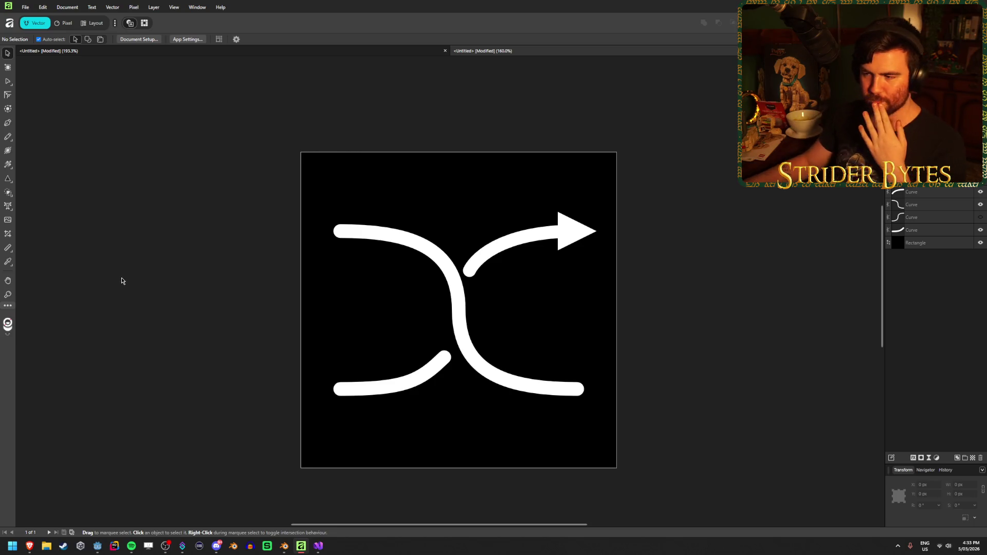
{"action": "right_click", "coordinate": [8, 249]}
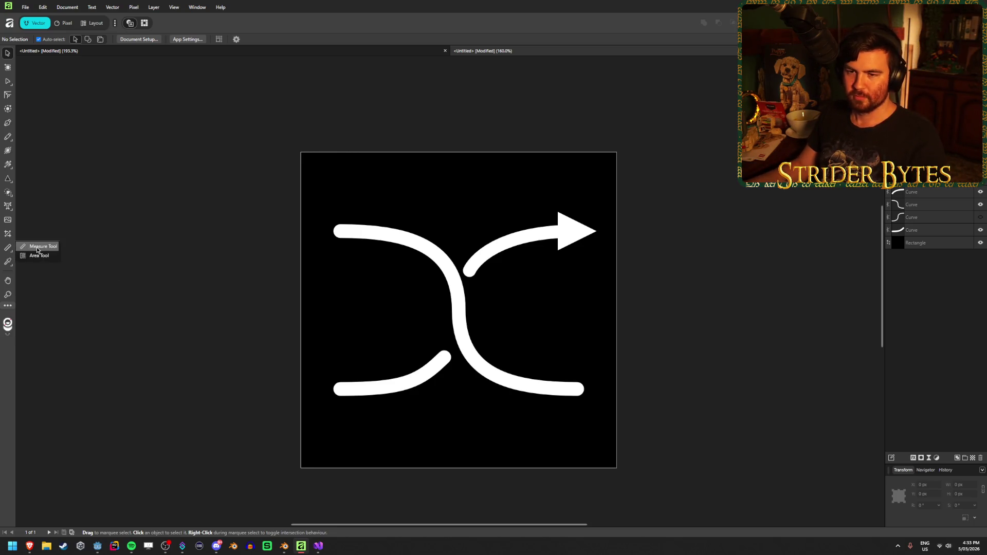
{"action": "left_click", "coordinate": [154, 7]}
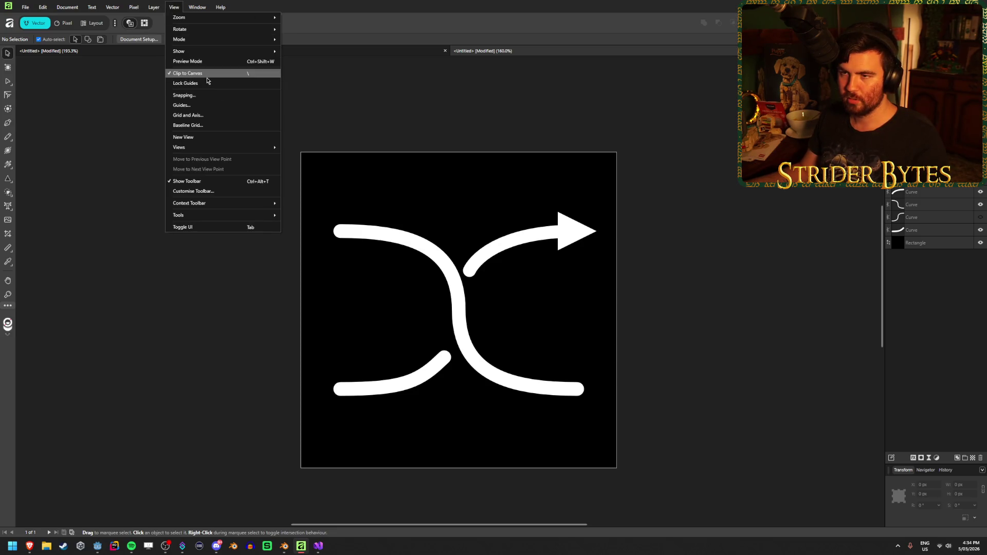
Open the Guides settings from the View menu and start a 3×3 column and row grid
{"action": "left_click", "coordinate": [208, 83]}
{"action": "left_click", "coordinate": [174, 7]}
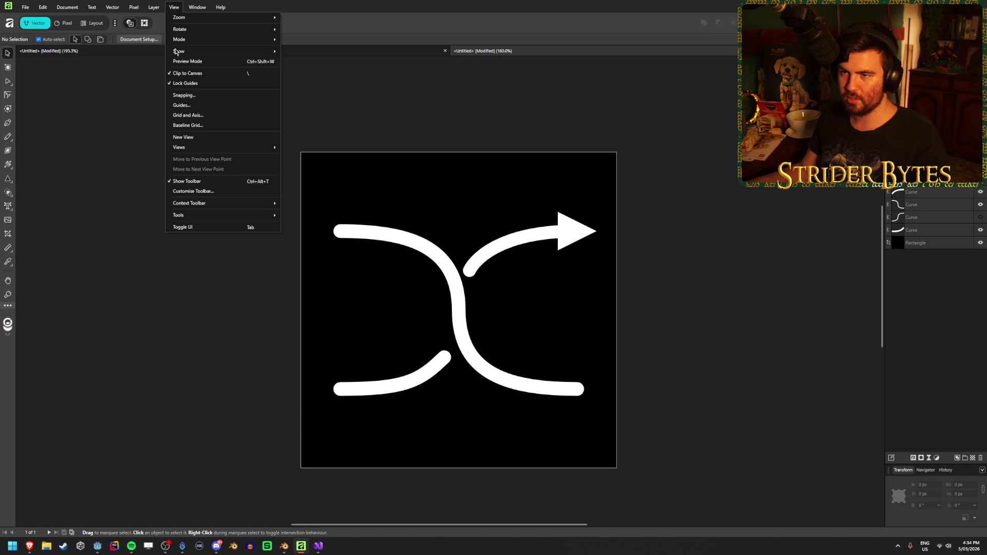
{"action": "left_click", "coordinate": [206, 84]}
{"action": "left_click", "coordinate": [168, 6]}
{"action": "left_click", "coordinate": [184, 101]}
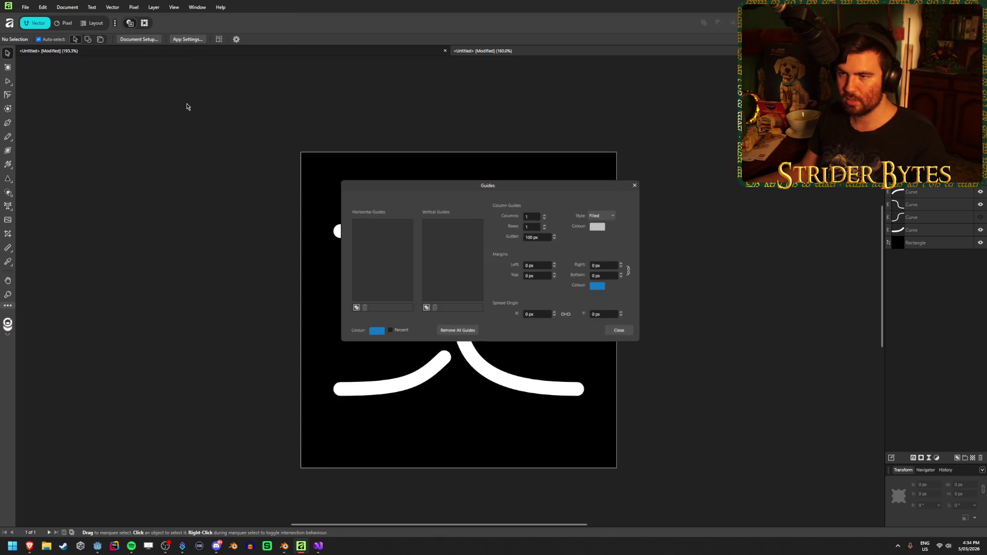
{"action": "left_click", "coordinate": [636, 184]}
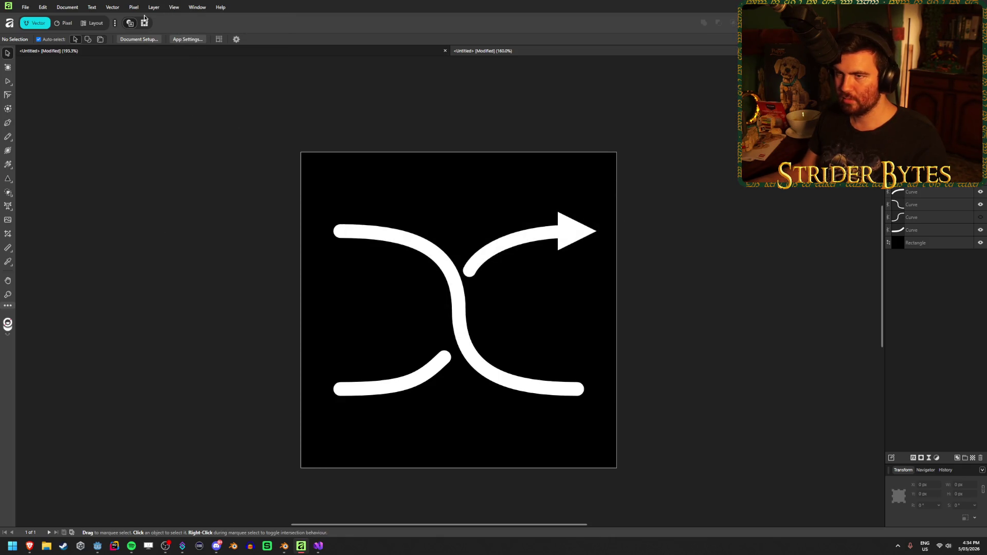
{"action": "left_click", "coordinate": [155, 7]}
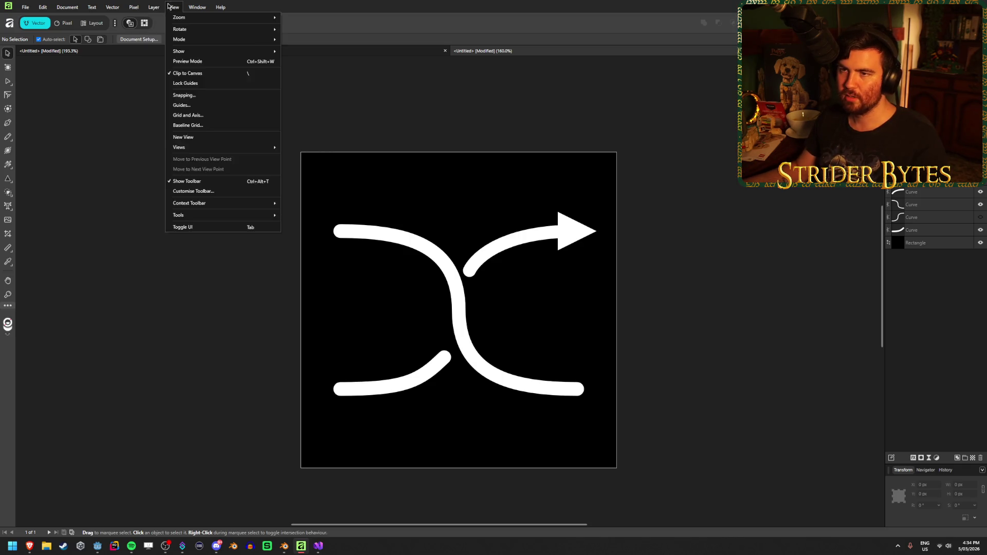
{"action": "mouse_move", "coordinate": [174, 7]}
{"action": "left_click", "coordinate": [190, 106]}
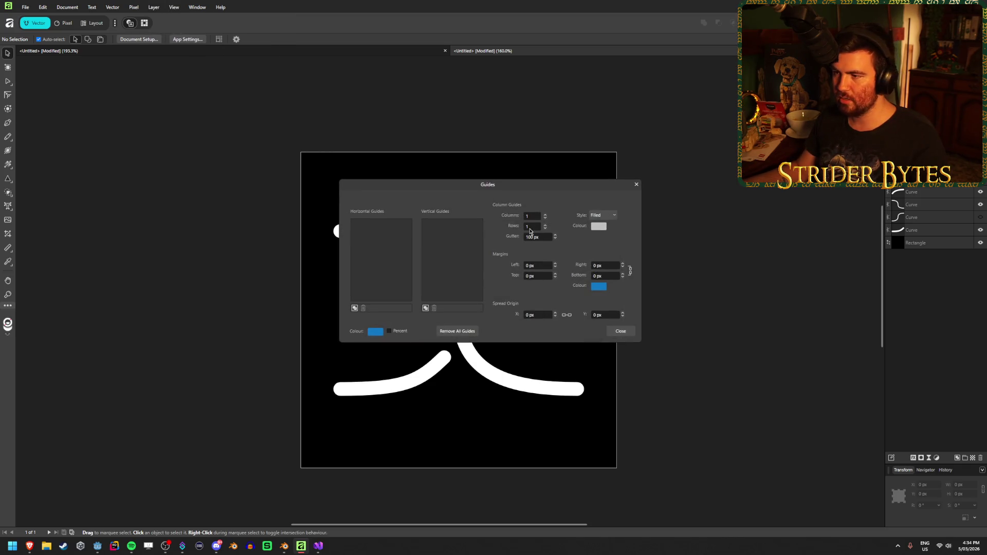
{"action": "left_click", "coordinate": [546, 217]}
{"action": "left_click", "coordinate": [545, 225]}
{"action": "left_click", "coordinate": [545, 225]}
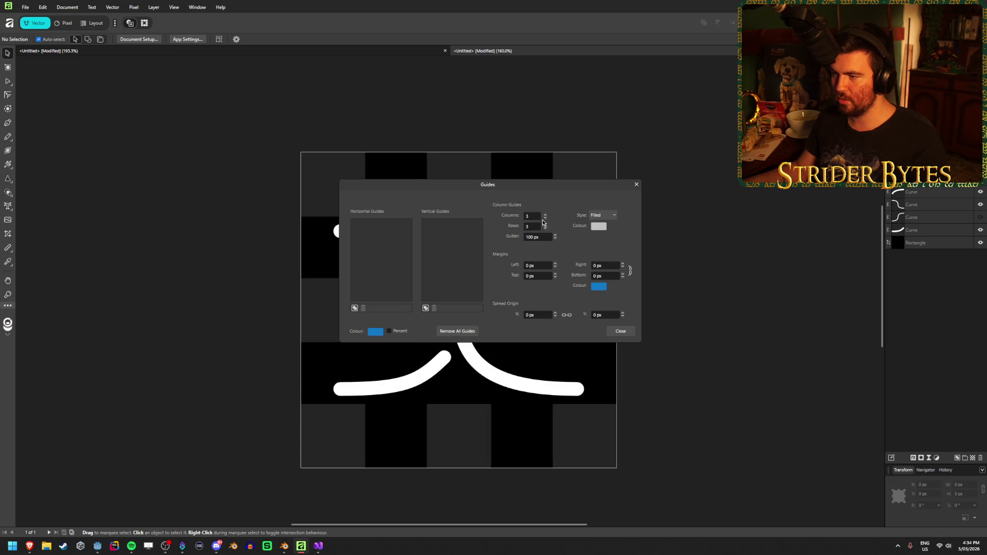
Set the guide style to Outline and move the dialog off the artwork
{"action": "mouse_move", "coordinate": [538, 191]}
{"action": "left_mouse_down"}
{"action": "mouse_move", "coordinate": [760, 227]}
{"action": "mouse_move", "coordinate": [811, 286]}
{"action": "mouse_move", "coordinate": [812, 176]}
{"action": "mouse_move", "coordinate": [808, 183]}
{"action": "left_mouse_up"}
{"action": "left_click", "coordinate": [873, 207]}
{"action": "left_click", "coordinate": [877, 227]}
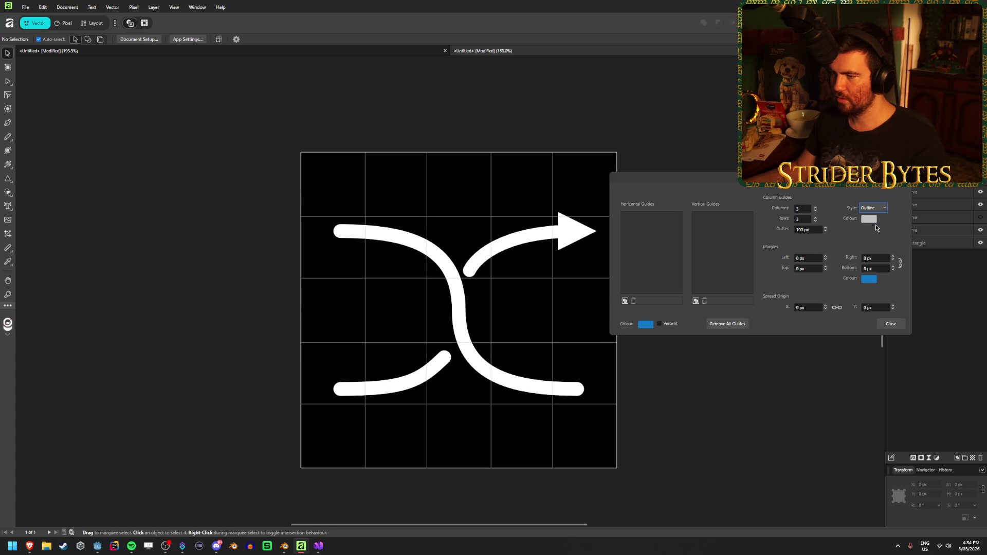
{"action": "mouse_move", "coordinate": [876, 178]}
{"action": "left_mouse_down"}
{"action": "mouse_move", "coordinate": [899, 151]}
{"action": "mouse_move", "coordinate": [906, 161]}
{"action": "left_mouse_up"}
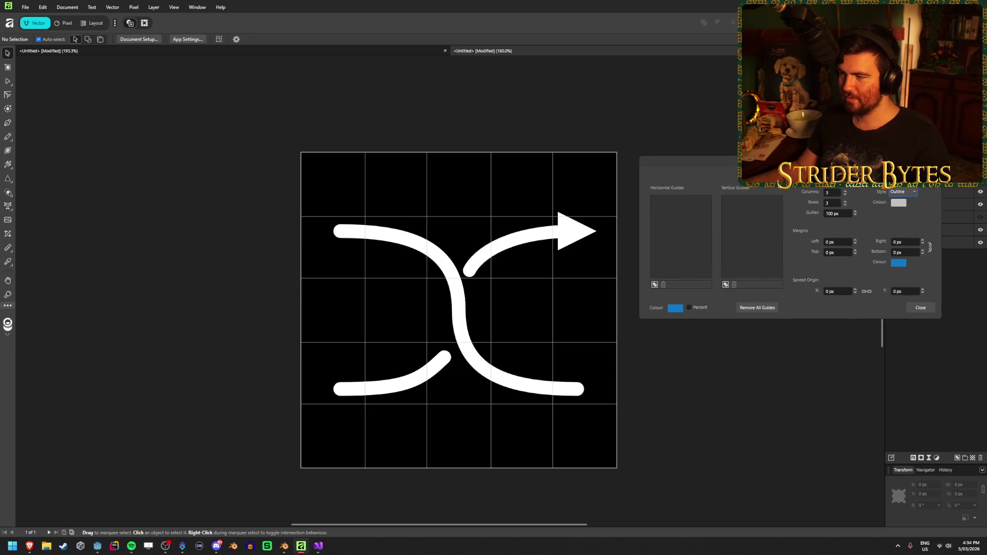
Try various column and row counts, settling on a 4×4 guide grid
{"action": "left_click", "coordinate": [845, 191]}
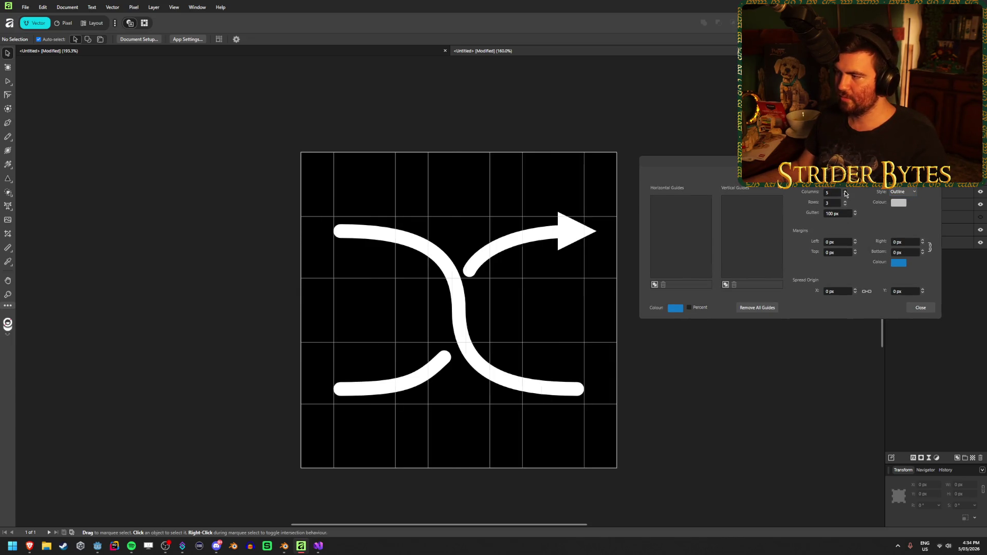
{"action": "left_click", "coordinate": [845, 191]}
{"action": "left_click", "coordinate": [845, 202]}
{"action": "left_click", "coordinate": [846, 202]}
{"action": "left_click", "coordinate": [846, 205]}
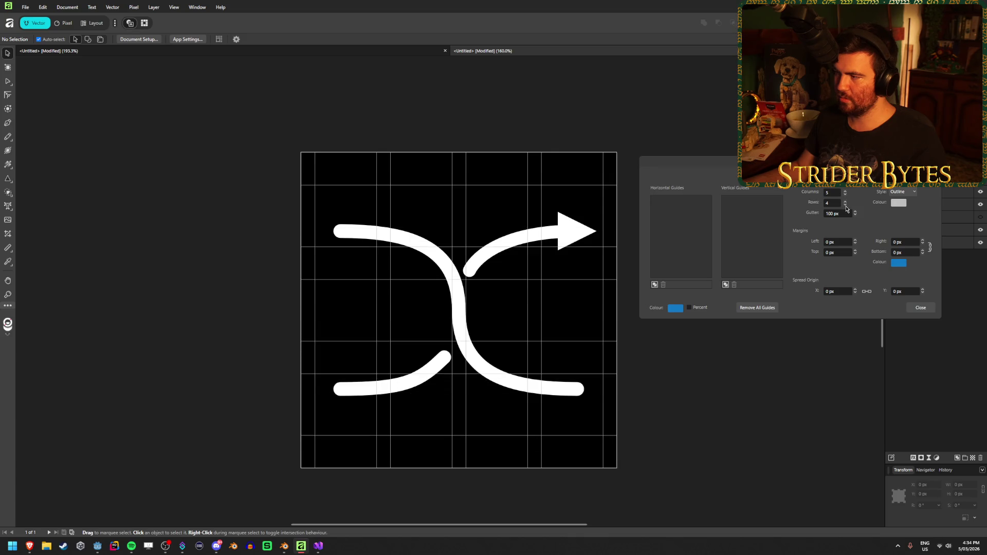
{"action": "left_click", "coordinate": [846, 205]}
{"action": "left_click", "coordinate": [845, 195]}
{"action": "left_click", "coordinate": [845, 195]}
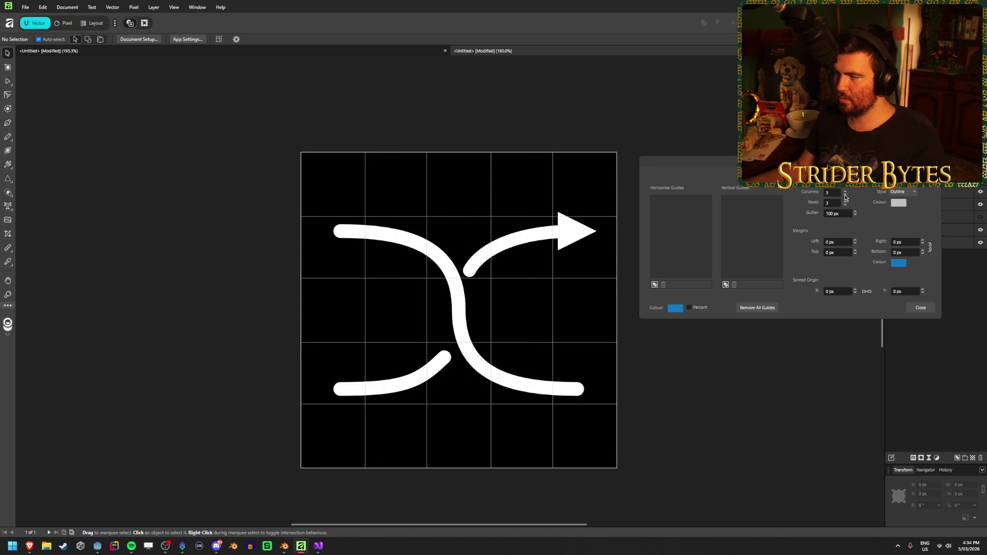
{"action": "left_click", "coordinate": [845, 192]}
{"action": "left_click", "coordinate": [845, 191]}
{"action": "left_click", "coordinate": [845, 192]}
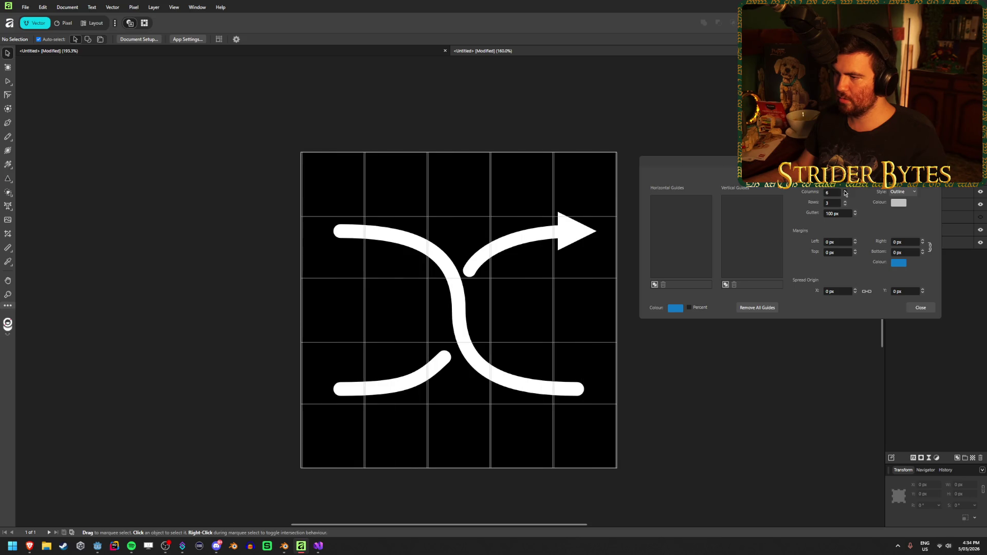
{"action": "left_click", "coordinate": [846, 191]}
{"action": "left_click", "coordinate": [845, 196]}
{"action": "left_click", "coordinate": [845, 195]}
{"action": "left_click", "coordinate": [845, 196]}
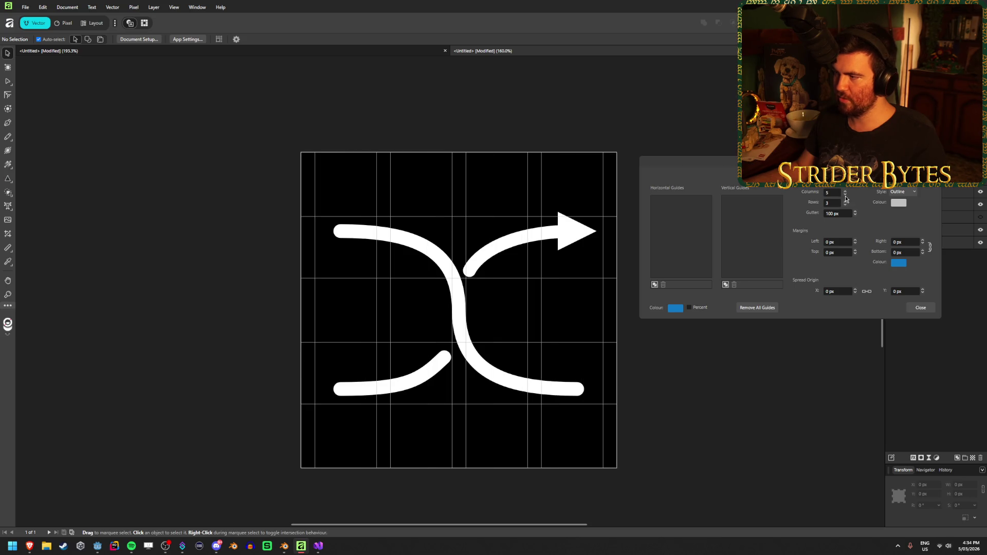
{"action": "left_click", "coordinate": [845, 196]}
{"action": "left_click", "coordinate": [845, 196]}
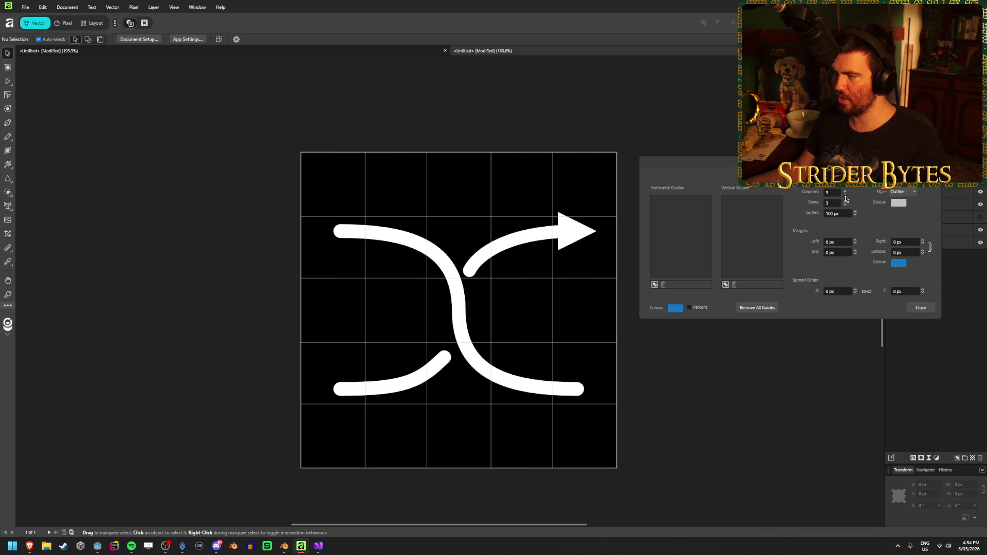
{"action": "left_click", "coordinate": [845, 196]}
{"action": "left_click", "coordinate": [845, 196]}
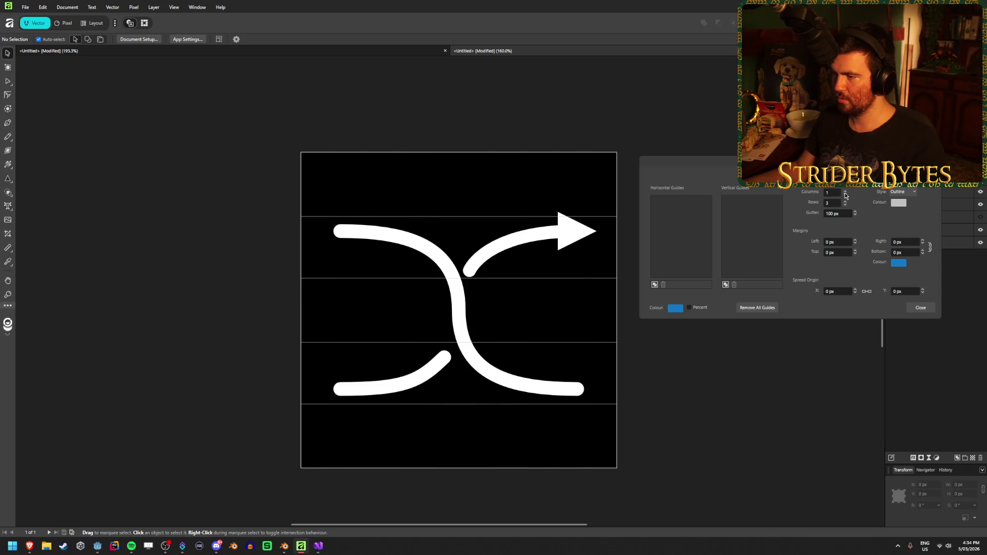
{"action": "left_click", "coordinate": [845, 191]}
{"action": "left_click", "coordinate": [845, 191]}
{"action": "left_click", "coordinate": [845, 191]}
{"action": "left_click", "coordinate": [845, 201]}
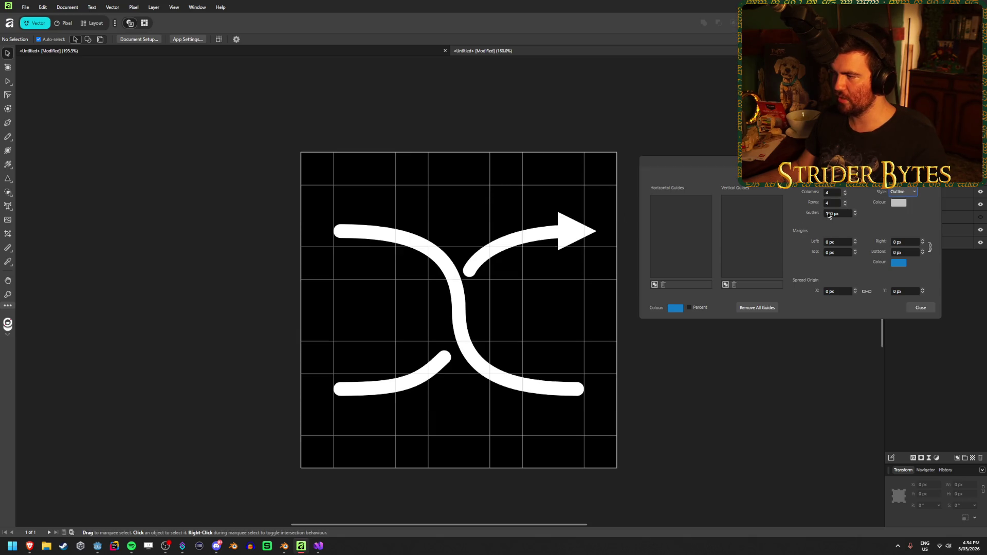
Set the gutter to 0 px, raise the grid to 8 columns by 8 rows, and close
{"action": "double_click", "coordinate": [847, 214]}
{"action": "type", "text": "0"}
{"action": "key", "text": "Return"}
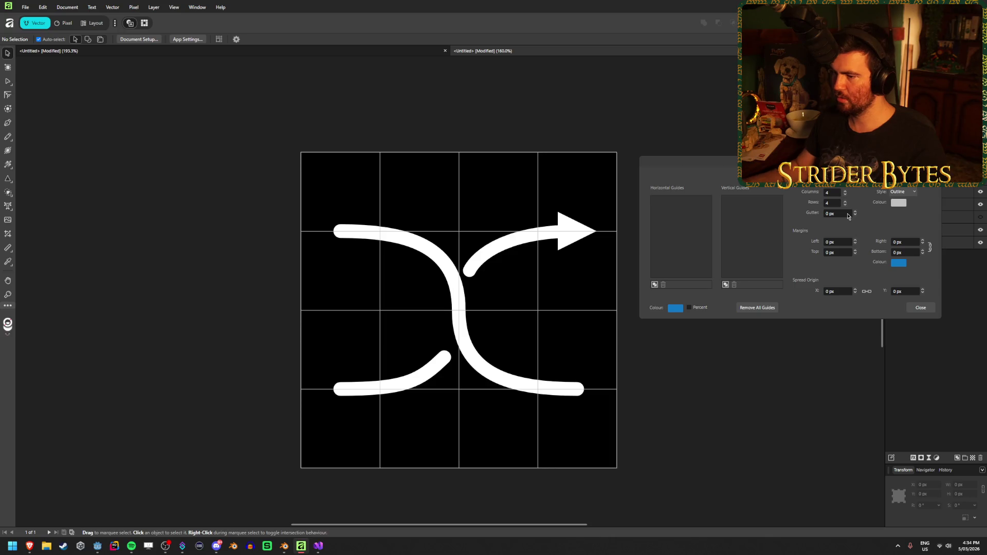
{"action": "left_click", "coordinate": [845, 191]}
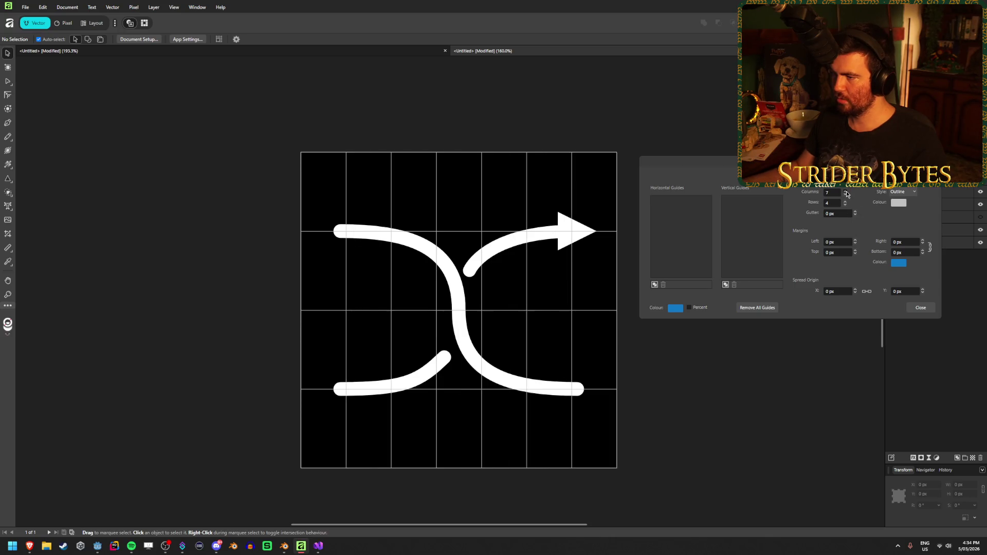
{"action": "left_click", "coordinate": [845, 191]}
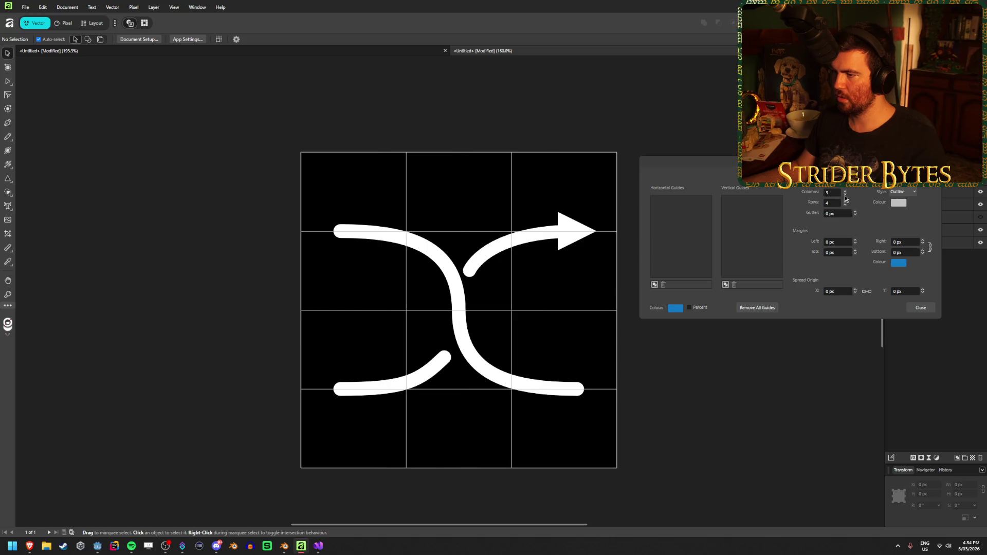
{"action": "left_click", "coordinate": [844, 191]}
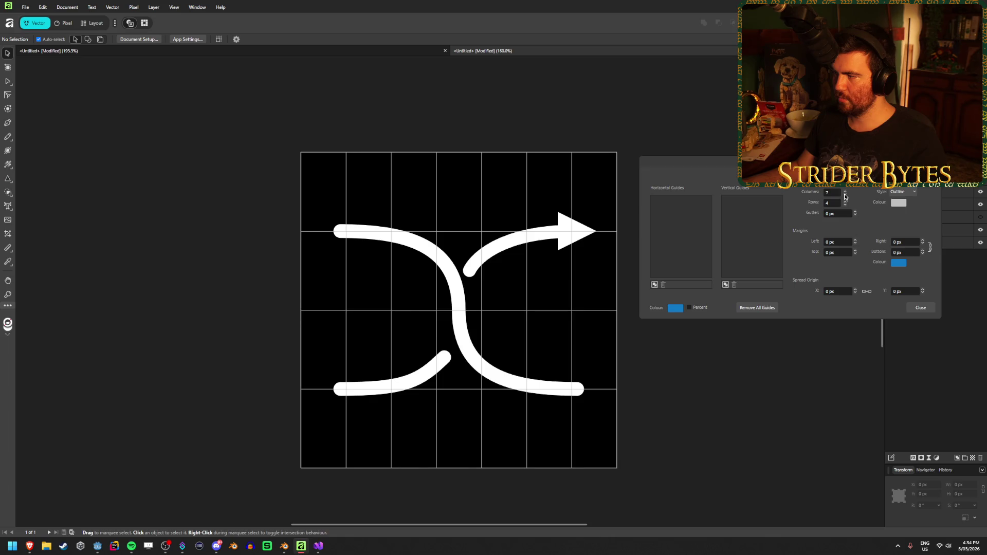
{"action": "left_click", "coordinate": [844, 194]}
{"action": "left_click", "coordinate": [845, 194]}
{"action": "left_click", "coordinate": [844, 195]}
{"action": "left_click", "coordinate": [845, 194]}
{"action": "left_click", "coordinate": [844, 195]}
{"action": "left_click", "coordinate": [846, 192]}
{"action": "left_click", "coordinate": [846, 192]}
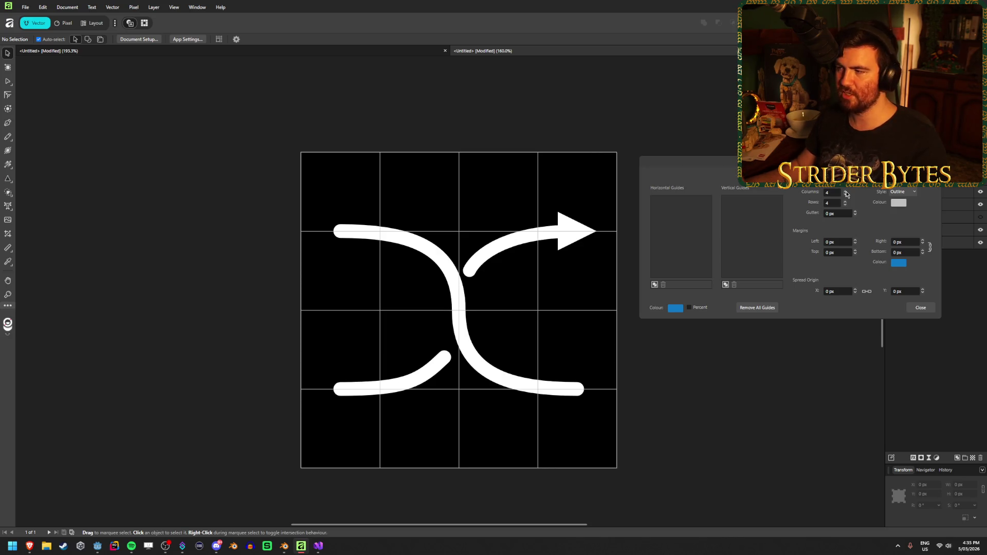
{"action": "left_click", "coordinate": [846, 192]}
{"action": "left_click", "coordinate": [845, 192]}
{"action": "left_click", "coordinate": [846, 192]}
{"action": "left_click", "coordinate": [845, 192]}
{"action": "left_click", "coordinate": [845, 202]}
{"action": "left_click", "coordinate": [846, 202]}
{"action": "left_click", "coordinate": [845, 202]}
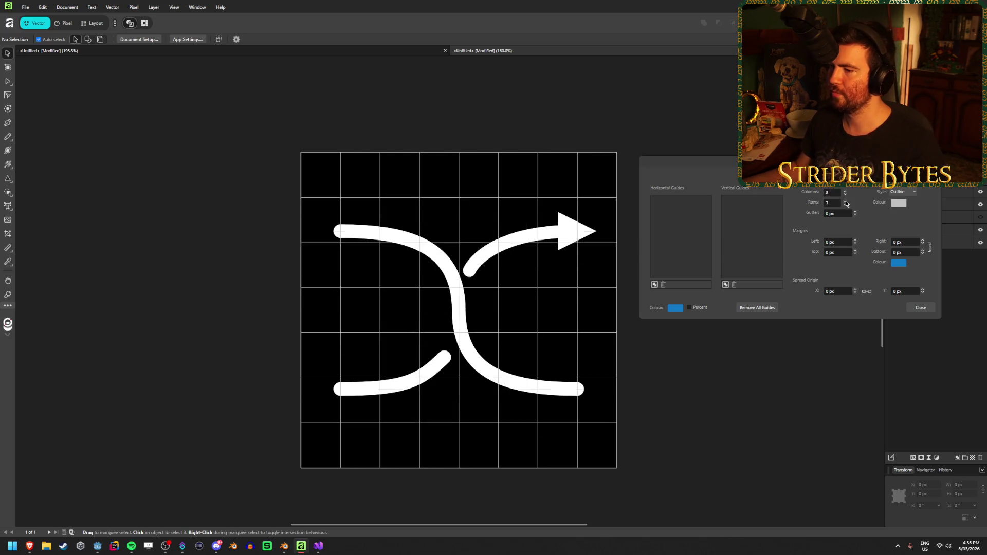
{"action": "left_click", "coordinate": [845, 202]}
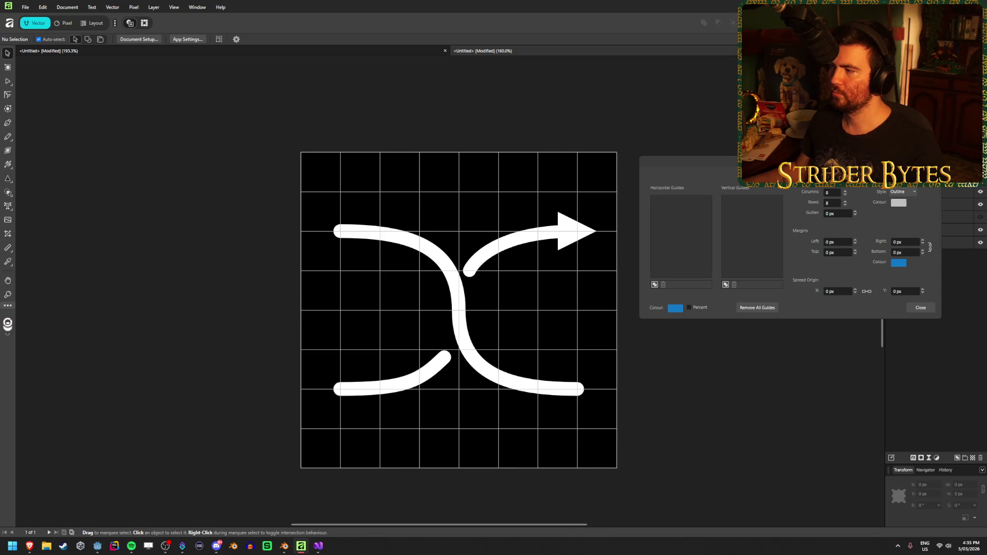
{"action": "left_click", "coordinate": [920, 308]}
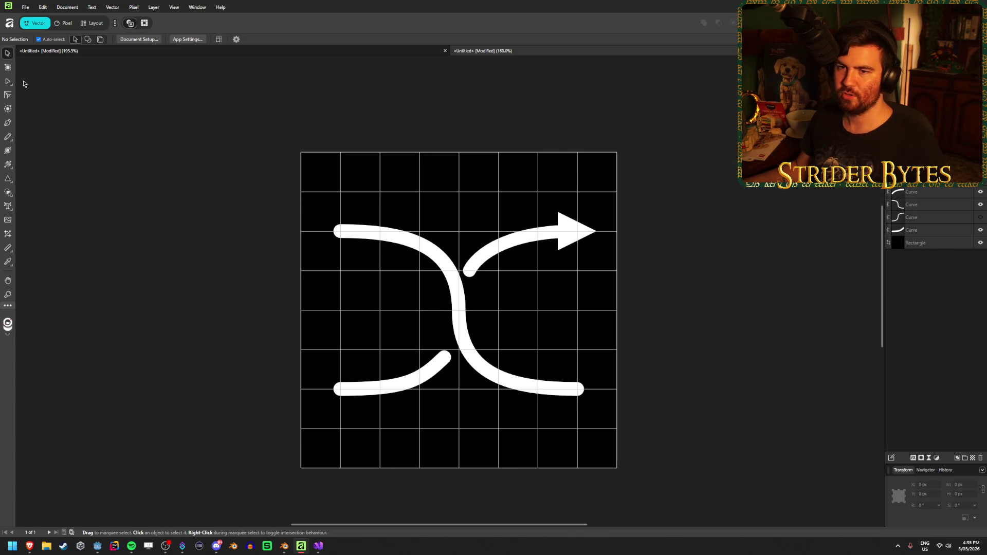
Inspect the S-curve's nodes with the Node Tool, leave it unchanged, then switch to Godot
{"action": "left_click", "coordinate": [929, 204]}
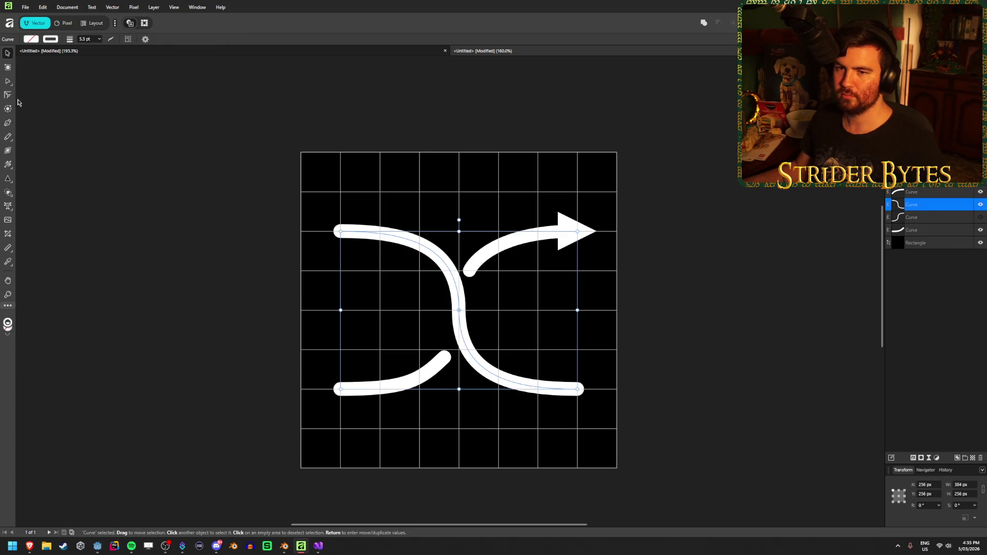
{"action": "left_click", "coordinate": [9, 81]}
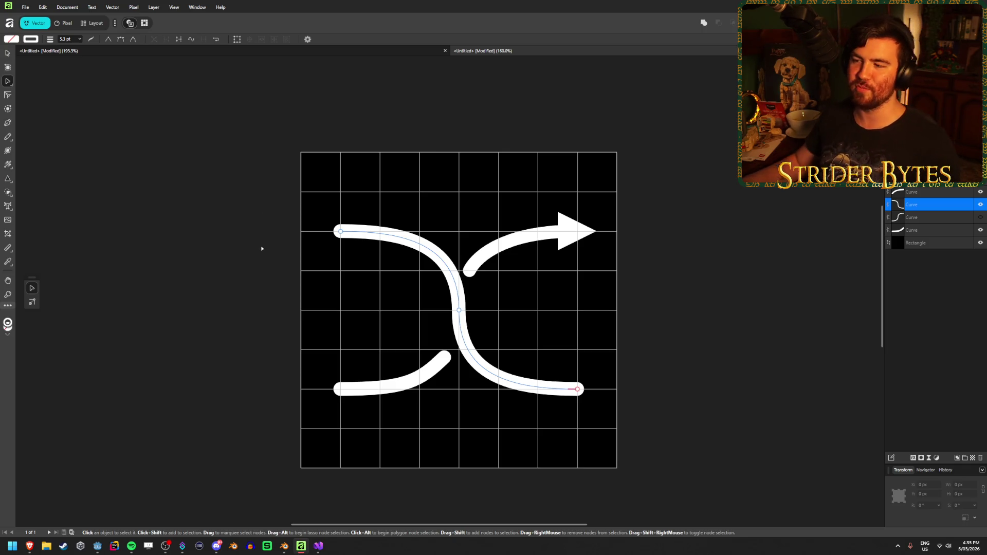
{"action": "mouse_move", "coordinate": [340, 231]}
{"action": "left_mouse_down"}
{"action": "mouse_move", "coordinate": [340, 273]}
{"action": "mouse_move", "coordinate": [340, 232]}
{"action": "left_mouse_up"}
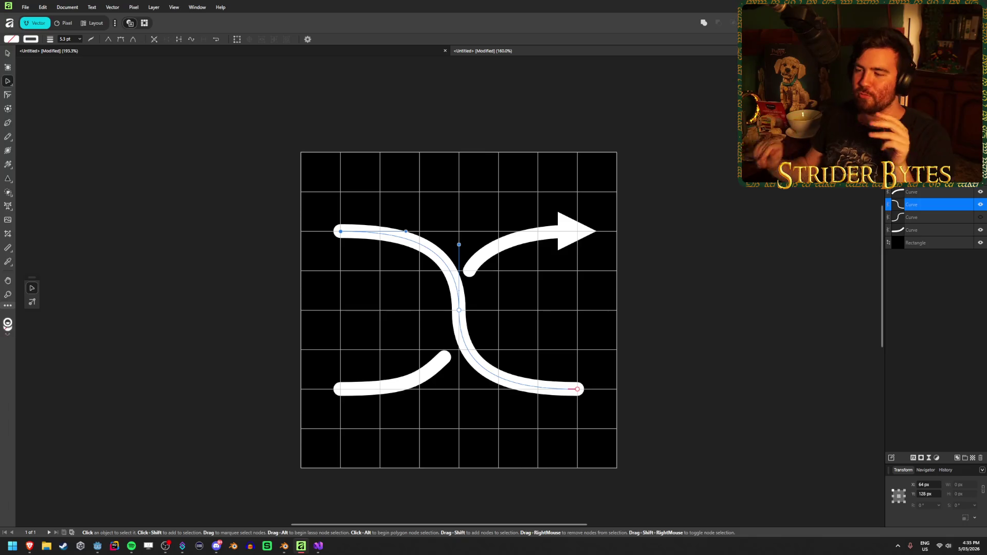
{"action": "left_click", "coordinate": [164, 213]}
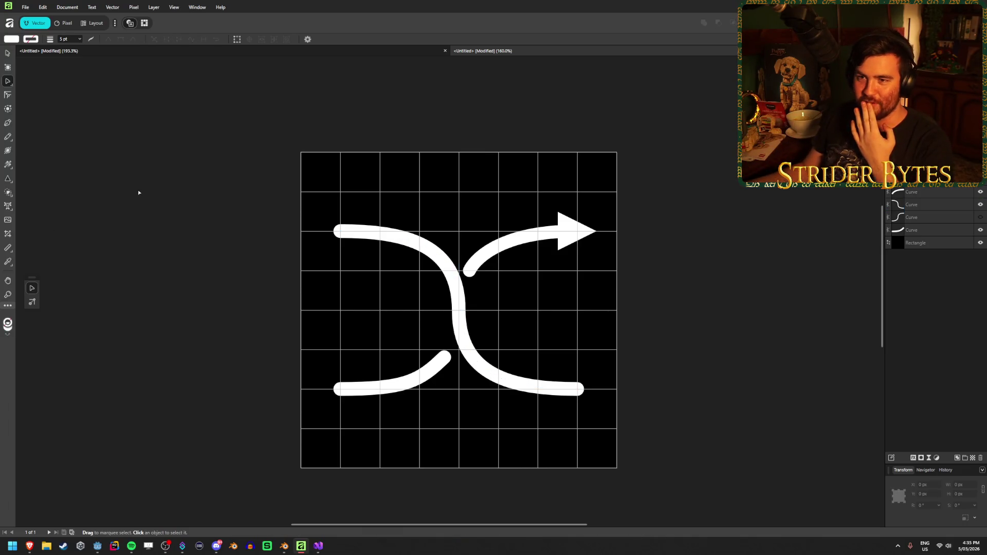
{"action": "left_click", "coordinate": [407, 229]}
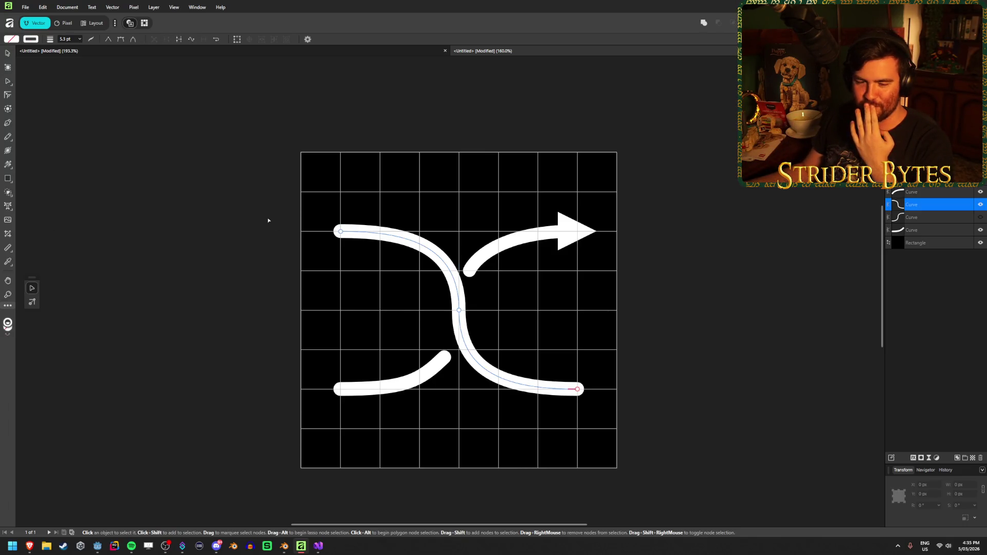
{"action": "left_click", "coordinate": [363, 382]}
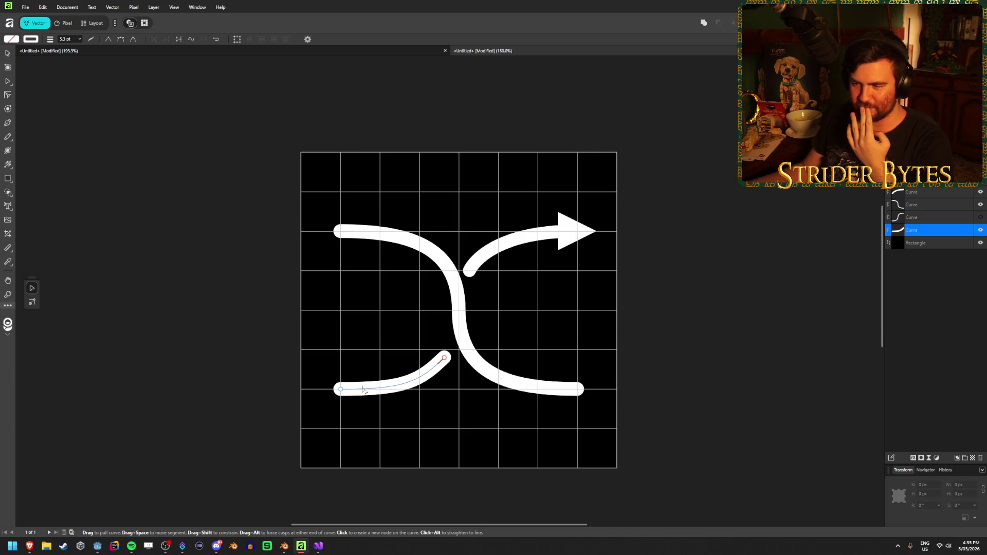
{"action": "left_click", "coordinate": [525, 388]}
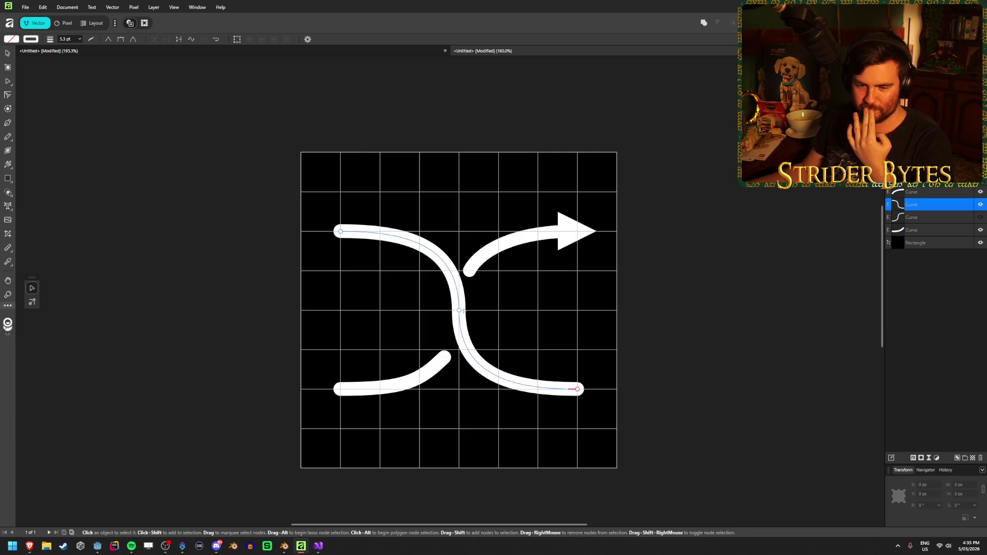
{"action": "left_click", "coordinate": [178, 256]}
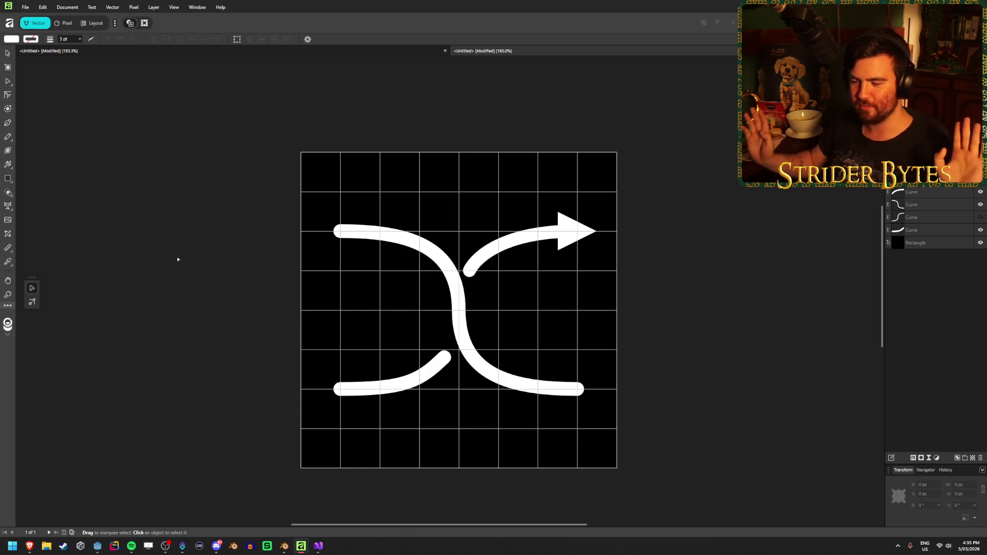
{"action": "key", "text": "alt+Tab"}
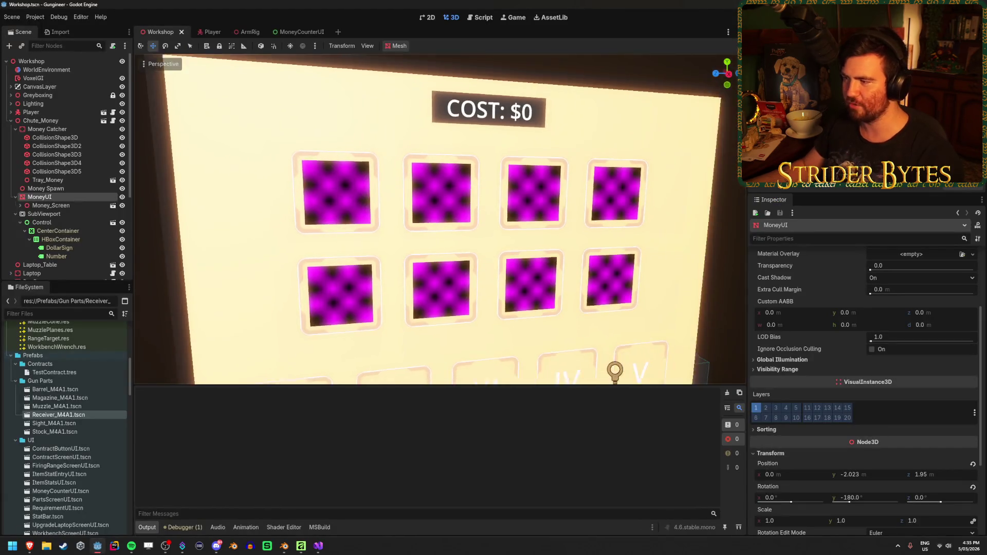
Nudge the 3D view around the COST panel, then return to Affinity Designer
{"action": "left_click_drag", "start_coordinate": [445, 239], "coordinate": [445, 229]}
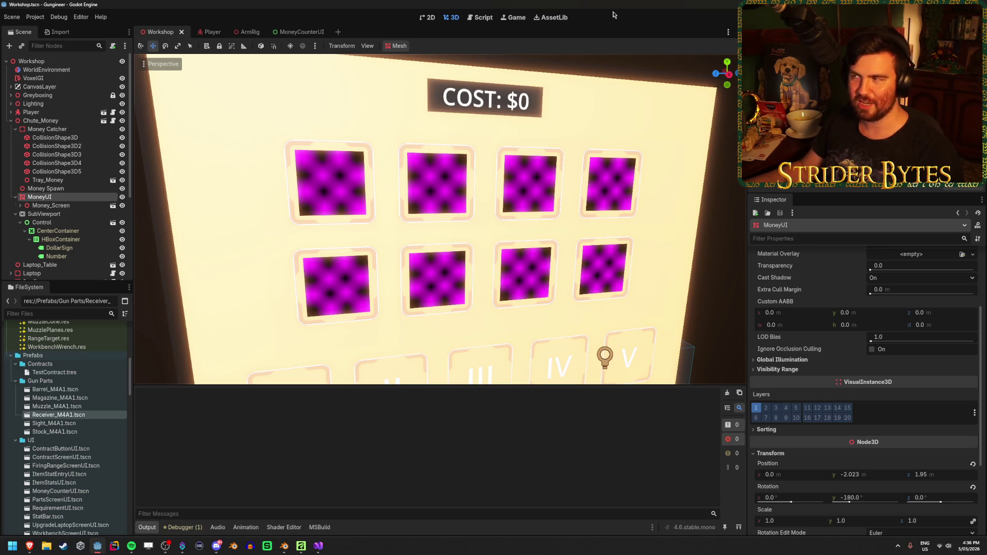
{"action": "key", "text": "alt+Tab"}
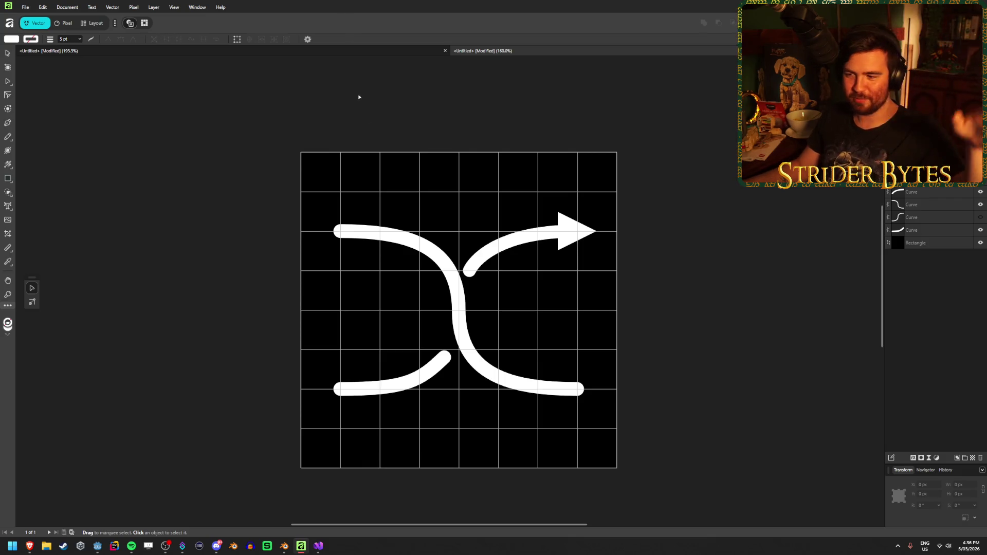
{"action": "double_click", "coordinate": [461, 300]}
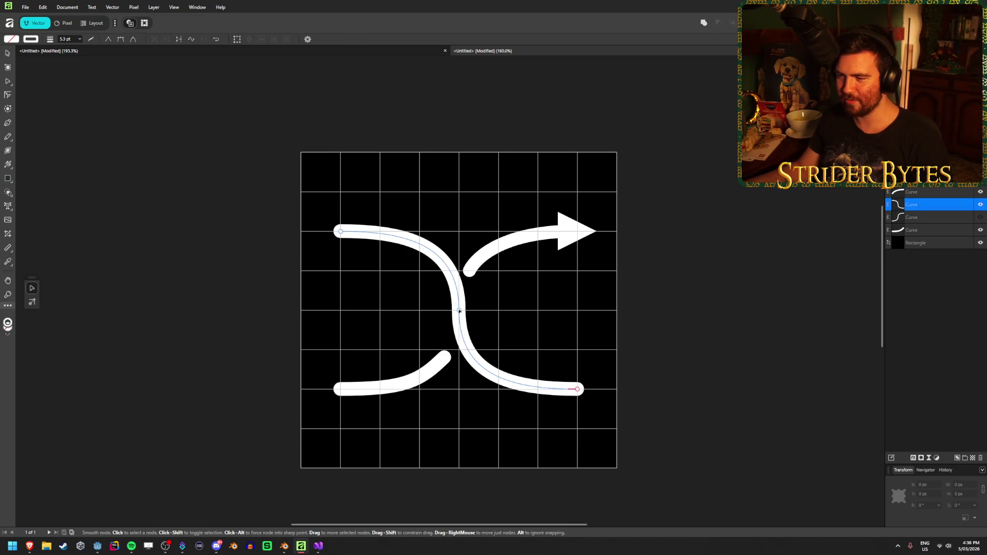
{"action": "left_click", "coordinate": [25, 7]}
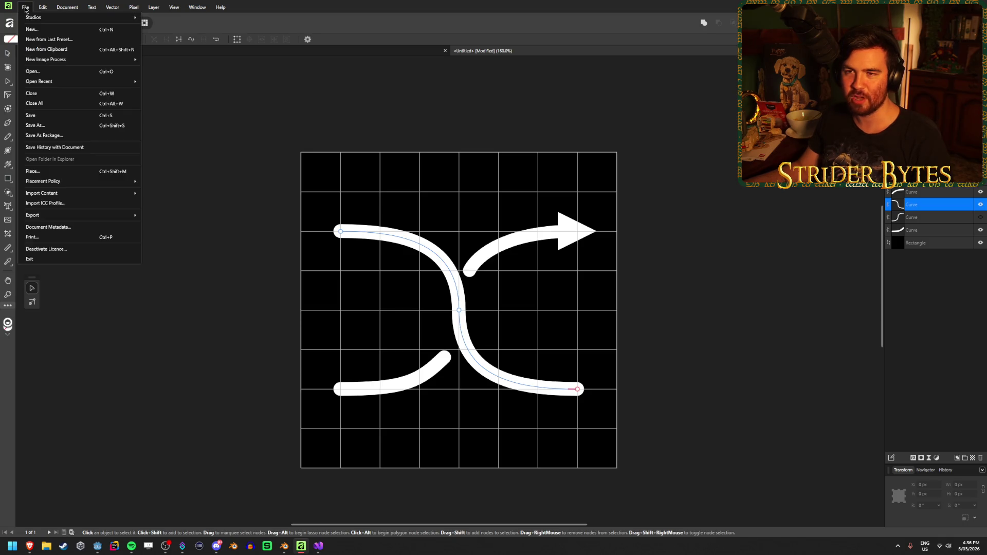
{"action": "left_click", "coordinate": [9, 6]}
{"action": "left_click", "coordinate": [408, 13]}
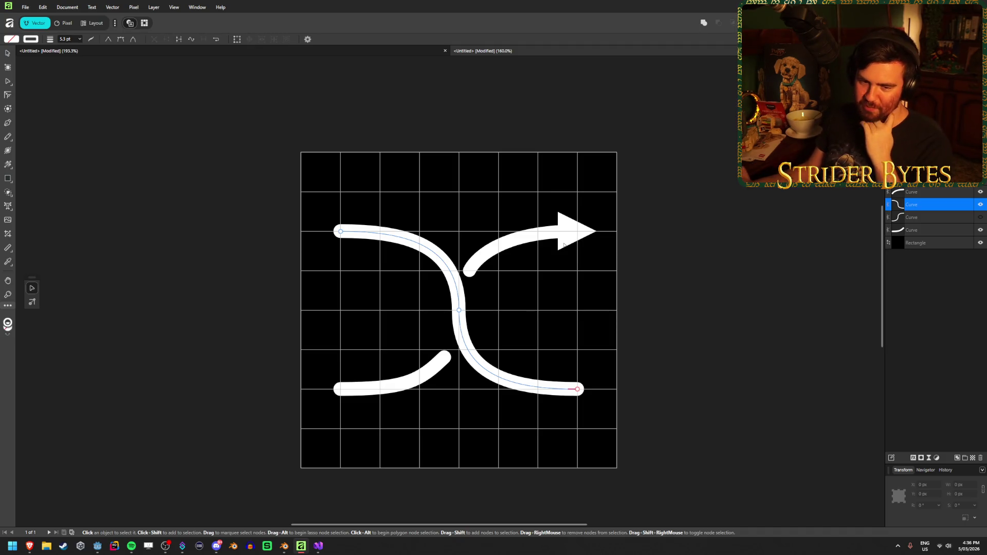
{"action": "left_click", "coordinate": [745, 227]}
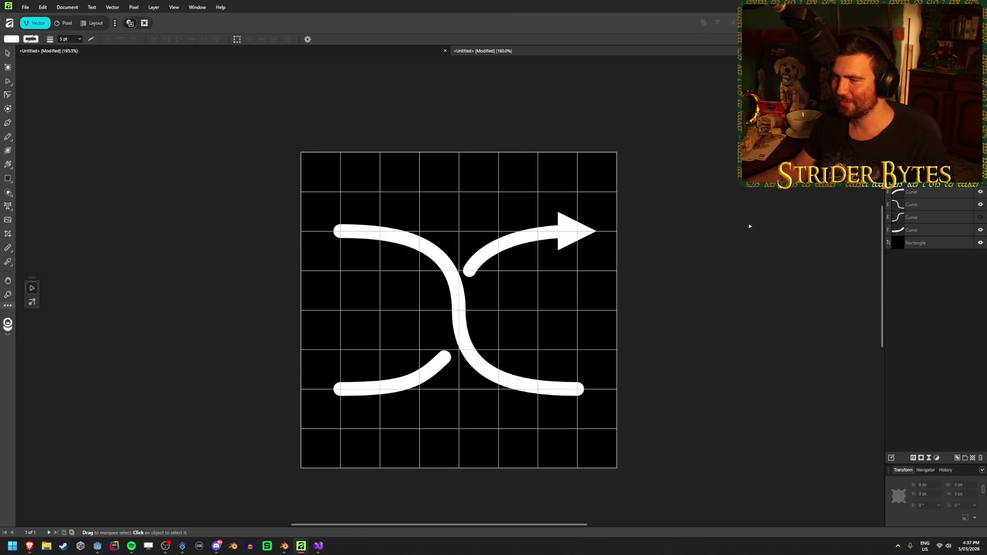
{"action": "left_click", "coordinate": [559, 252]}
{"action": "left_click_drag", "start_coordinate": [564, 243], "coordinate": [560, 397]}
{"action": "key", "text": "ctrl+z"}
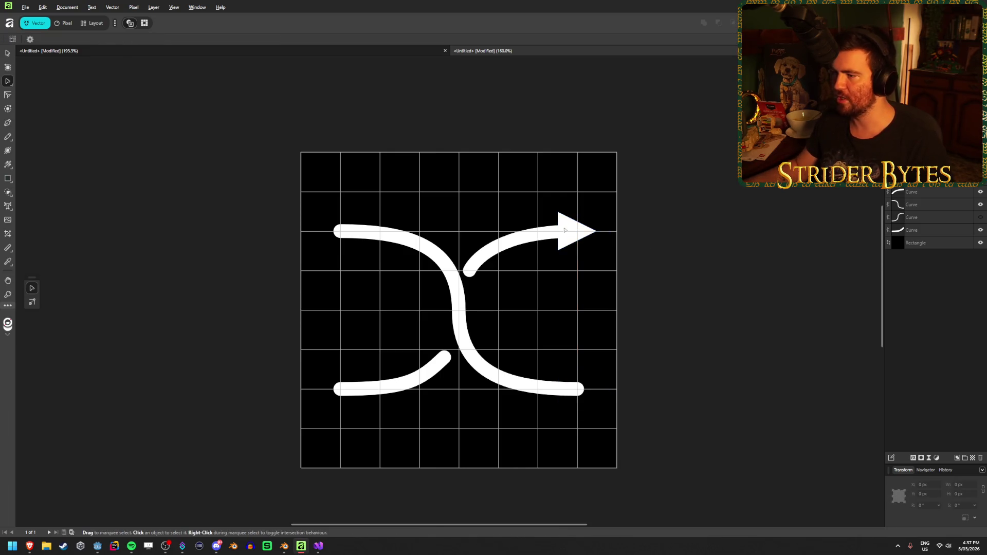
{"action": "left_click", "coordinate": [584, 225]}
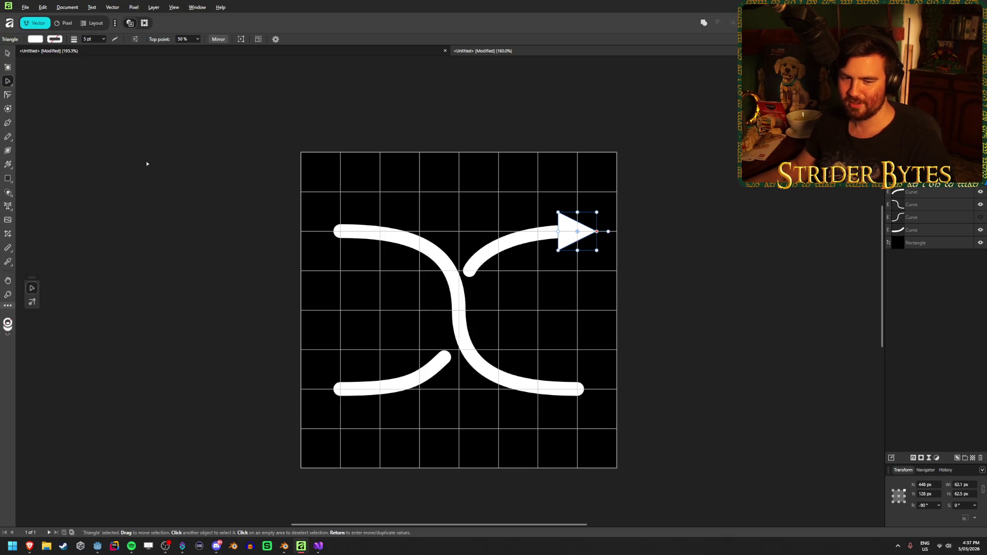
{"action": "left_click", "coordinate": [147, 164]}
{"action": "left_click", "coordinate": [576, 237]}
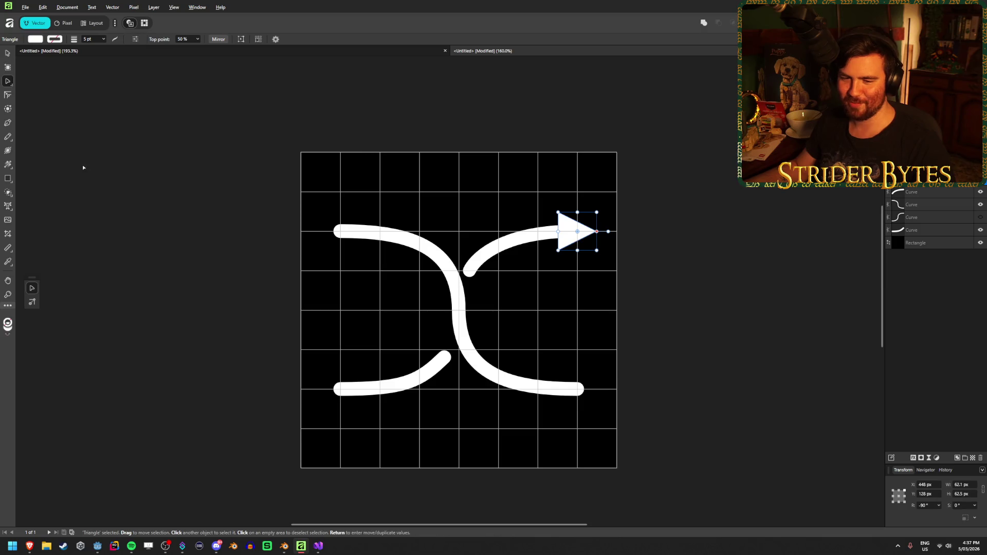
{"action": "left_click", "coordinate": [156, 153]}
{"action": "left_click", "coordinate": [562, 222]}
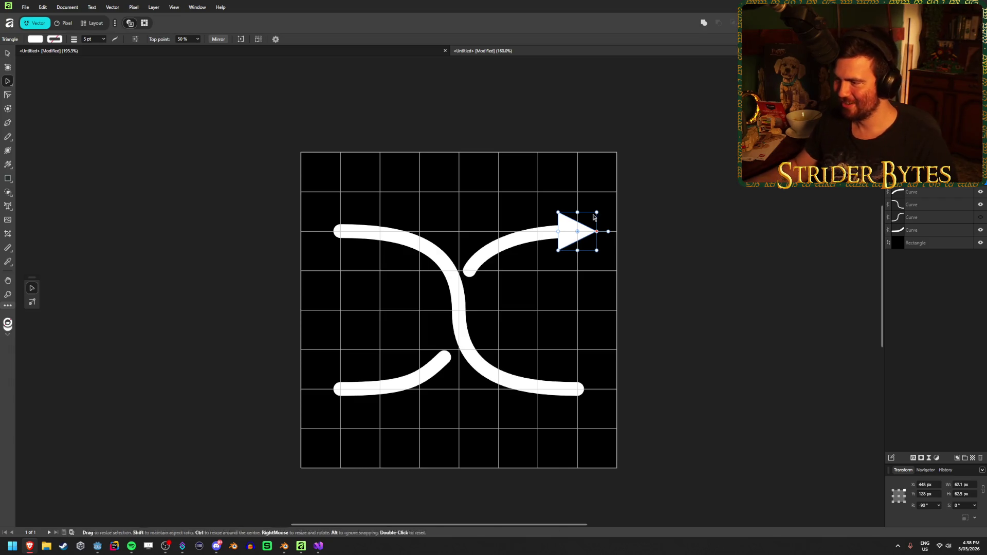
{"action": "mouse_move", "coordinate": [571, 232]}
{"action": "left_mouse_down"}
{"action": "mouse_move", "coordinate": [571, 269]}
{"action": "mouse_move", "coordinate": [573, 227]}
{"action": "left_mouse_up"}
{"action": "left_click", "coordinate": [714, 154]}
{"action": "left_click", "coordinate": [573, 232]}
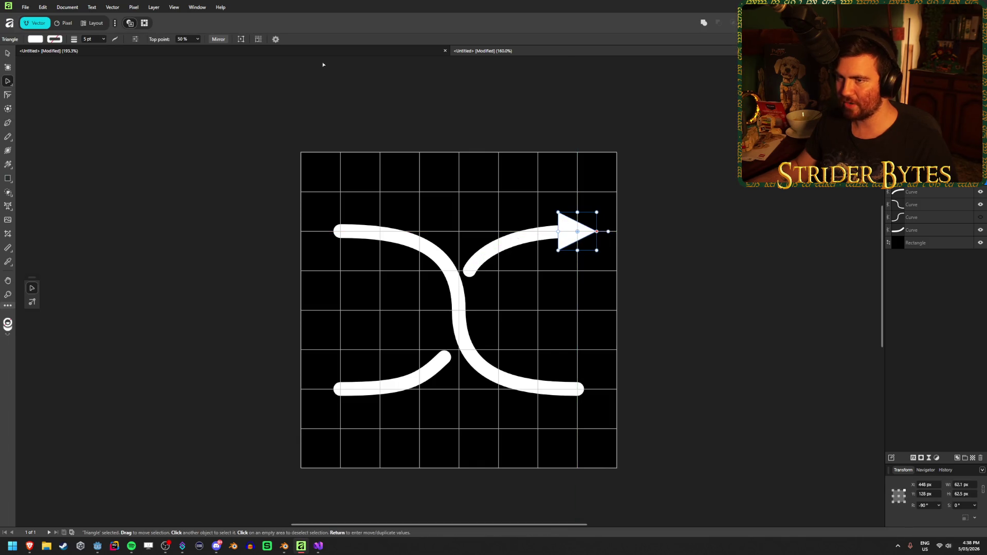
{"action": "left_click", "coordinate": [216, 40]}
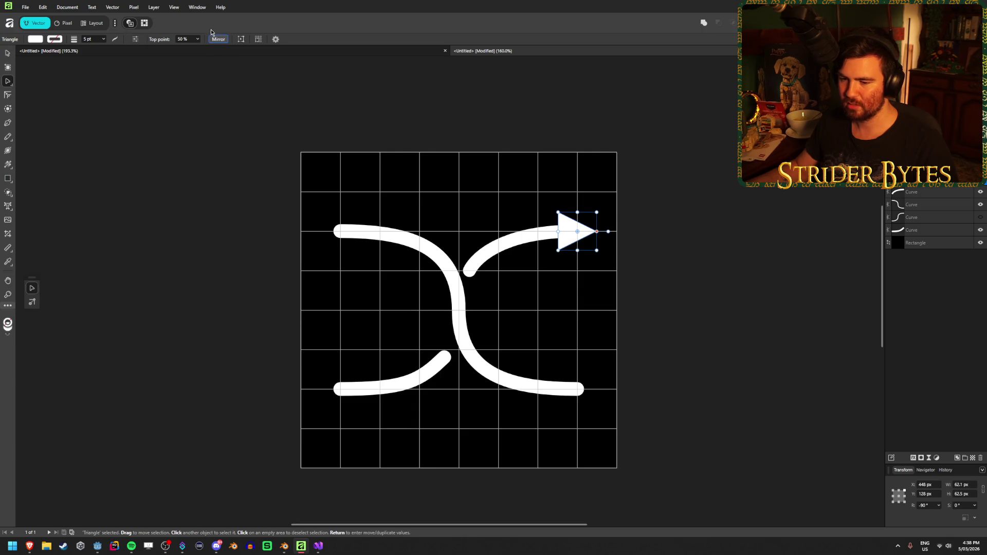
{"action": "left_click", "coordinate": [511, 428]}
{"action": "left_click", "coordinate": [714, 302]}
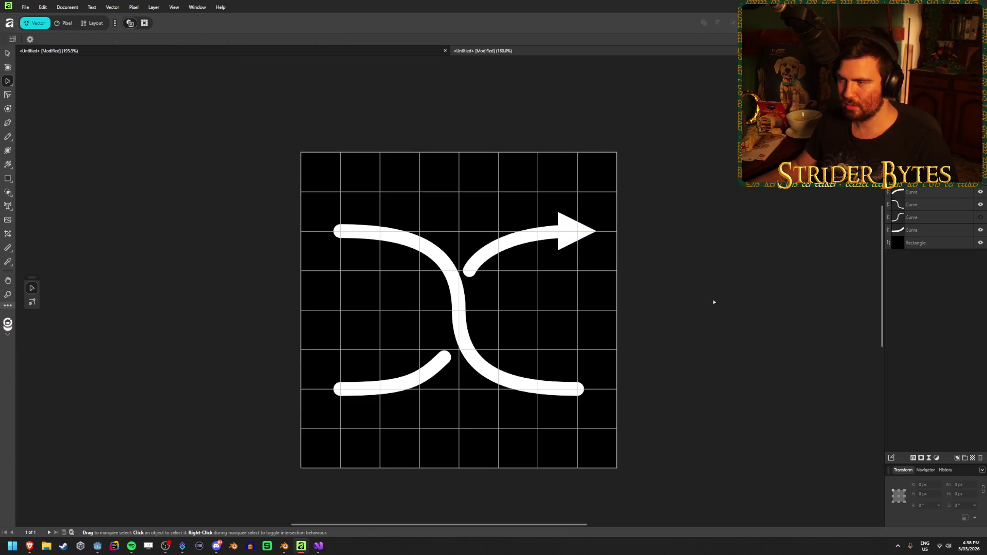
{"action": "left_click", "coordinate": [571, 227]}
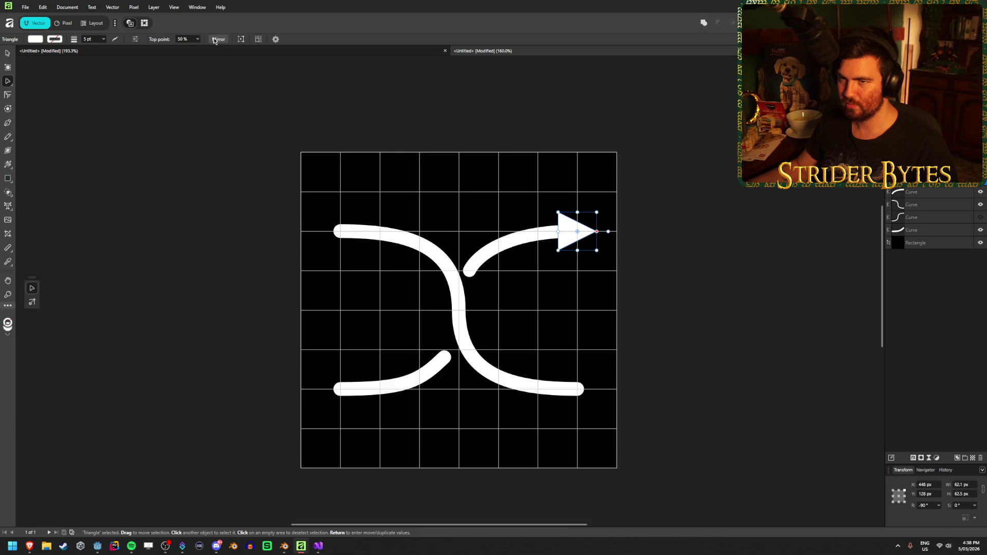
{"action": "left_click", "coordinate": [30, 546]}
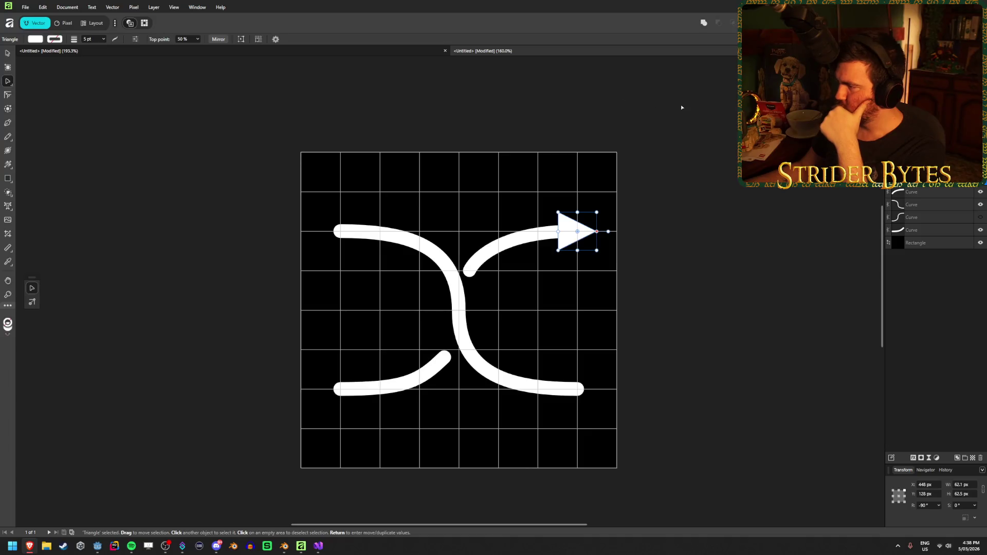
{"action": "left_click", "coordinate": [171, 7]}
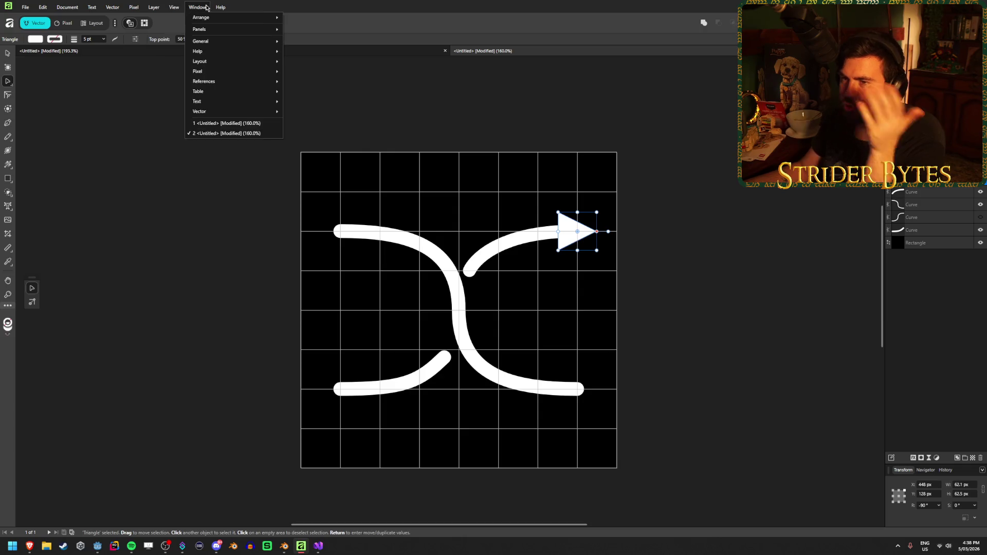
{"action": "mouse_move", "coordinate": [155, 7]}
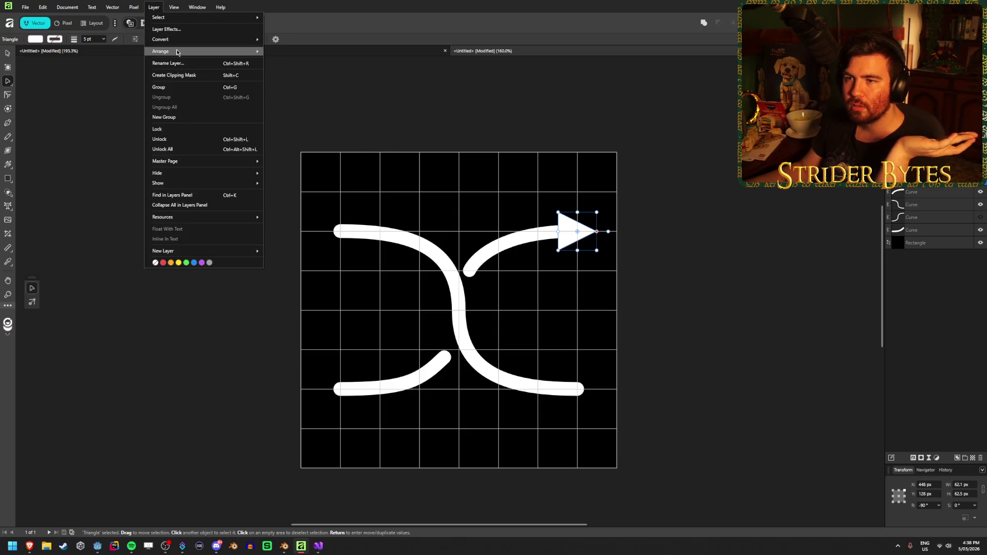
{"action": "mouse_move", "coordinate": [177, 52]}
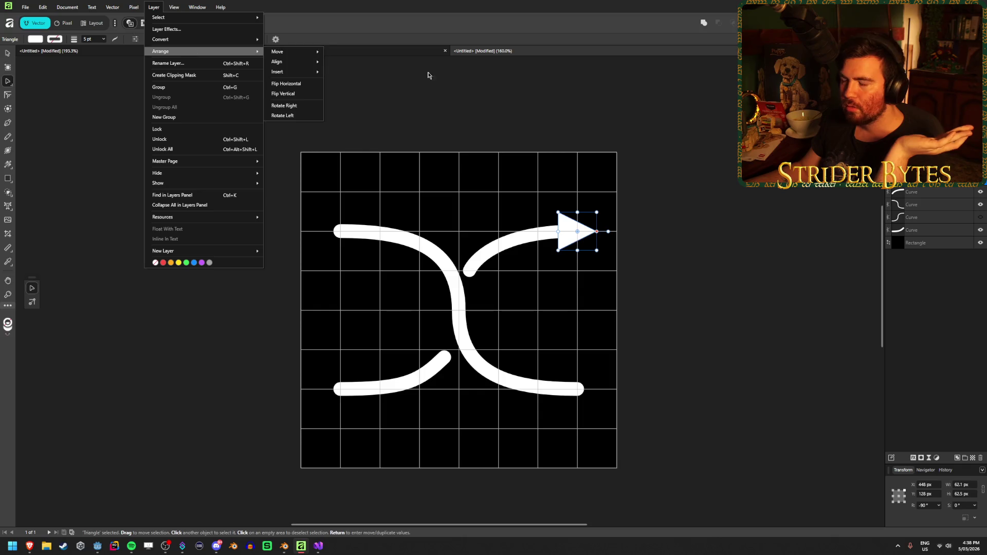
{"action": "key", "text": "Escape"}
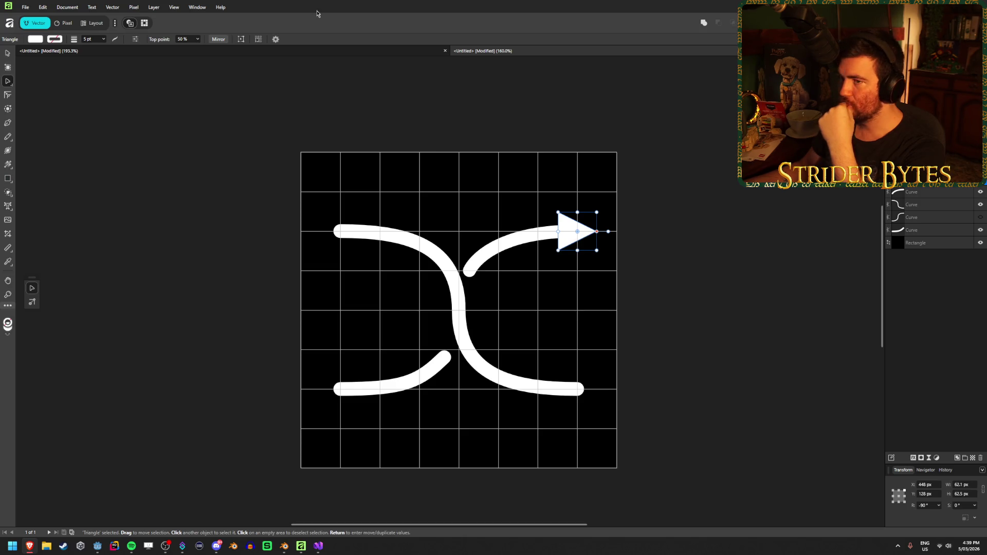
{"action": "left_click", "coordinate": [66, 24]}
{"action": "left_click", "coordinate": [47, 26]}
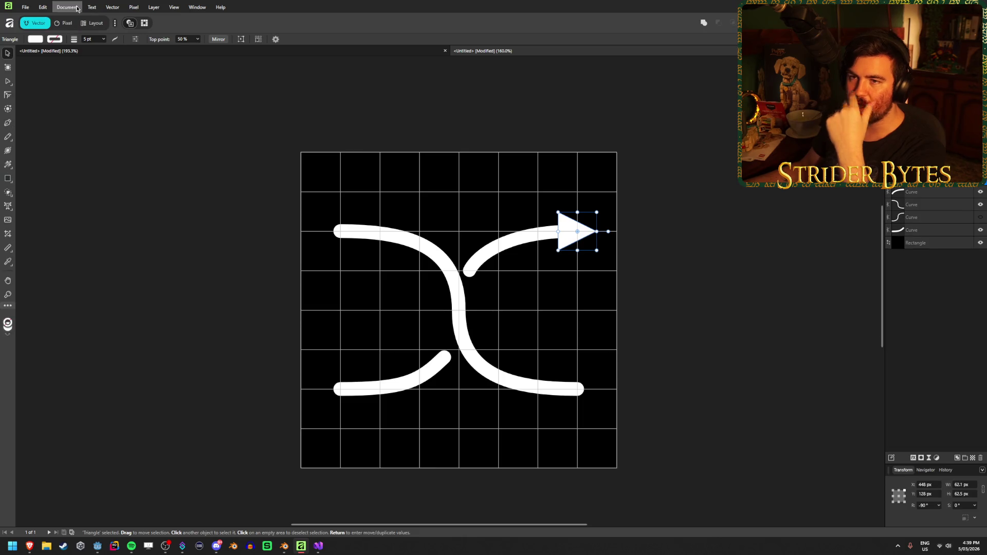
{"action": "left_click", "coordinate": [93, 7]}
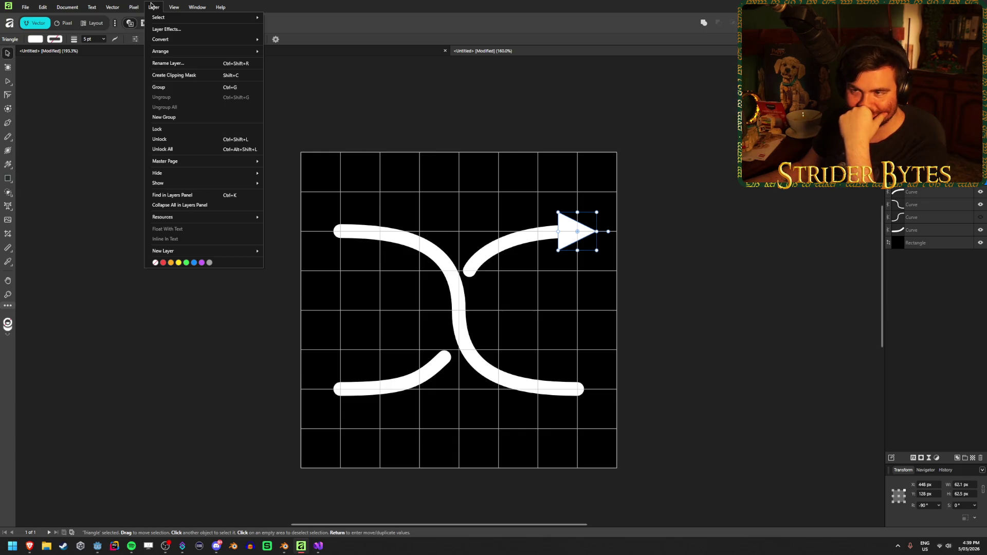
{"action": "mouse_move", "coordinate": [189, 5]}
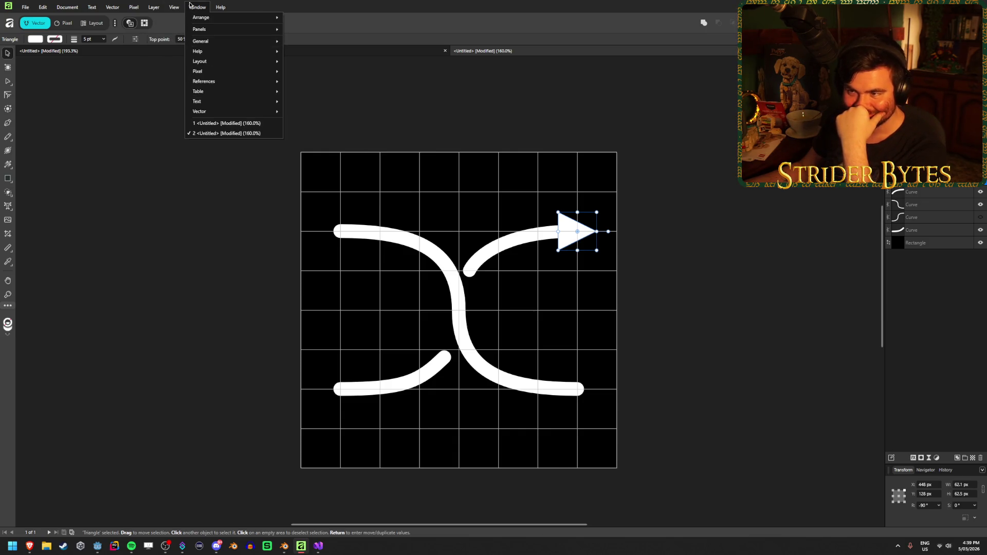
{"action": "mouse_move", "coordinate": [118, 5]}
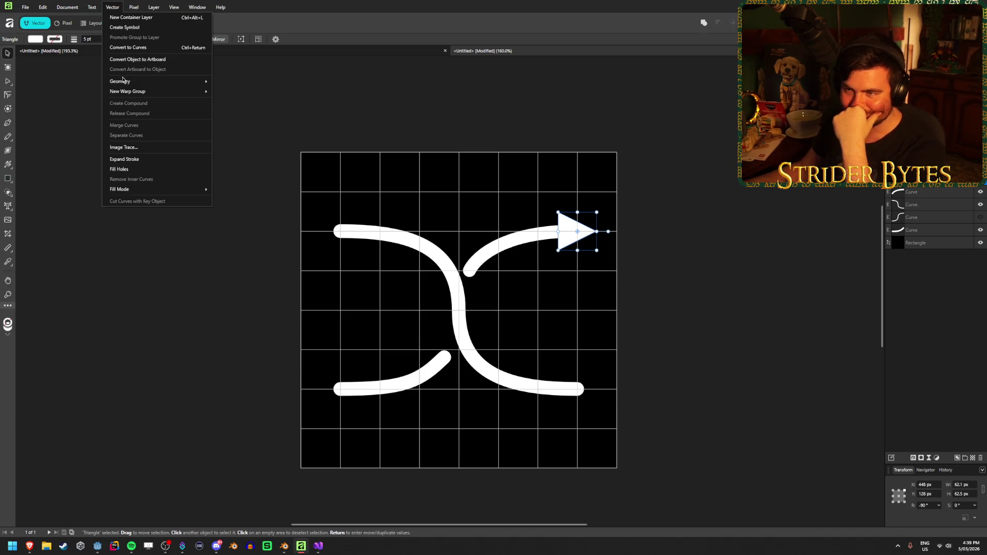
{"action": "mouse_move", "coordinate": [124, 81]}
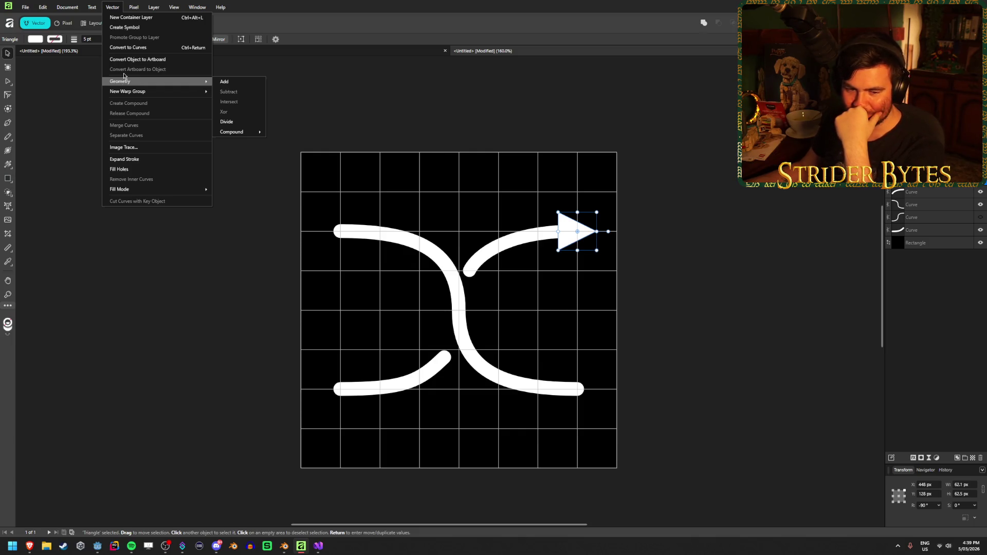
{"action": "left_click", "coordinate": [95, 4]}
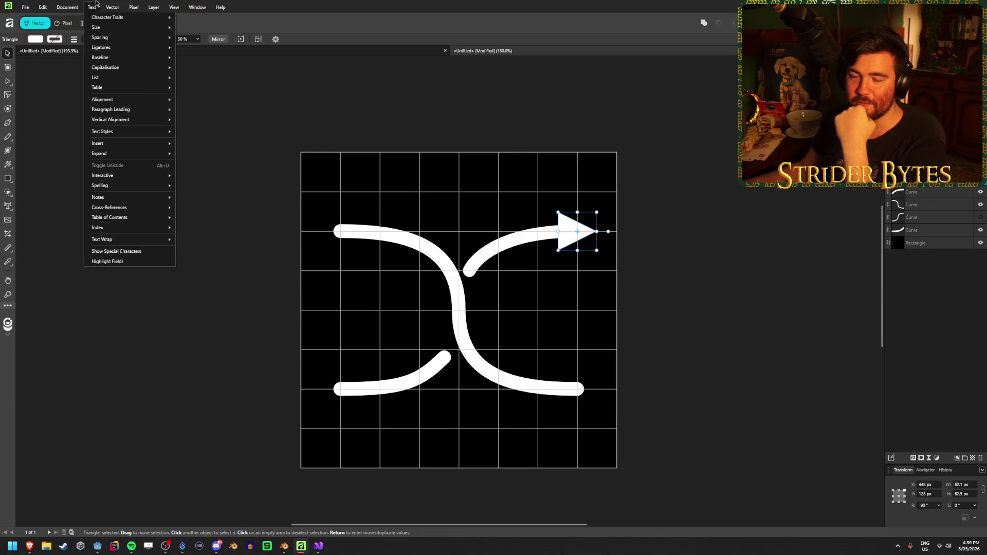
{"action": "mouse_move", "coordinate": [74, 3]}
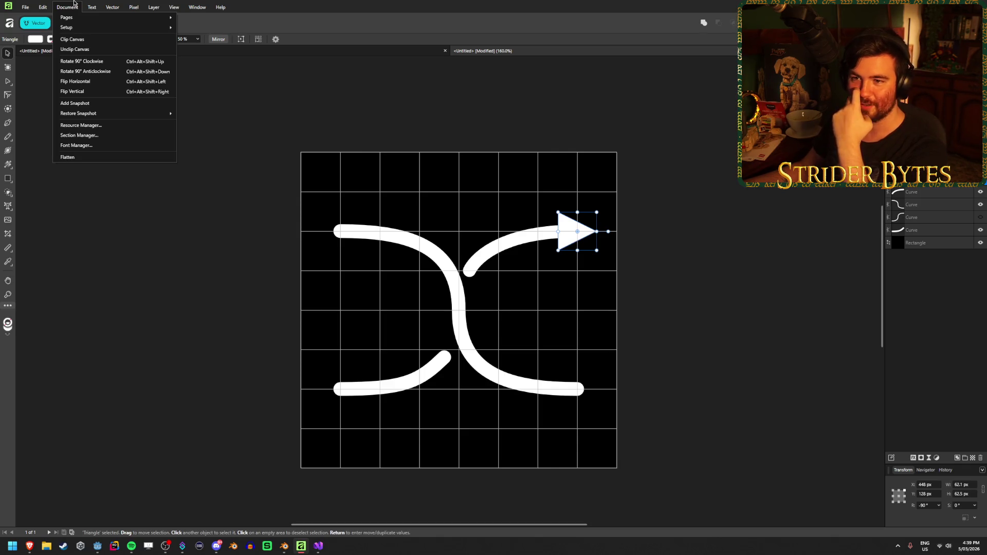
{"action": "left_click", "coordinate": [72, 5]}
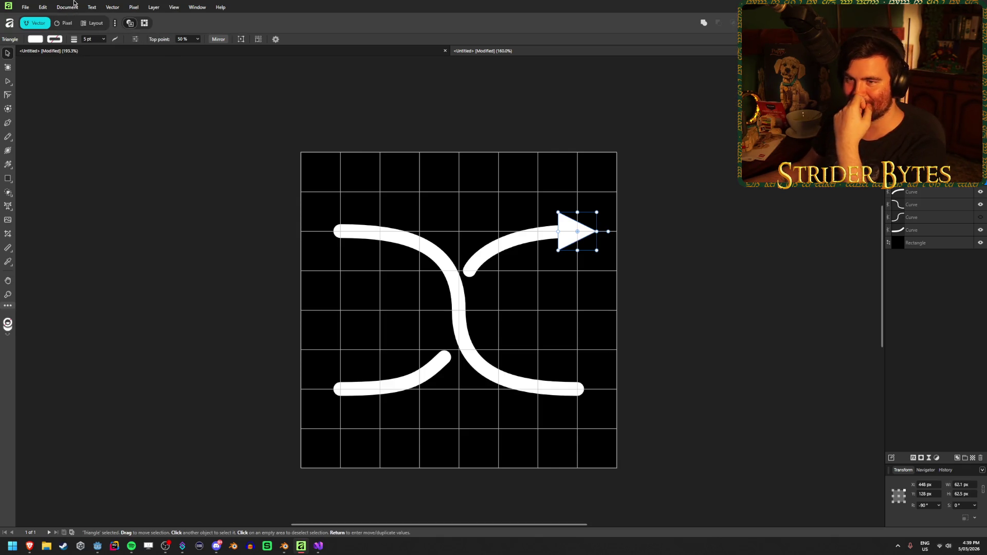
{"action": "left_click", "coordinate": [40, 4]}
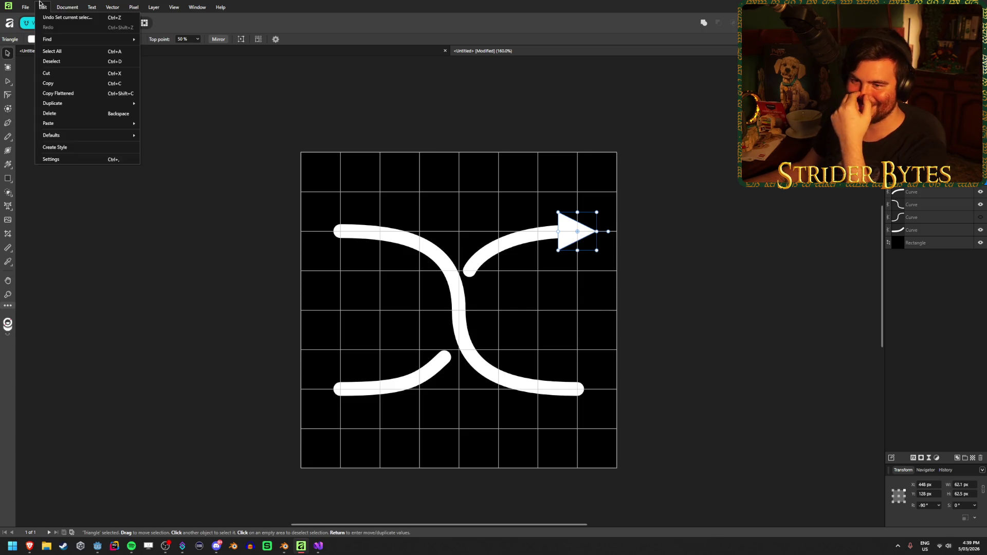
{"action": "left_click", "coordinate": [108, 4]}
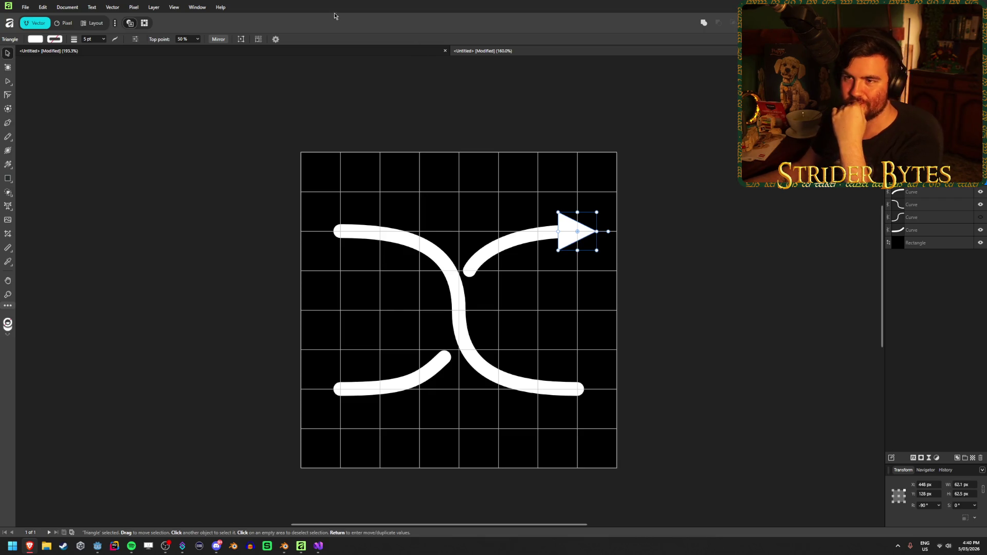
{"action": "left_click", "coordinate": [192, 280]}
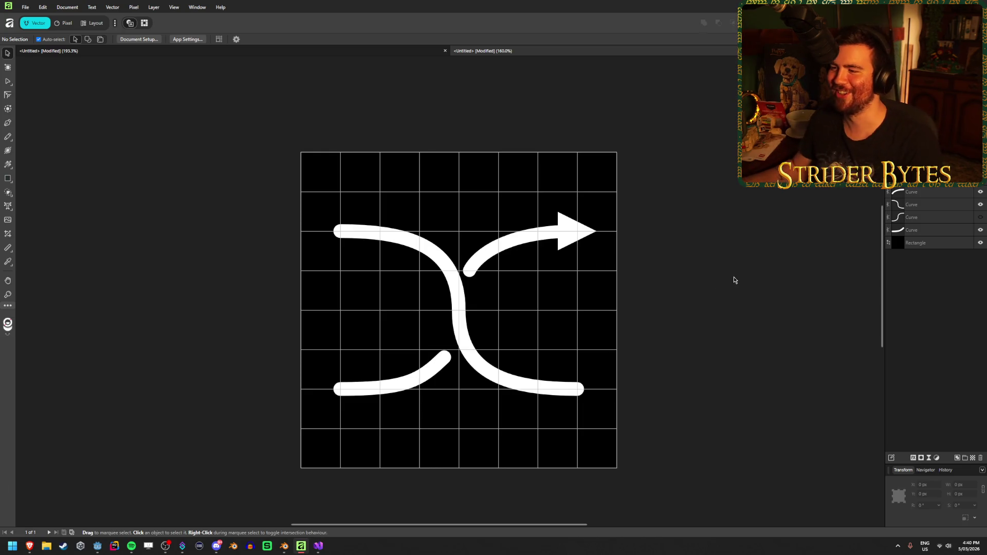
Undo a trial move of the upper arrow curve, then select all four curves
{"action": "left_click", "coordinate": [529, 245]}
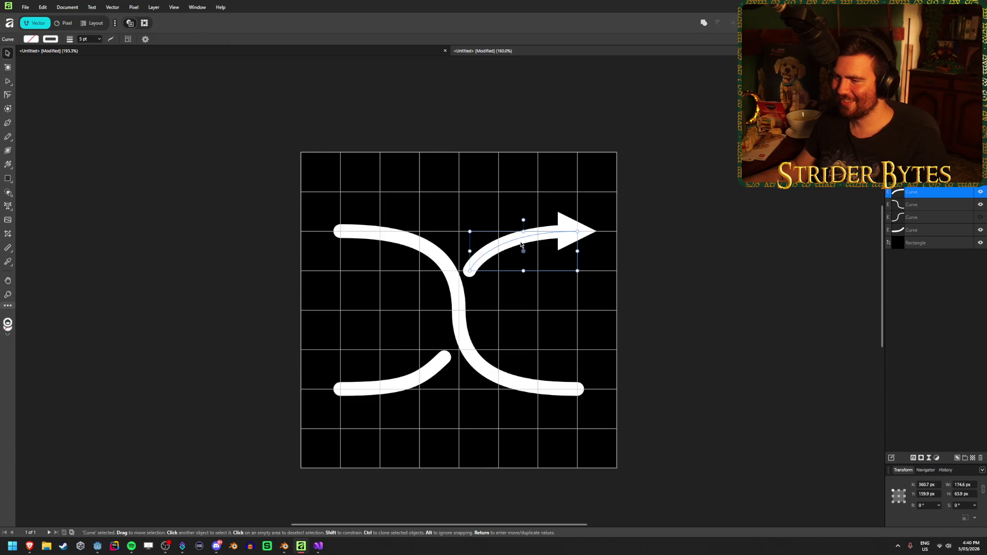
{"action": "left_click_drag", "start_coordinate": [521, 245], "coordinate": [524, 267]}
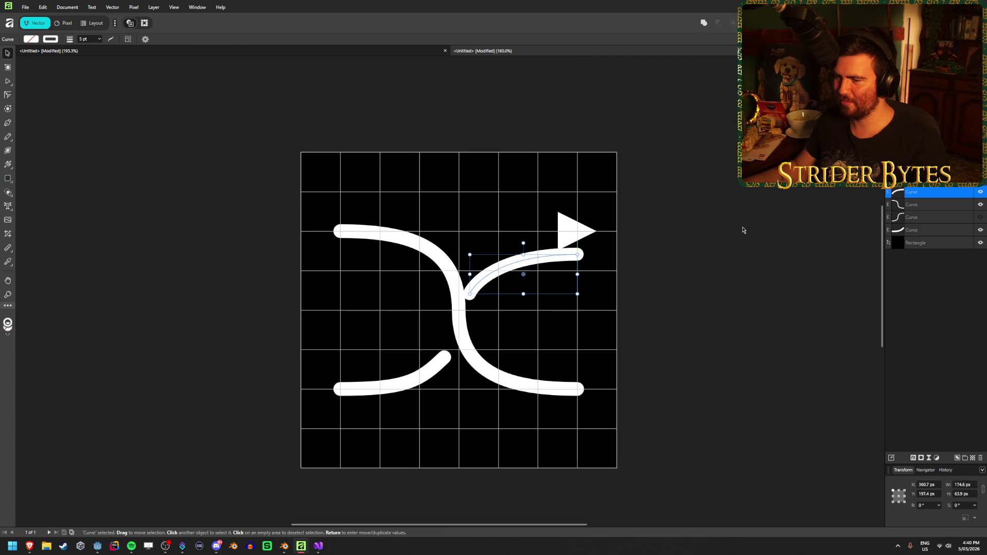
{"action": "key", "text": "ctrl+z"}
{"action": "key", "text": "ctrl+shift+z"}
{"action": "key", "text": "ctrl+z"}
{"action": "left_click", "coordinate": [647, 234]}
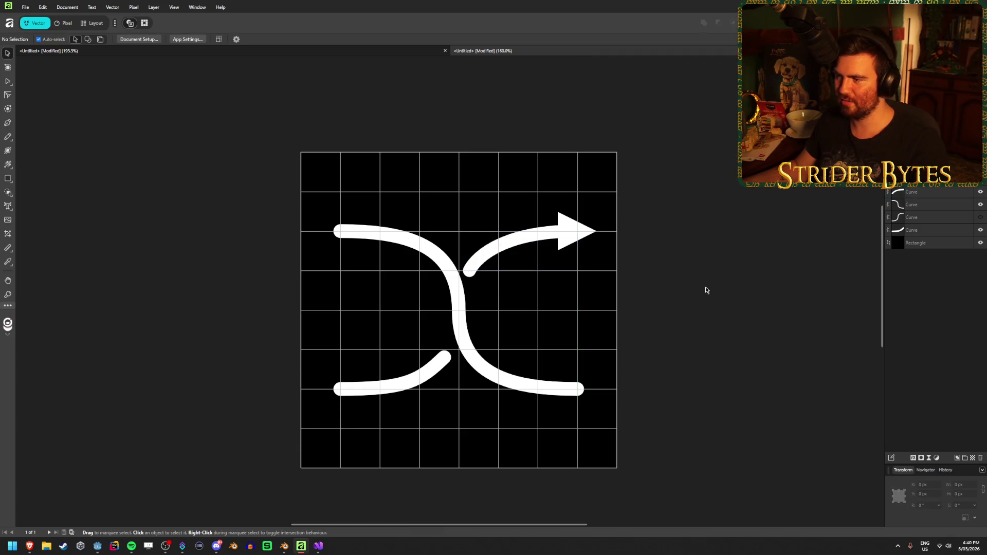
{"action": "left_click", "coordinate": [916, 230]}
{"action": "left_click", "coordinate": [916, 194], "text": "shift"}
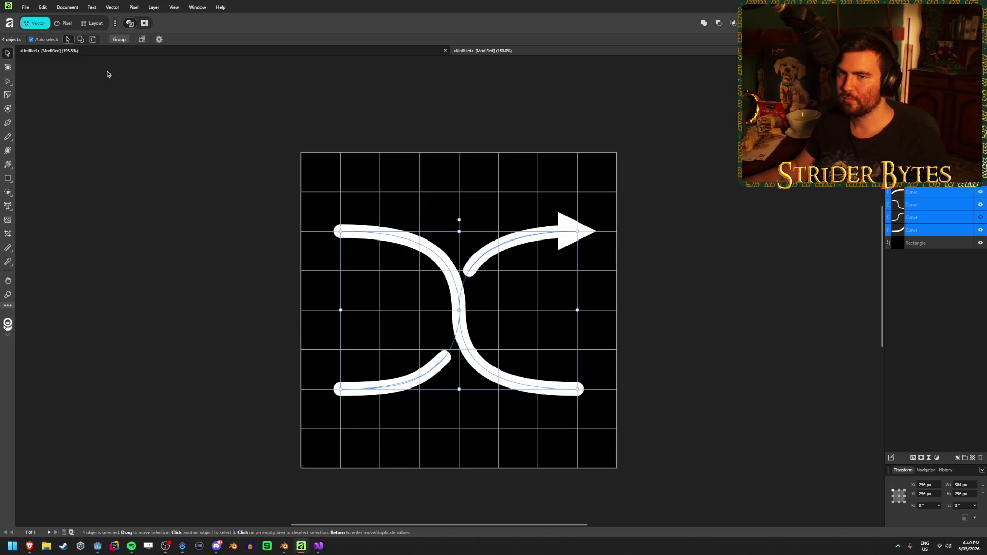
{"action": "left_click", "coordinate": [958, 284]}
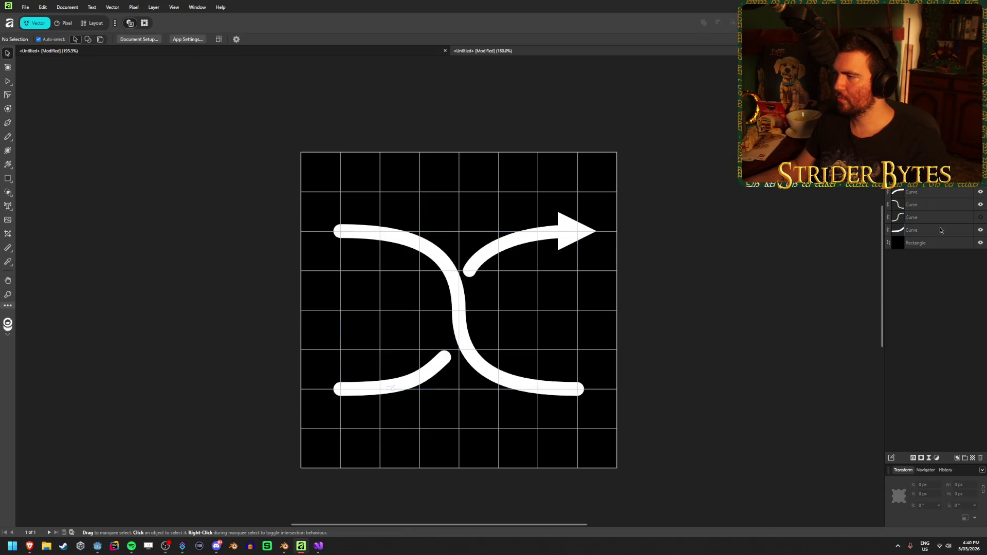
{"action": "left_click", "coordinate": [938, 230]}
{"action": "left_click", "coordinate": [939, 219], "text": "shift"}
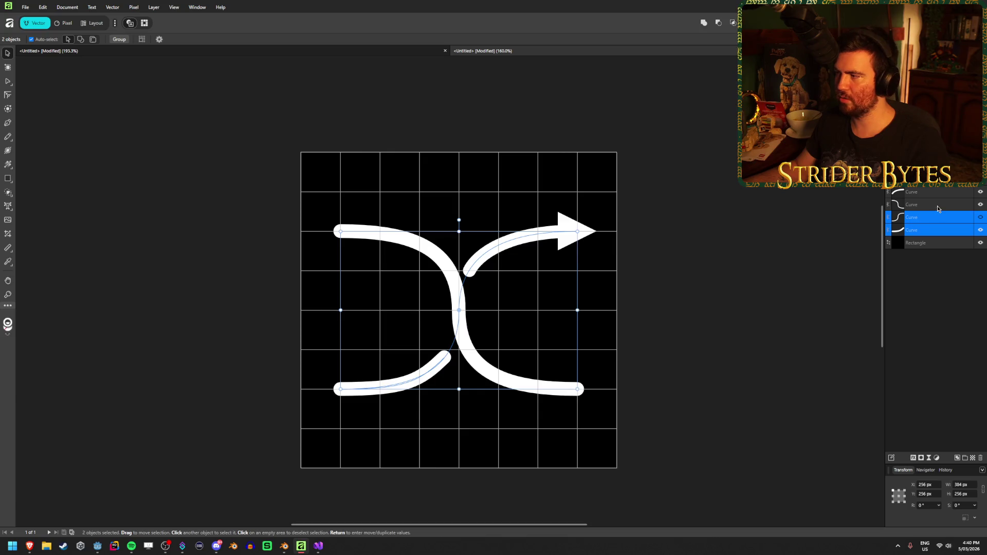
{"action": "left_click", "coordinate": [937, 207], "text": "shift"}
{"action": "left_click", "coordinate": [938, 193], "text": "shift"}
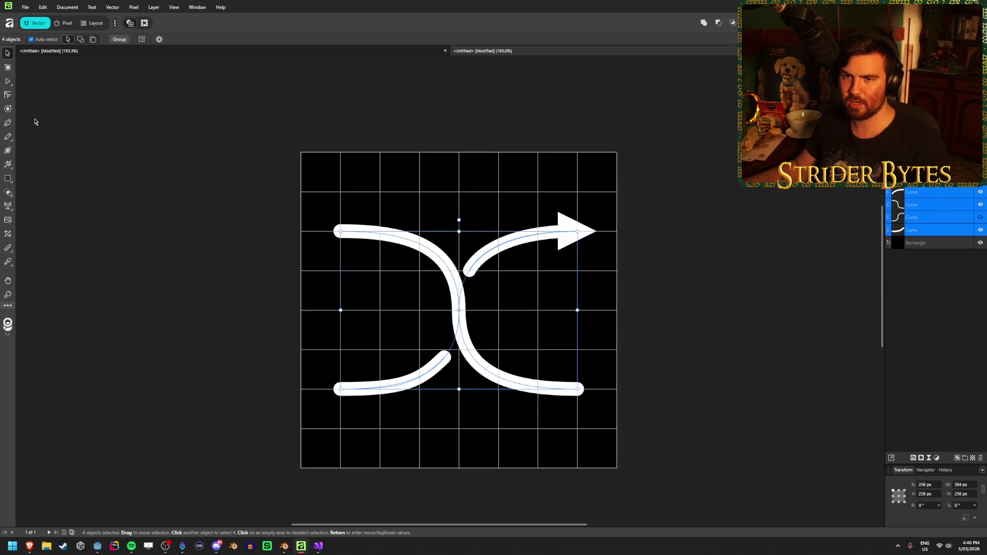
Set the four curves' stroke width to 10 pt and clear the selection
{"action": "key", "text": "p"}
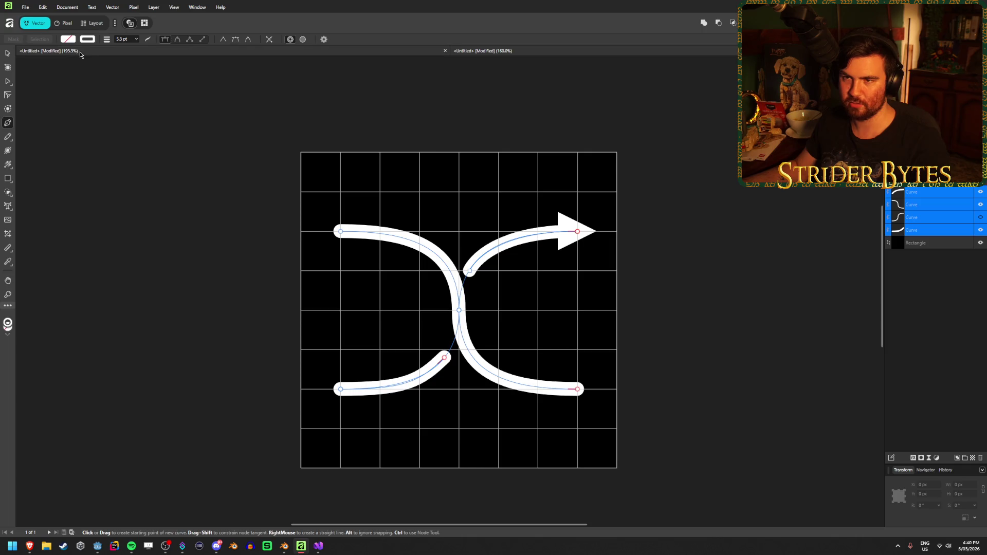
{"action": "left_click", "coordinate": [137, 39]}
{"action": "mouse_move", "coordinate": [139, 48]}
{"action": "left_mouse_down"}
{"action": "mouse_move", "coordinate": [154, 48]}
{"action": "mouse_move", "coordinate": [145, 55]}
{"action": "left_mouse_up"}
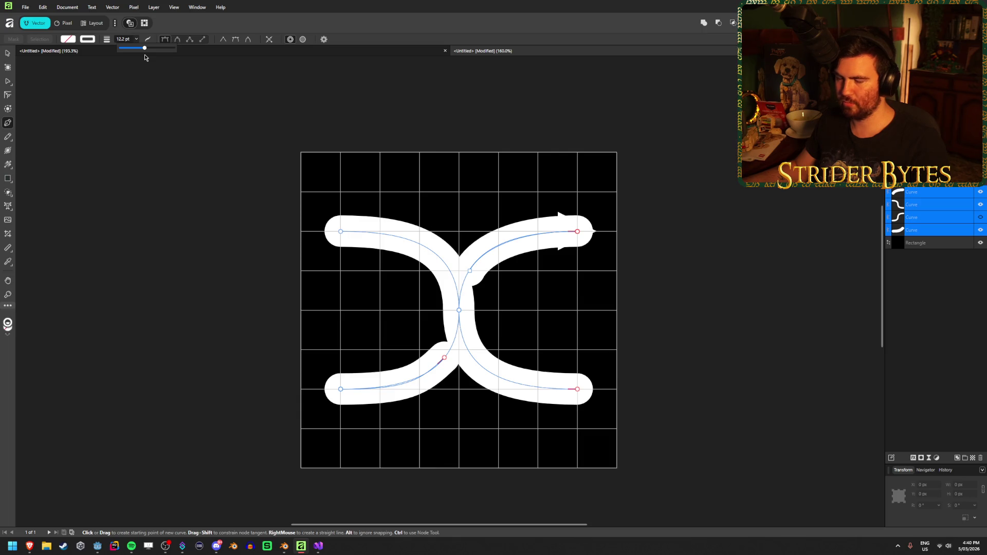
{"action": "left_click", "coordinate": [127, 39]}
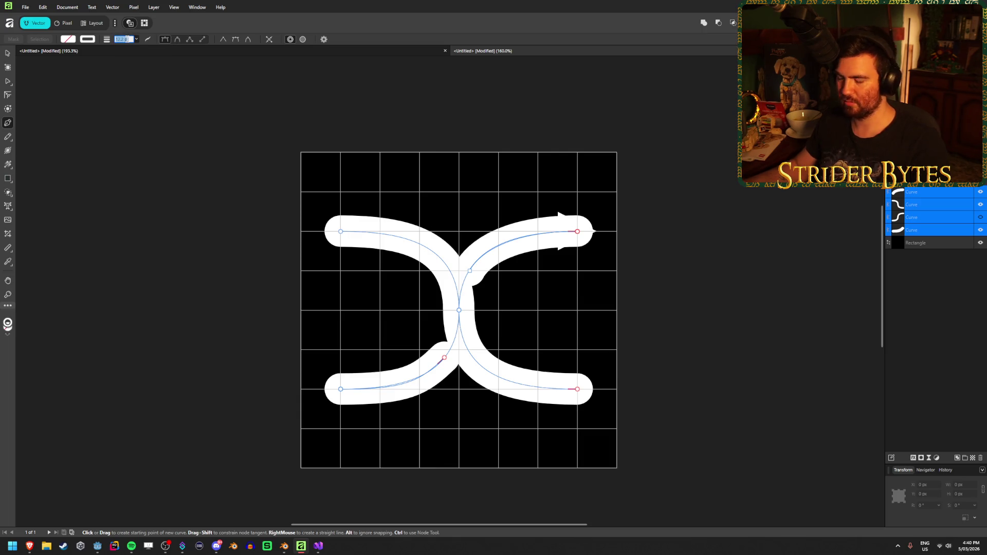
{"action": "type", "text": "10"}
{"action": "key", "text": "Return"}
{"action": "key", "text": "v"}
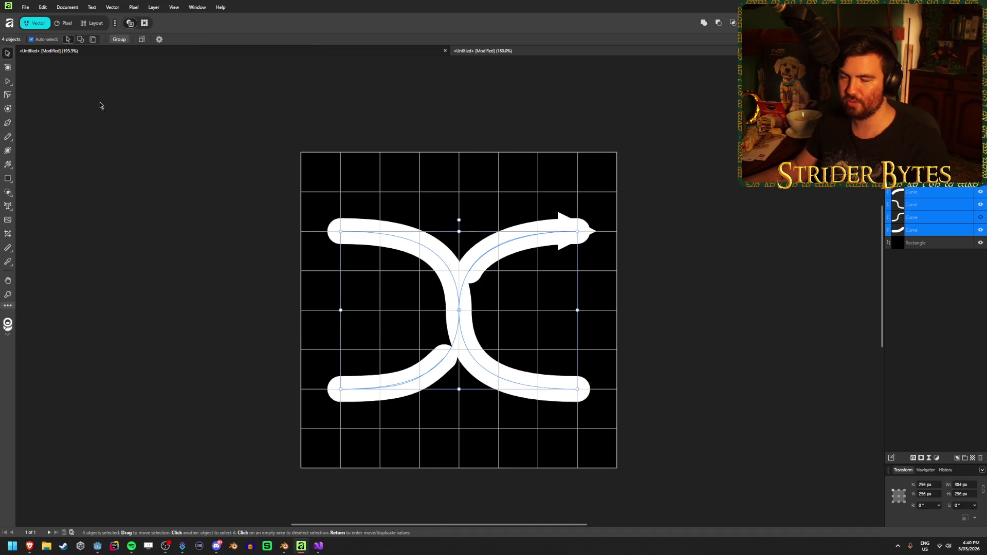
{"action": "key", "text": "ctrl+d"}
{"action": "scroll", "coordinate": [175, 447], "scroll_direction": "down", "scroll_amount": 3}
{"action": "scroll", "coordinate": [128, 453], "scroll_direction": "up", "scroll_amount": 3}
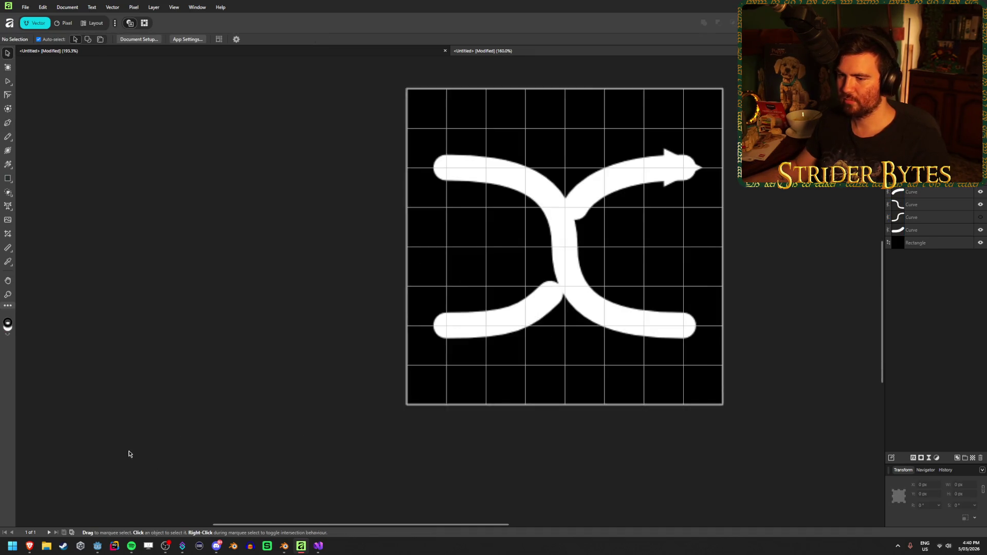
{"action": "scroll", "coordinate": [669, 233], "scroll_direction": "up", "scroll_amount": 1}
Drag the long crossing curve's middle node slightly upward with the Node tool, then deselect
{"action": "left_click", "coordinate": [557, 181]}
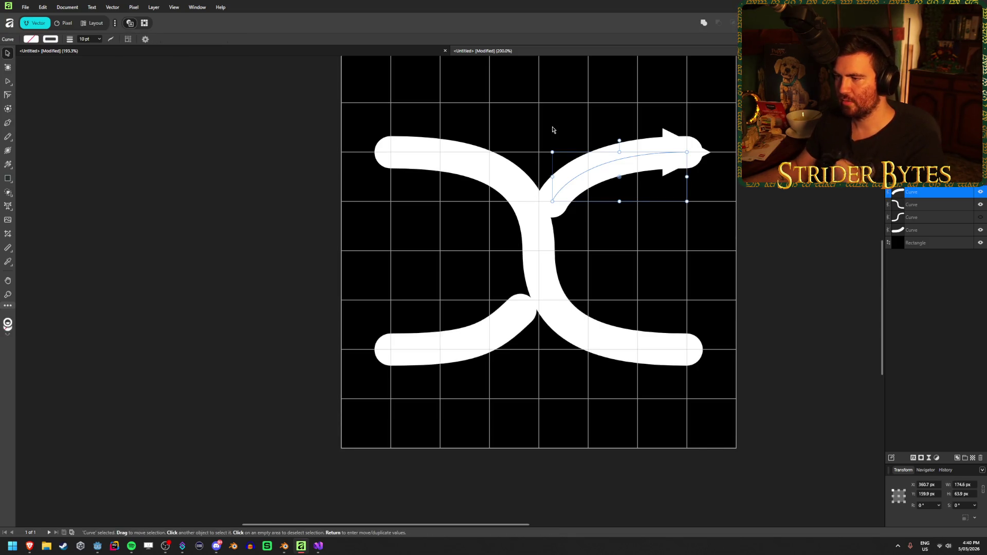
{"action": "left_click", "coordinate": [546, 243]}
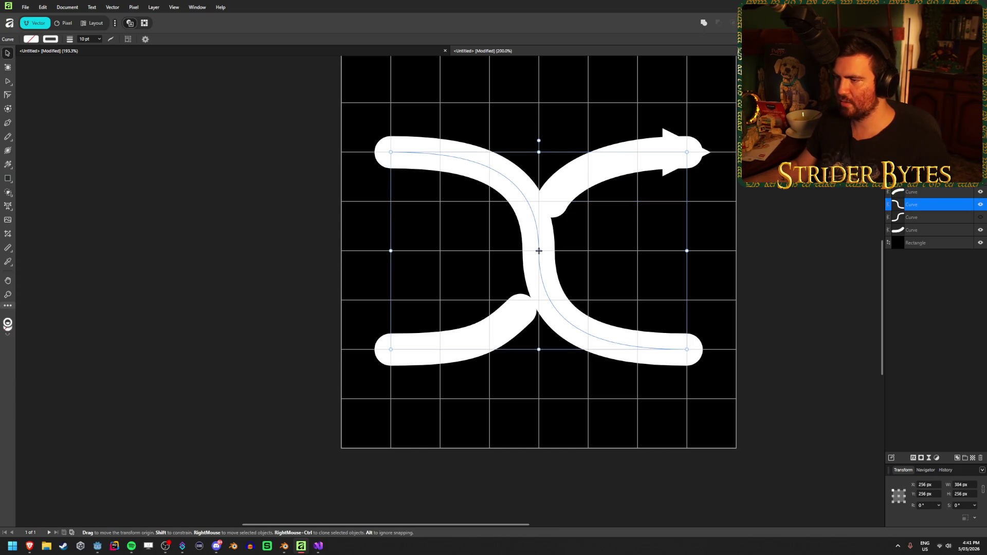
{"action": "left_click", "coordinate": [10, 83]}
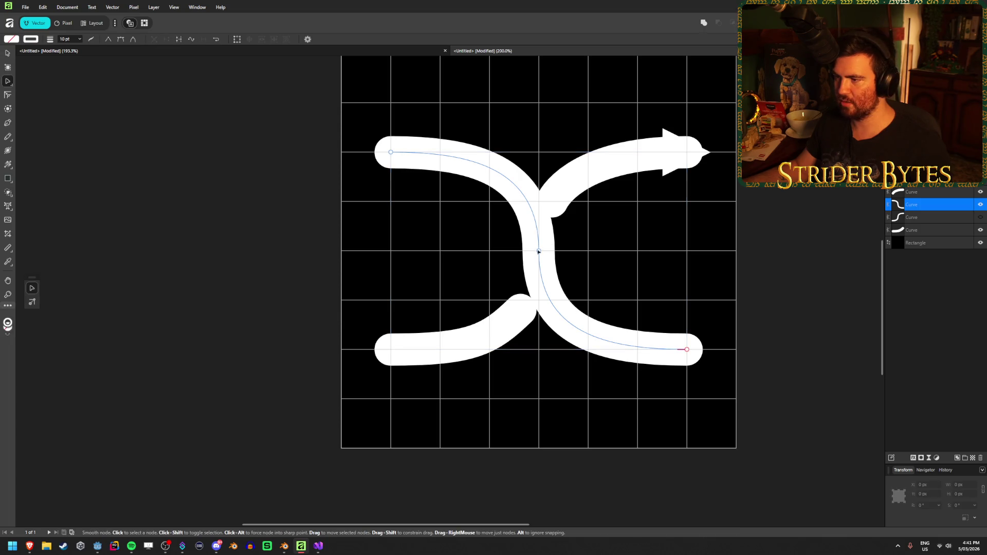
{"action": "right_click", "coordinate": [539, 171]}
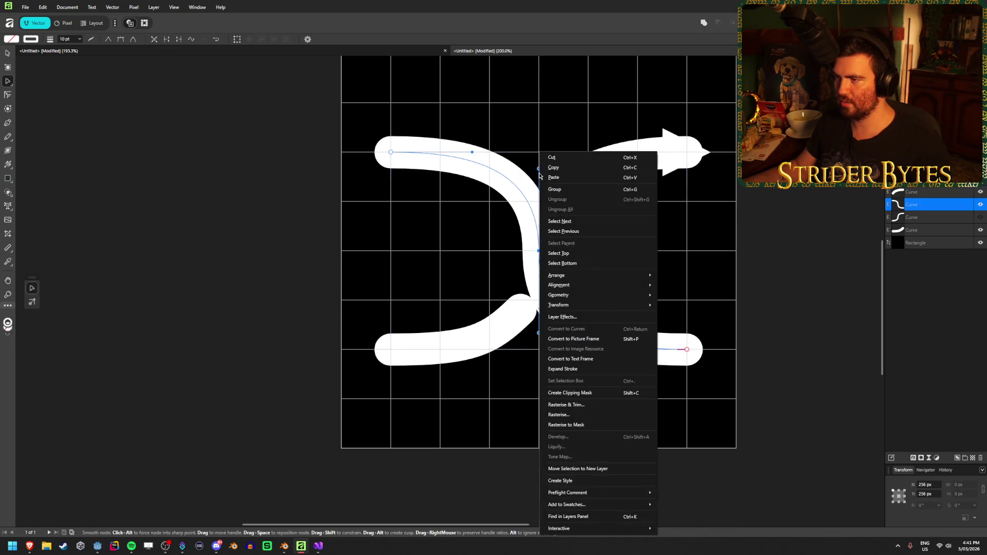
{"action": "left_click", "coordinate": [543, 176]}
{"action": "left_click", "coordinate": [539, 177]}
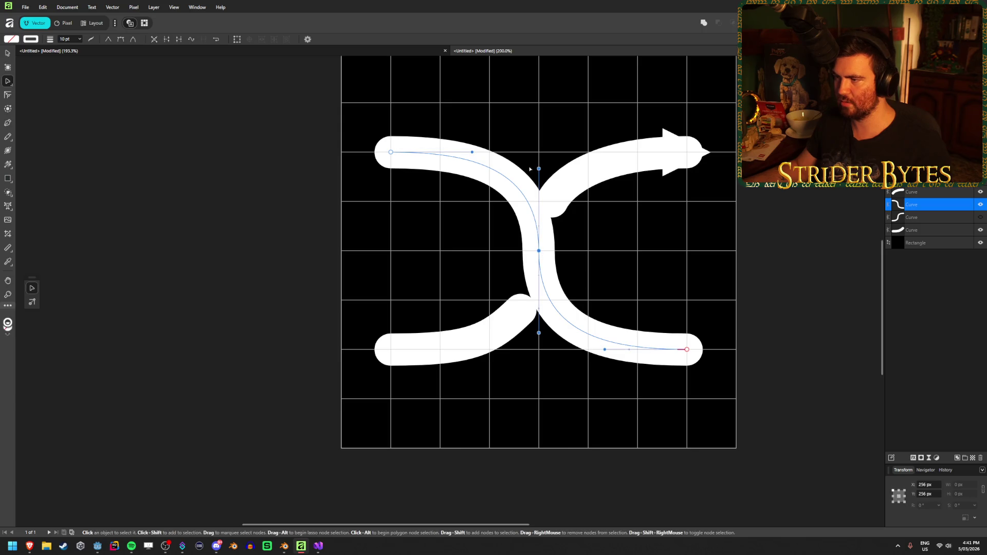
{"action": "mouse_move", "coordinate": [539, 177]}
{"action": "left_mouse_down"}
{"action": "mouse_move", "coordinate": [538, 209]}
{"action": "mouse_move", "coordinate": [539, 169]}
{"action": "left_mouse_up"}
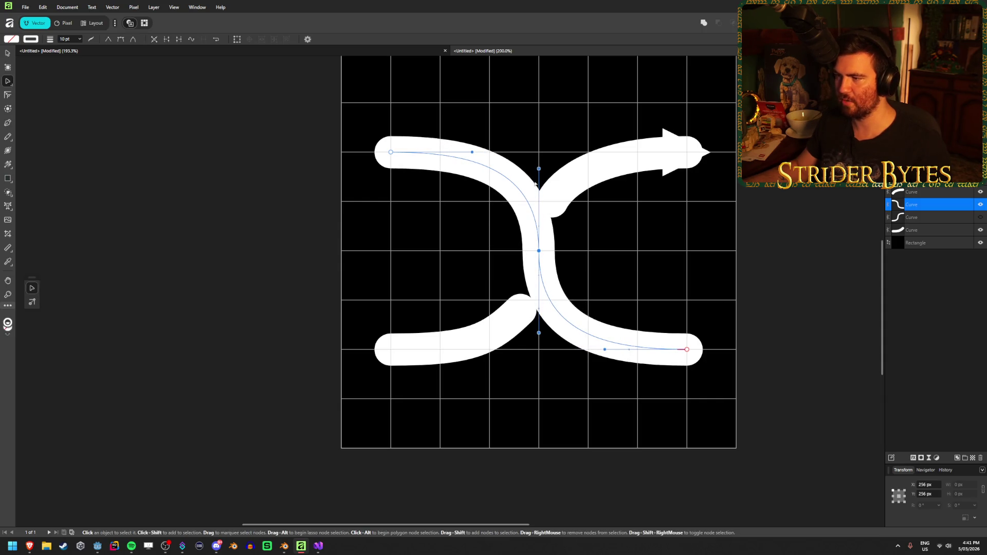
{"action": "key", "text": "v"}
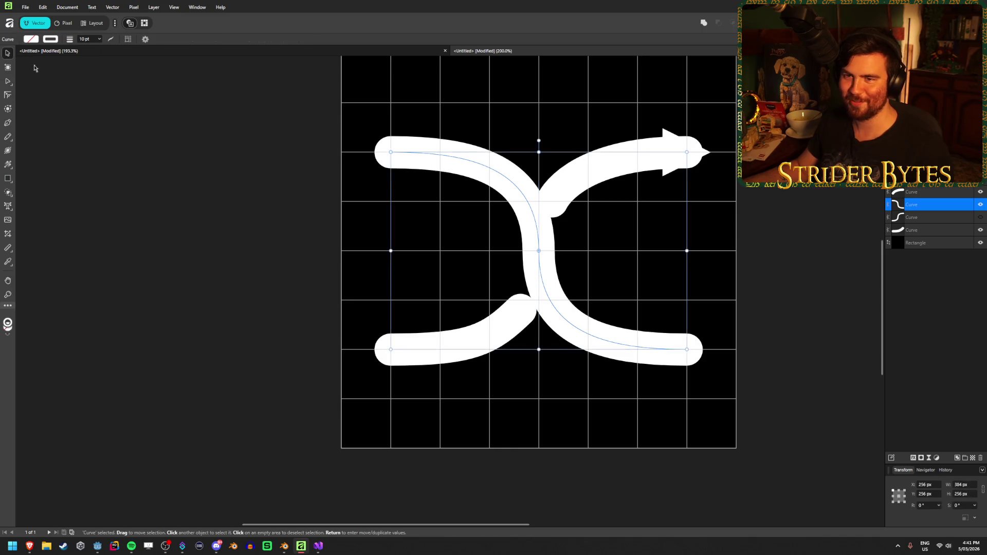
{"action": "key", "text": "ctrl+d"}
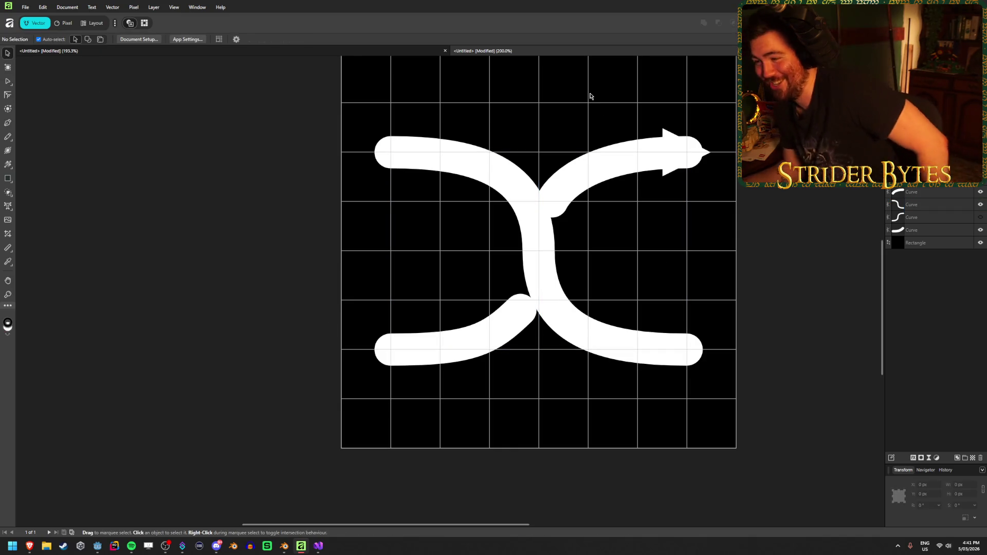
Drag the triangular arrowhead's side handle outward to enlarge it to about 108 px
{"action": "left_click", "coordinate": [671, 140]}
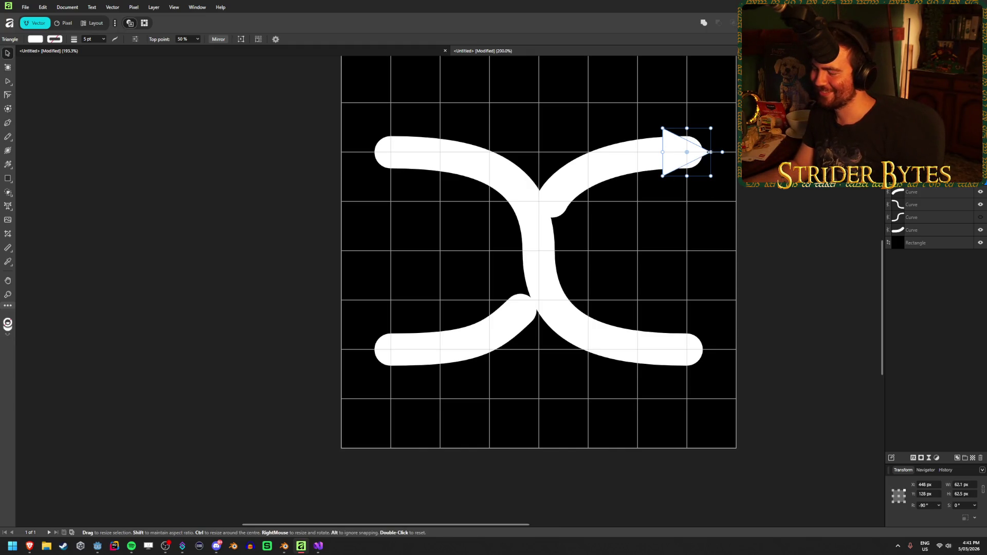
{"action": "mouse_move", "coordinate": [710, 152]}
{"action": "left_mouse_down"}
{"action": "mouse_move", "coordinate": [722, 153]}
{"action": "mouse_move", "coordinate": [714, 169]}
{"action": "mouse_move", "coordinate": [726, 176]}
{"action": "mouse_move", "coordinate": [712, 168]}
{"action": "mouse_move", "coordinate": [726, 186]}
{"action": "left_mouse_up"}
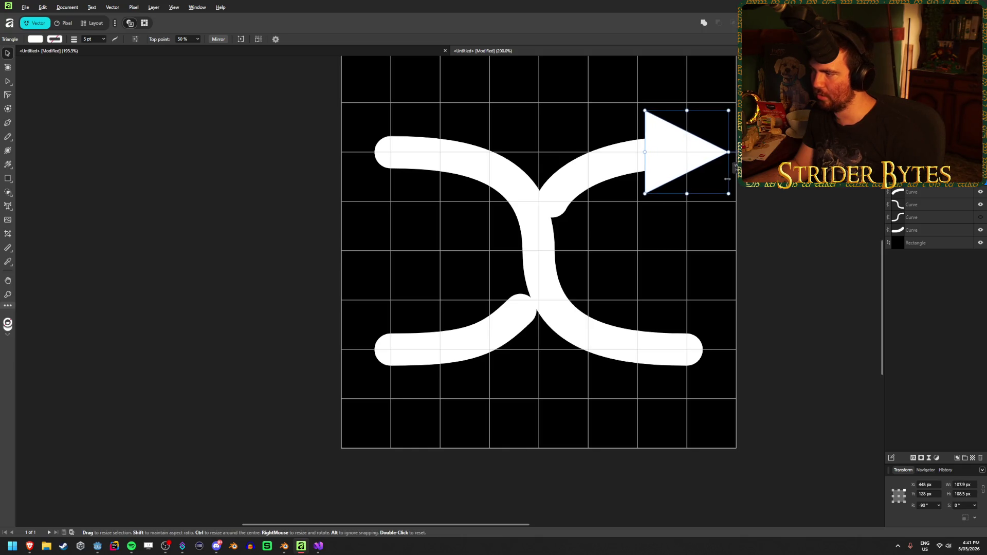
{"action": "key", "text": "Escape"}
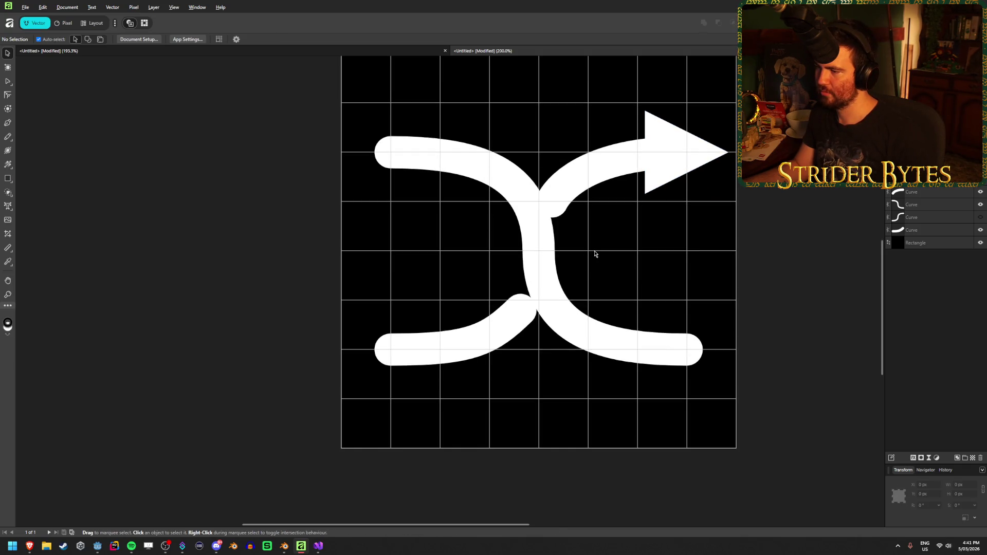
{"action": "scroll", "coordinate": [655, 269], "scroll_direction": "down", "scroll_amount": 5}
{"action": "scroll", "coordinate": [667, 242], "scroll_direction": "up", "scroll_amount": 5}
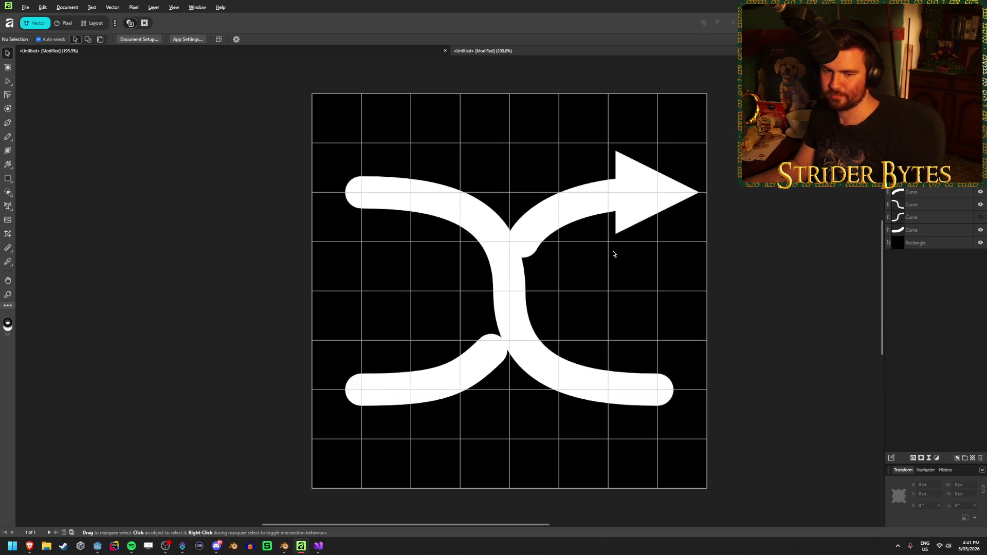
{"action": "scroll", "coordinate": [578, 280], "scroll_direction": "up", "scroll_amount": 2}
{"action": "scroll", "coordinate": [577, 282], "scroll_direction": "down", "scroll_amount": 2}
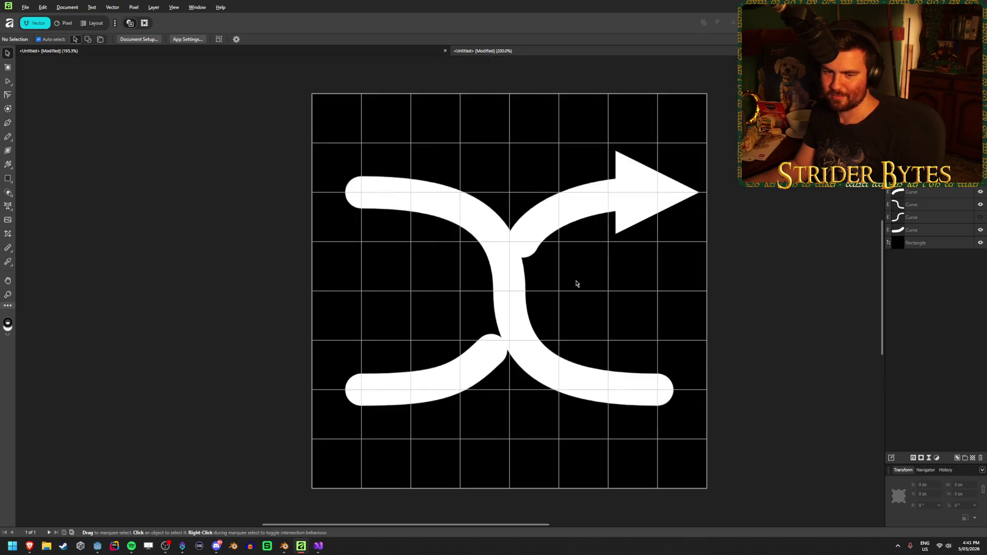
{"action": "scroll", "coordinate": [577, 282], "scroll_direction": "up", "scroll_amount": 1}
{"action": "scroll", "coordinate": [571, 262], "scroll_direction": "down", "scroll_amount": 1}
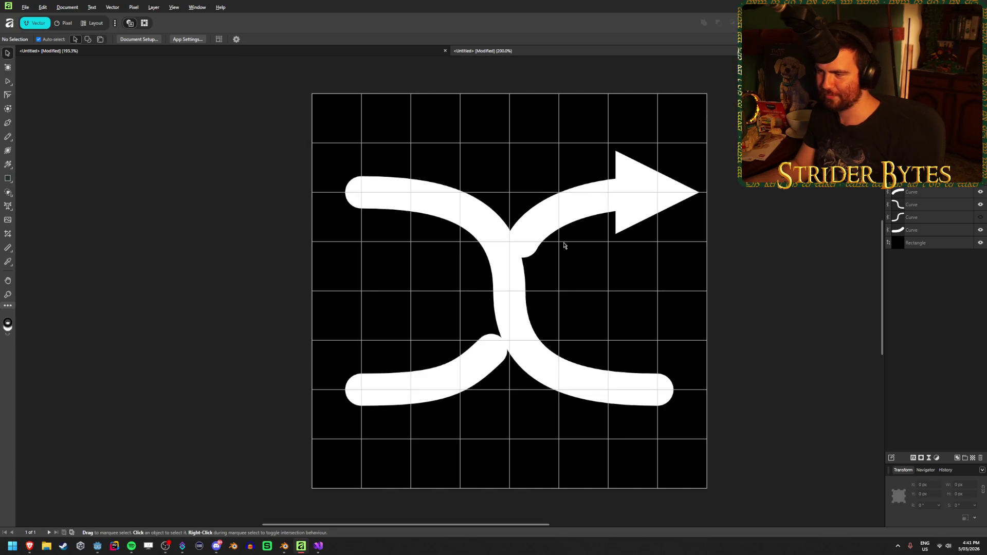
Adjust the arrow curve's tail node and the bottom-left curve's end with the Node tool
{"action": "left_click", "coordinate": [566, 216]}
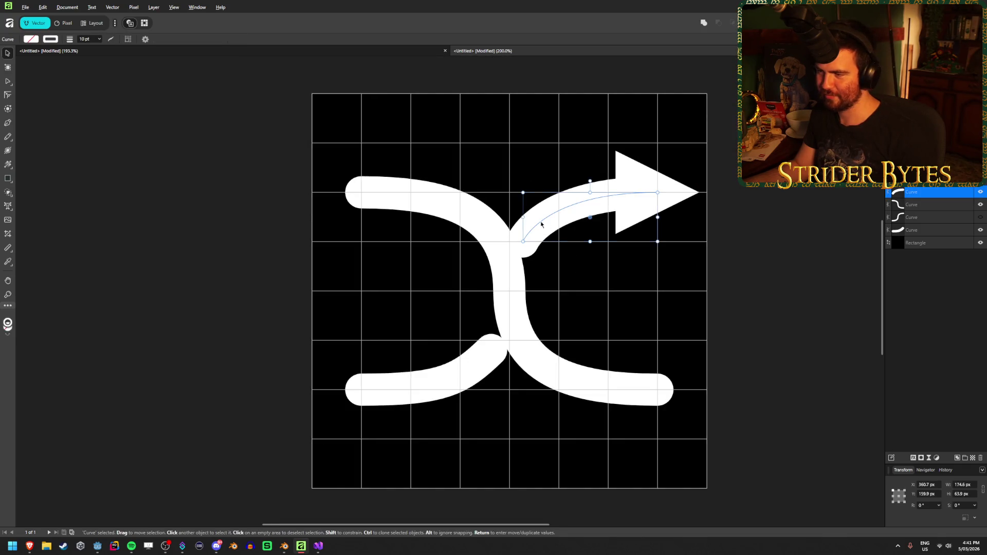
{"action": "left_click", "coordinate": [8, 80]}
{"action": "left_click_drag", "start_coordinate": [524, 242], "coordinate": [536, 231]}
{"action": "left_click", "coordinate": [487, 367]}
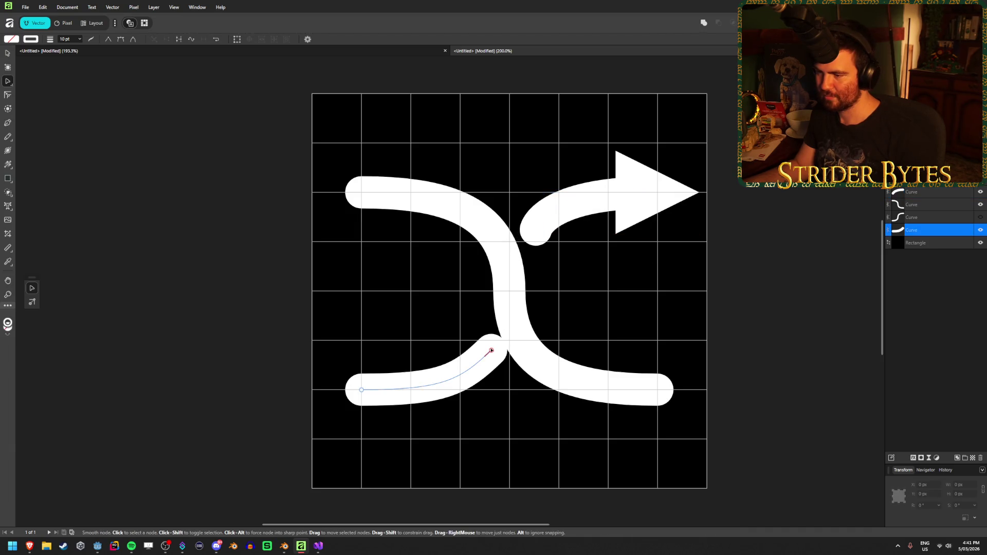
{"action": "mouse_move", "coordinate": [489, 342]}
{"action": "left_mouse_down"}
{"action": "mouse_move", "coordinate": [483, 368]}
{"action": "mouse_move", "coordinate": [549, 323]}
{"action": "left_mouse_up"}
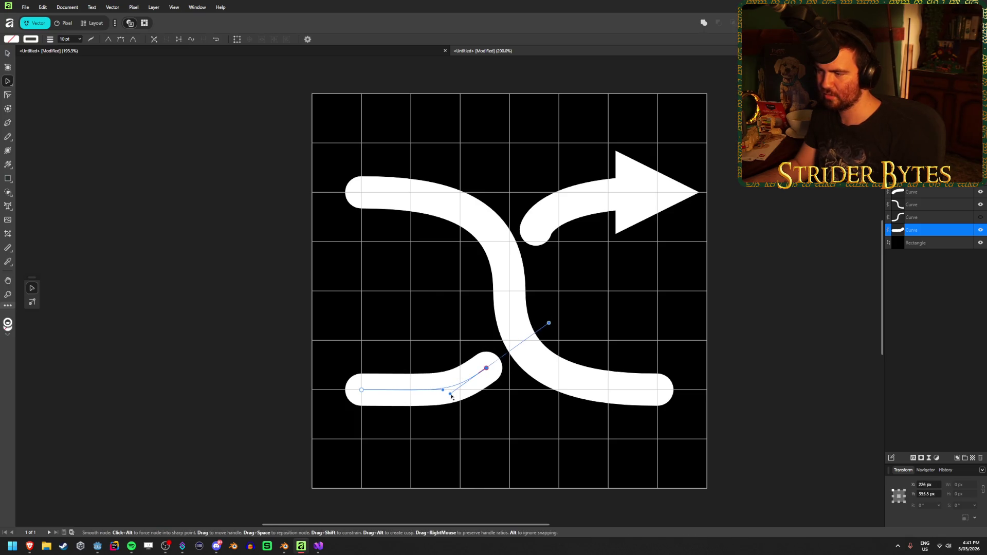
{"action": "left_click", "coordinate": [544, 309]}
{"action": "left_click", "coordinate": [536, 234]}
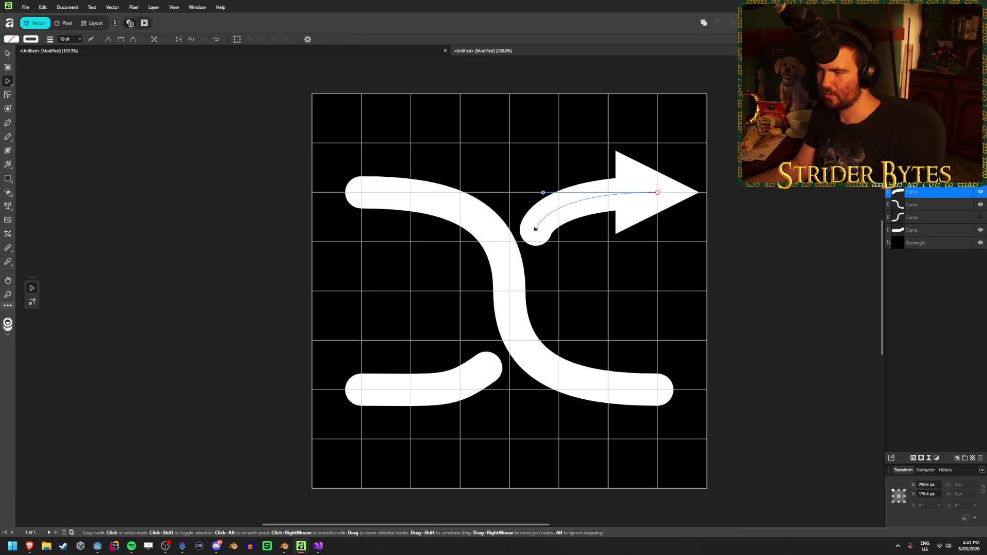
{"action": "left_click_drag", "start_coordinate": [536, 230], "coordinate": [538, 225]}
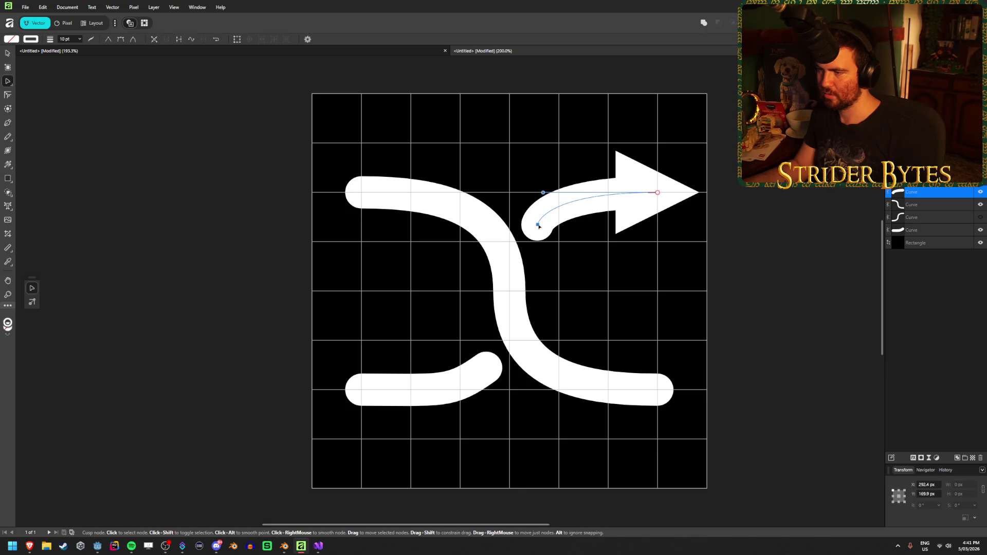
{"action": "mouse_move", "coordinate": [538, 225]}
{"action": "left_mouse_down"}
{"action": "mouse_move", "coordinate": [541, 215]}
{"action": "mouse_move", "coordinate": [531, 226]}
{"action": "mouse_move", "coordinate": [540, 267]}
{"action": "mouse_move", "coordinate": [526, 290]}
{"action": "left_mouse_up"}
Reshape the bend of the arrow's stem with the Pen tool, then deselect
{"action": "key", "text": "p"}
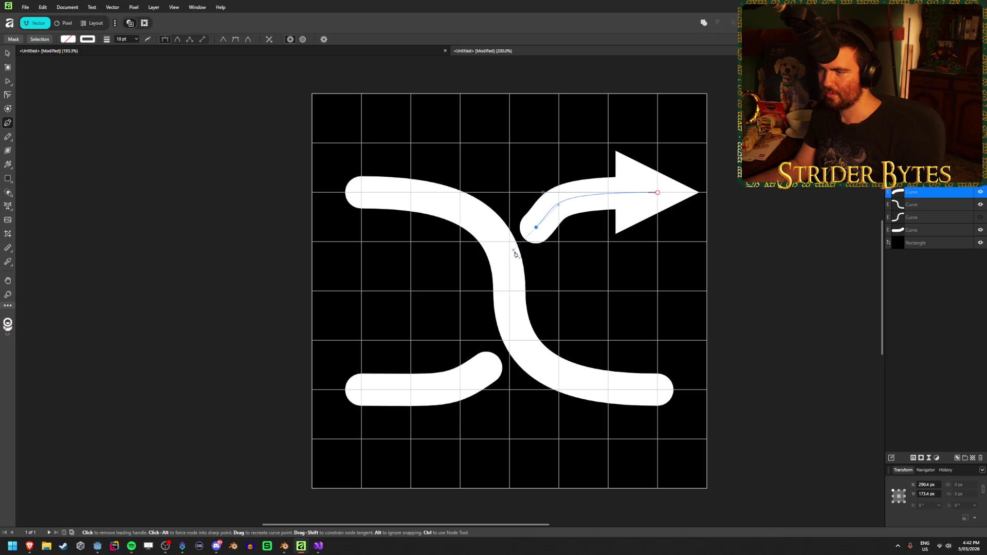
{"action": "mouse_move", "coordinate": [515, 254]}
{"action": "left_mouse_down"}
{"action": "mouse_move", "coordinate": [524, 262]}
{"action": "mouse_move", "coordinate": [515, 261]}
{"action": "mouse_move", "coordinate": [533, 239]}
{"action": "mouse_move", "coordinate": [529, 247]}
{"action": "left_mouse_up"}
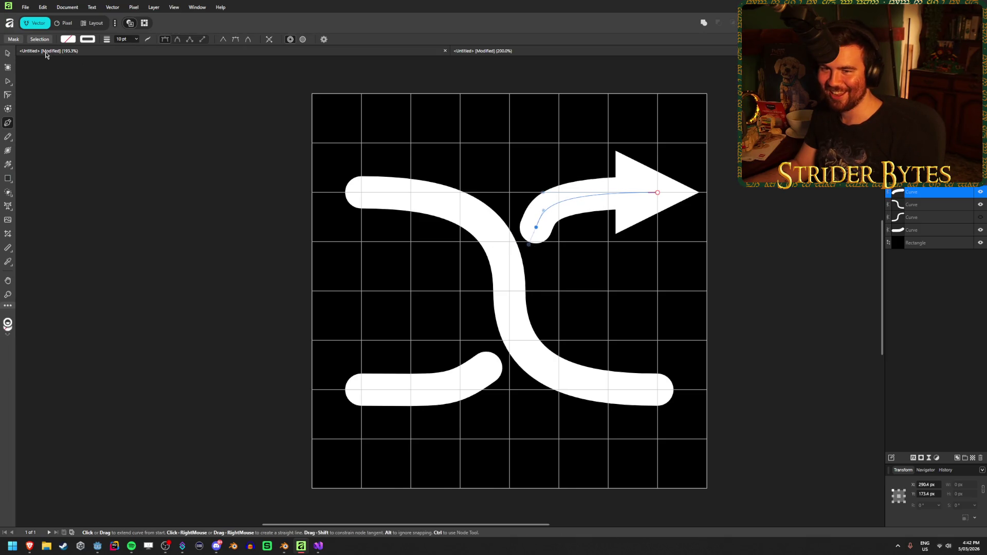
{"action": "key", "text": "v"}
{"action": "left_click", "coordinate": [248, 287]}
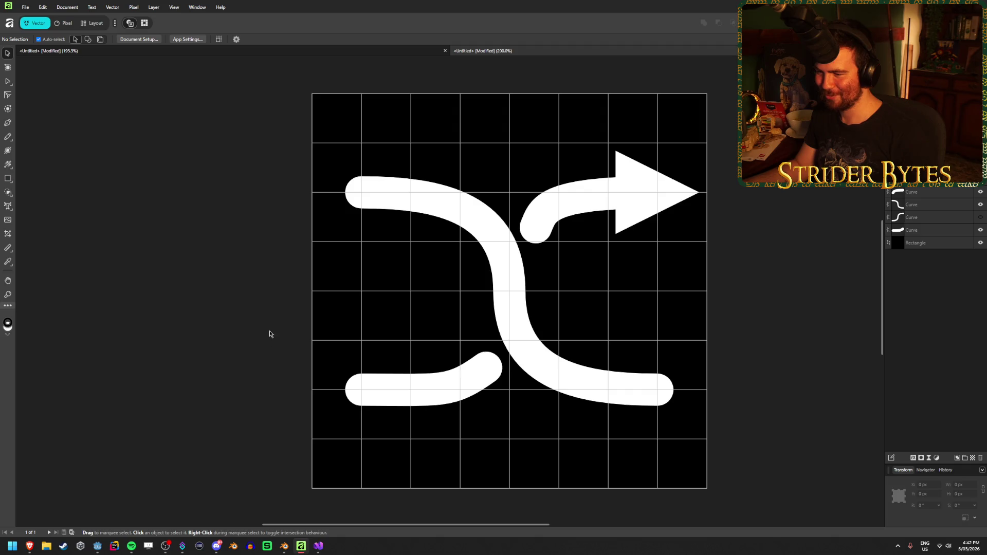
{"action": "scroll", "coordinate": [275, 349], "scroll_direction": "down", "scroll_amount": 3}
{"action": "scroll", "coordinate": [279, 368], "scroll_direction": "up", "scroll_amount": 3}
Drag the stem's starting-node handle to smooth the arrow stem's curve near its start
{"action": "left_click", "coordinate": [560, 227]}
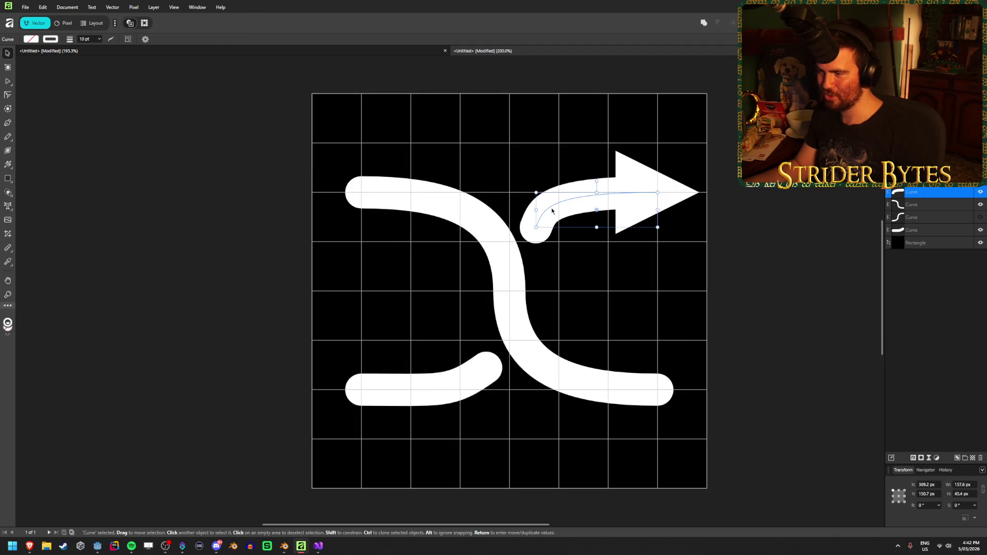
{"action": "left_click", "coordinate": [8, 80]}
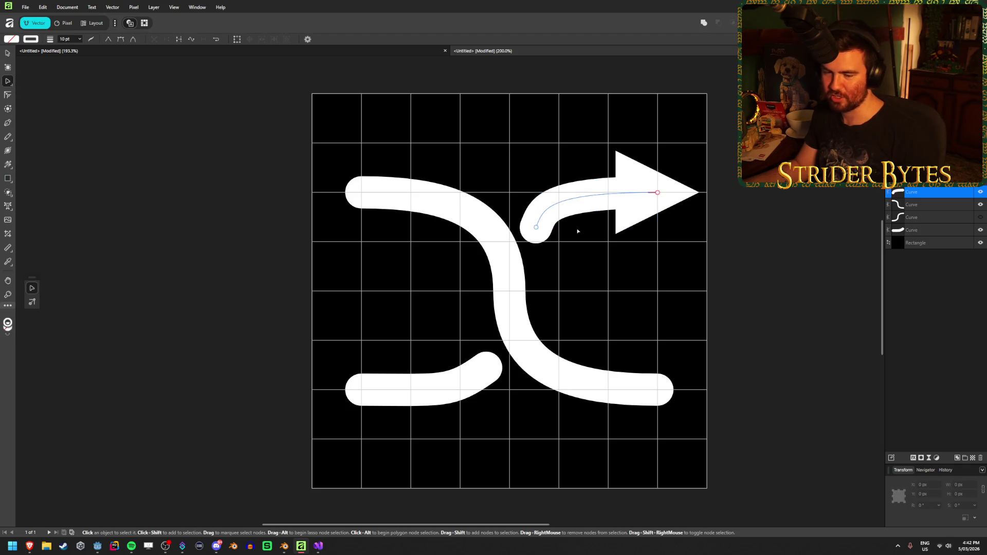
{"action": "left_click", "coordinate": [536, 227]}
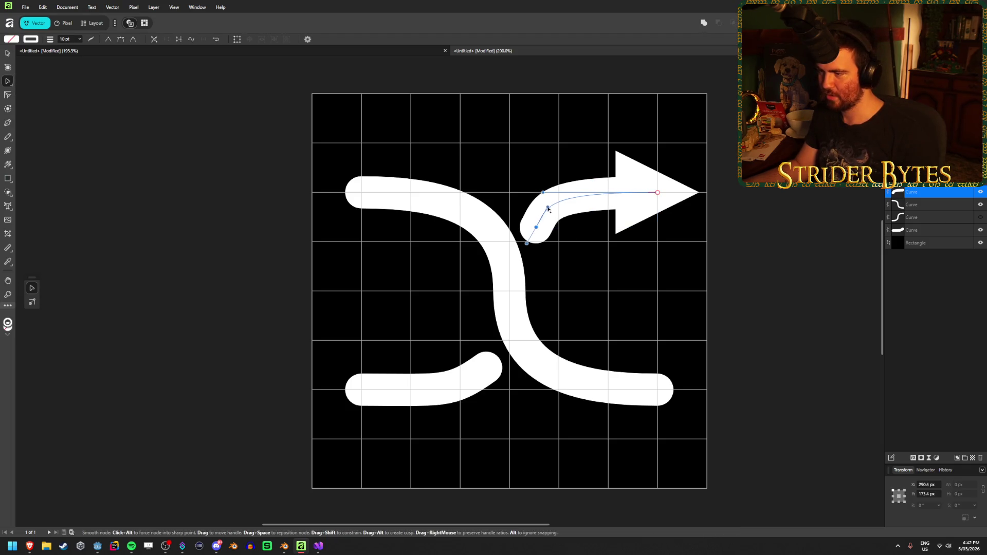
{"action": "mouse_move", "coordinate": [543, 192]}
{"action": "left_mouse_down"}
{"action": "mouse_move", "coordinate": [615, 195]}
{"action": "mouse_move", "coordinate": [581, 195]}
{"action": "left_mouse_up"}
{"action": "key", "text": "Escape"}
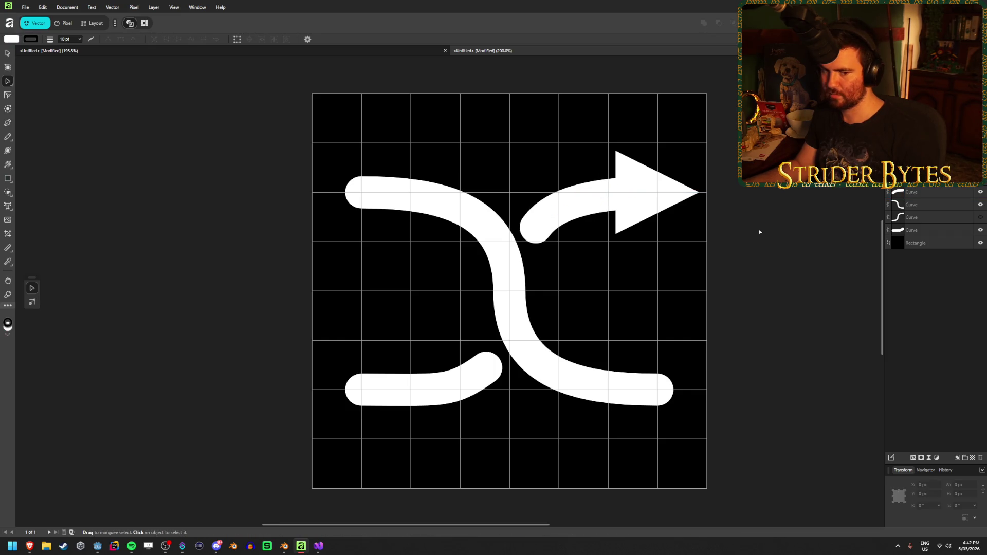
{"action": "left_click", "coordinate": [582, 202]}
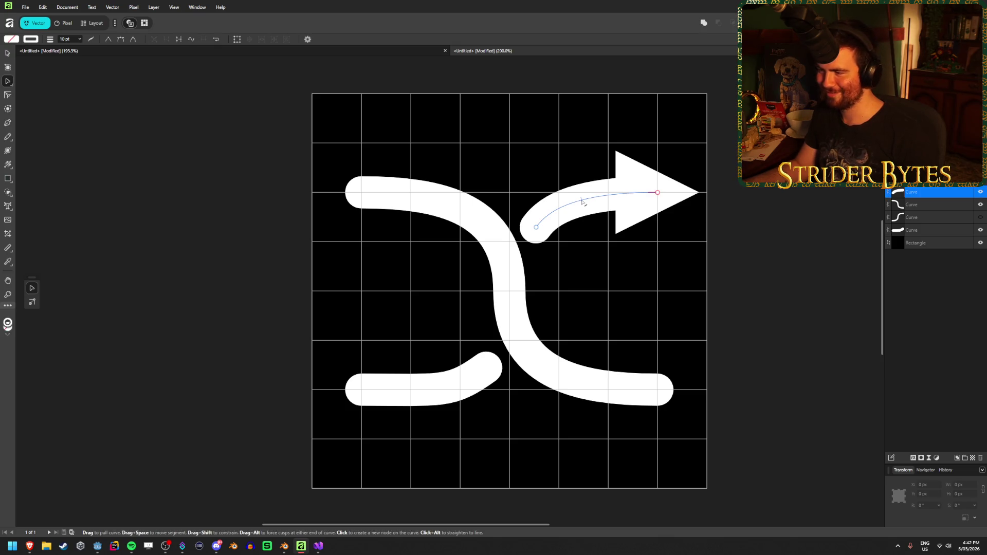
{"action": "key", "text": "Escape"}
{"action": "scroll", "coordinate": [645, 267], "scroll_direction": "down", "scroll_amount": 5}
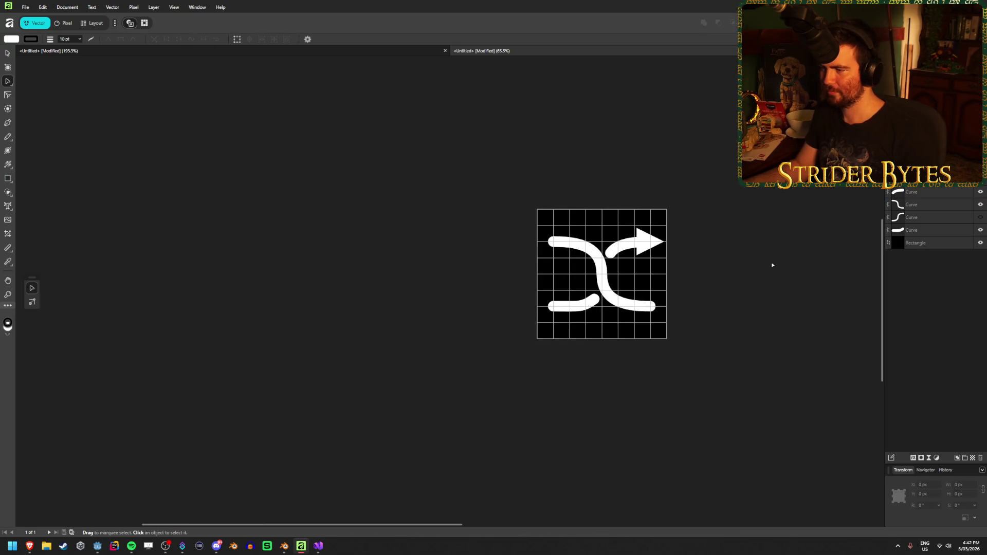
{"action": "scroll", "coordinate": [771, 265], "scroll_direction": "down", "scroll_amount": 3}
{"action": "scroll", "coordinate": [815, 260], "scroll_direction": "up", "scroll_amount": 5}
{"action": "scroll", "coordinate": [355, 298], "scroll_direction": "up", "scroll_amount": 4}
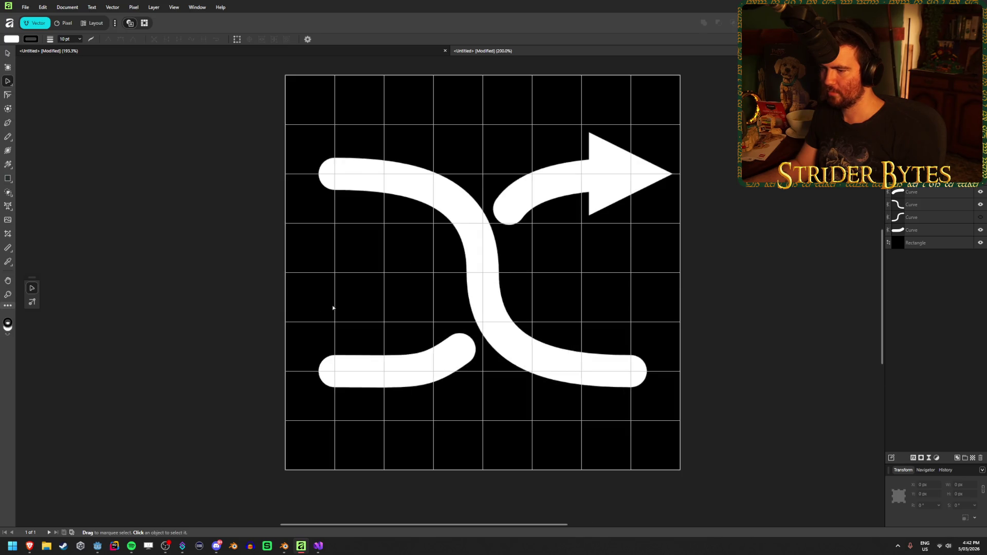
Drag the short lower-left curve's end handle to round off its end
{"action": "left_click", "coordinate": [491, 366]}
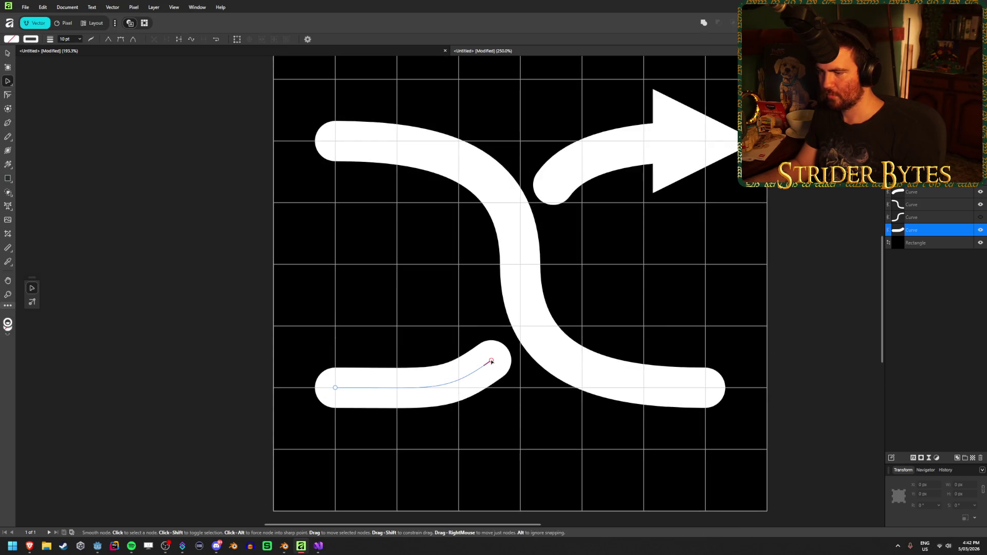
{"action": "mouse_move", "coordinate": [492, 367]}
{"action": "left_mouse_down"}
{"action": "mouse_move", "coordinate": [452, 391]}
{"action": "mouse_move", "coordinate": [462, 410]}
{"action": "mouse_move", "coordinate": [471, 366]}
{"action": "mouse_move", "coordinate": [452, 398]}
{"action": "mouse_move", "coordinate": [447, 383]}
{"action": "mouse_move", "coordinate": [473, 382]}
{"action": "mouse_move", "coordinate": [375, 390]}
{"action": "mouse_move", "coordinate": [441, 391]}
{"action": "mouse_move", "coordinate": [379, 392]}
{"action": "mouse_move", "coordinate": [427, 394]}
{"action": "mouse_move", "coordinate": [412, 395]}
{"action": "left_mouse_up"}
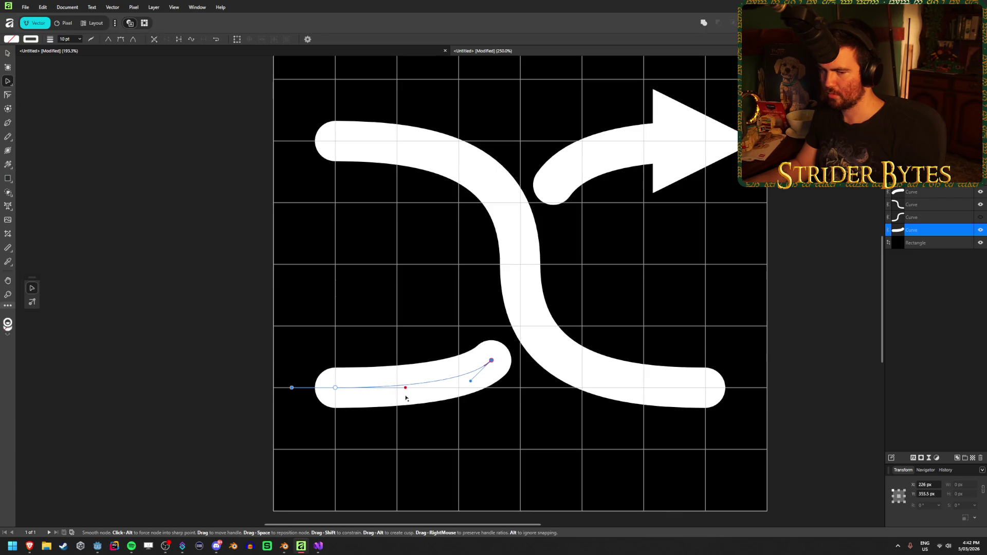
{"action": "left_click", "coordinate": [792, 248]}
{"action": "scroll", "coordinate": [512, 312], "scroll_direction": "up", "scroll_amount": 1}
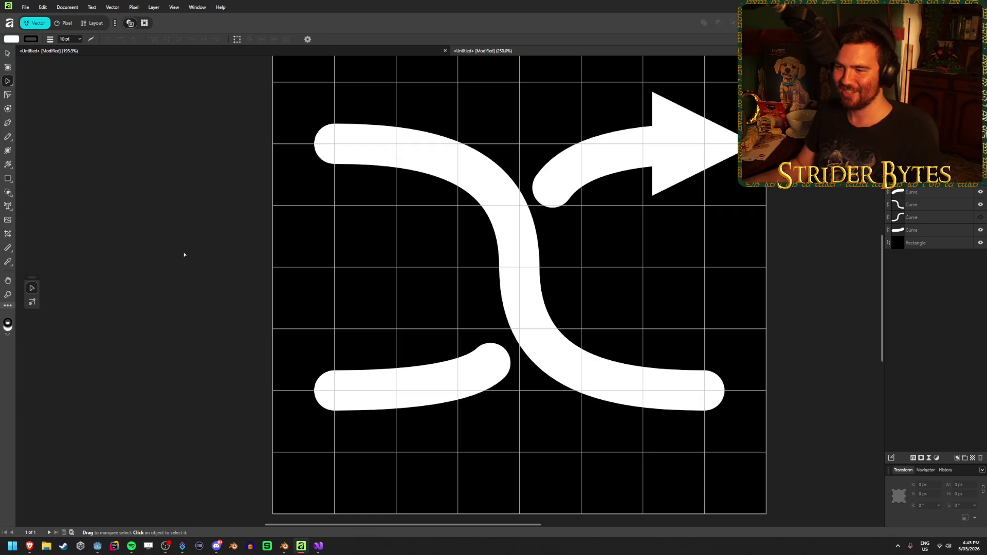
{"action": "scroll", "coordinate": [185, 254], "scroll_direction": "down", "scroll_amount": 1}
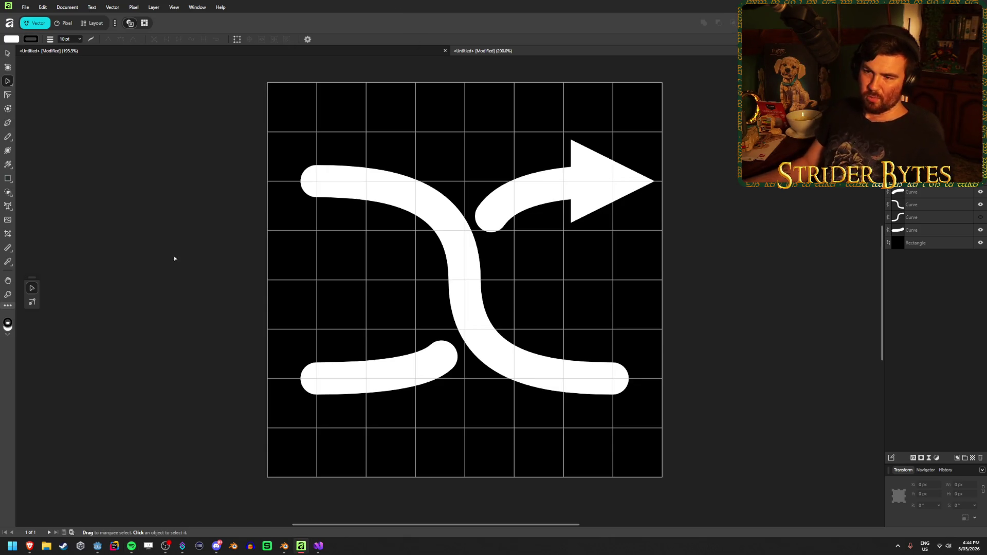
Reshape the tip of the short lower-left curve by dragging its end node handle
{"action": "key", "text": "v"}
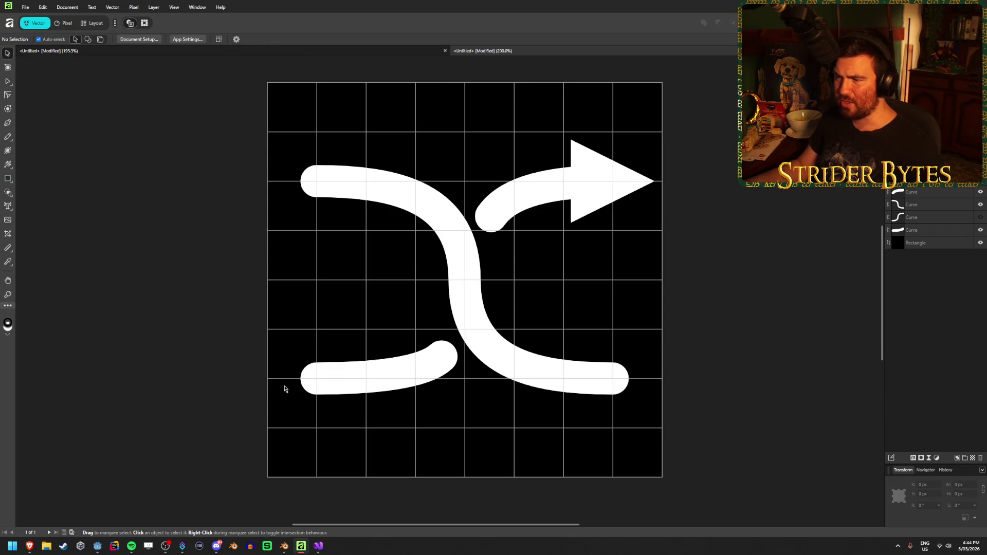
{"action": "left_click", "coordinate": [424, 390]}
{"action": "left_click", "coordinate": [415, 379]}
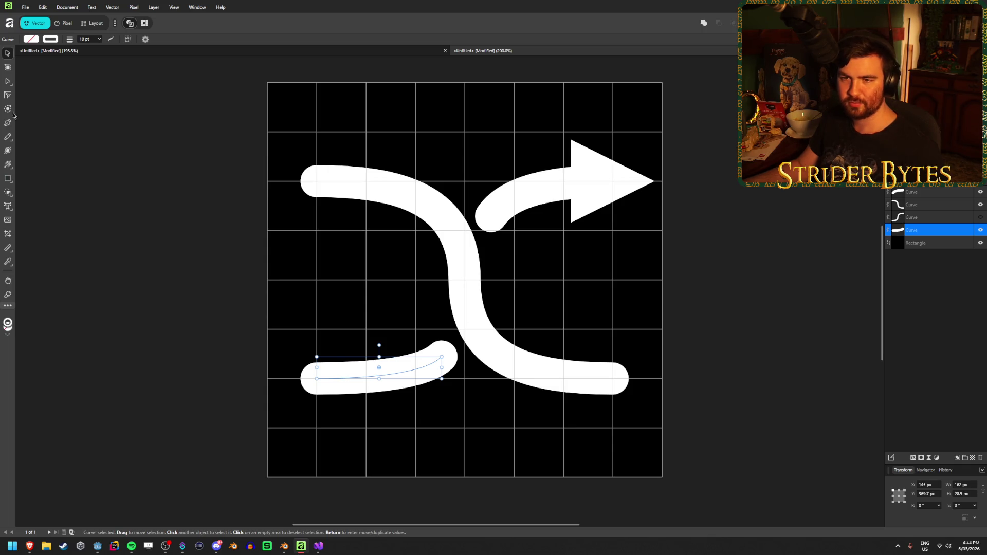
{"action": "left_click", "coordinate": [7, 81]}
{"action": "left_click", "coordinate": [195, 289]}
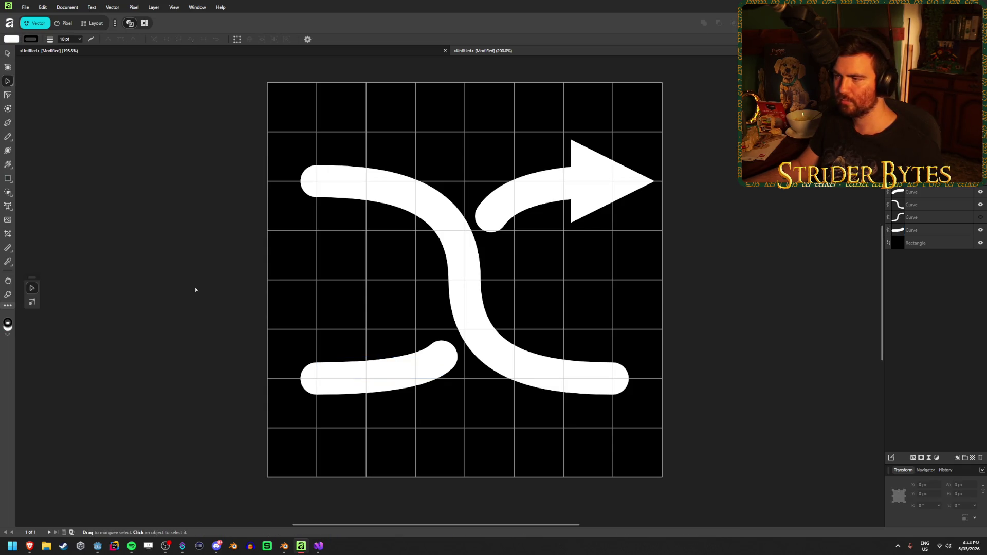
{"action": "left_click", "coordinate": [432, 364]}
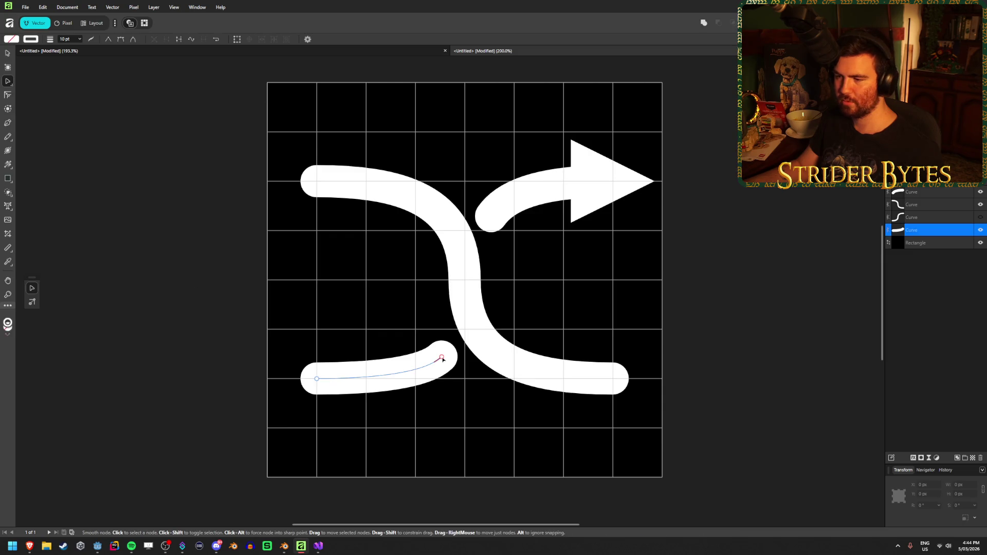
{"action": "left_click", "coordinate": [441, 357]}
{"action": "mouse_move", "coordinate": [425, 372]}
{"action": "left_mouse_down"}
{"action": "mouse_move", "coordinate": [425, 398]}
{"action": "mouse_move", "coordinate": [411, 386]}
{"action": "mouse_move", "coordinate": [419, 382]}
{"action": "left_mouse_up"}
{"action": "left_click", "coordinate": [209, 208]}
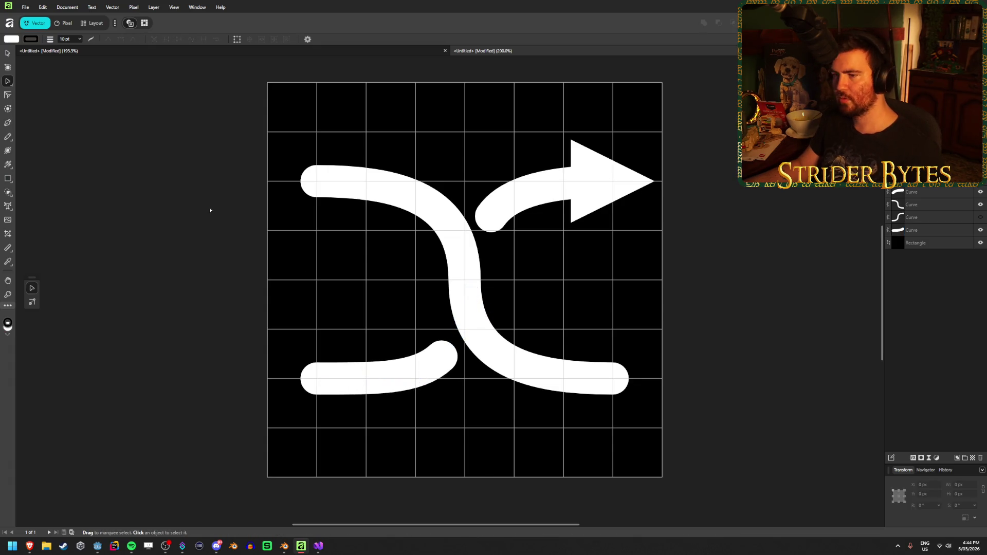
{"action": "scroll", "coordinate": [209, 291], "scroll_direction": "down", "scroll_amount": 3}
{"action": "scroll", "coordinate": [208, 291], "scroll_direction": "up", "scroll_amount": 4}
{"action": "scroll", "coordinate": [208, 291], "scroll_direction": "down", "scroll_amount": 1}
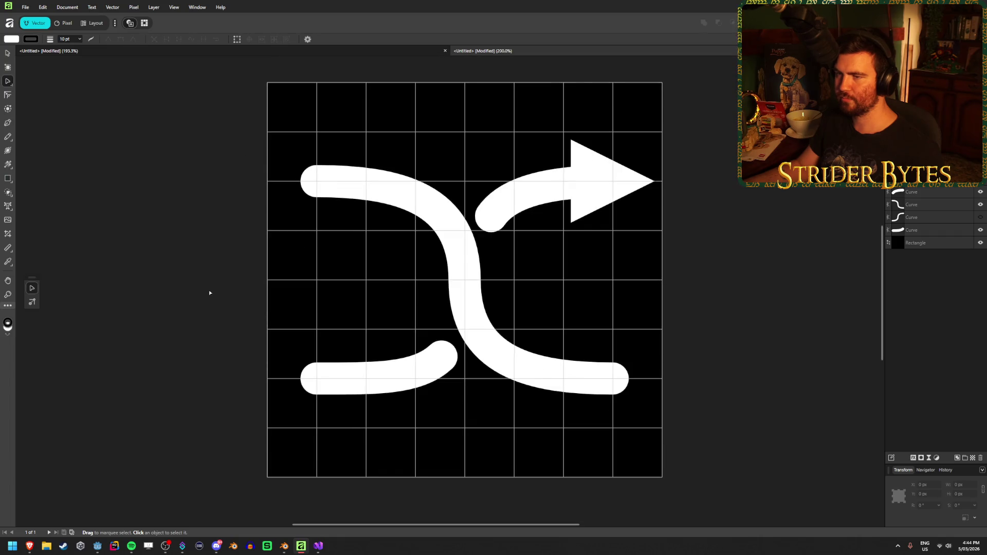
Hide the black background rectangle briefly, then show it again
{"action": "key", "text": "v"}
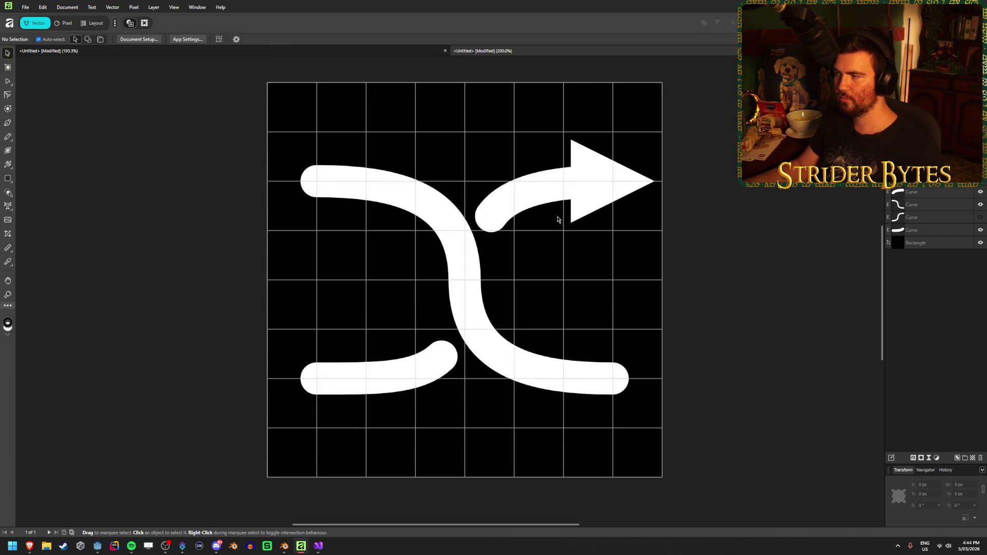
{"action": "left_click", "coordinate": [979, 242]}
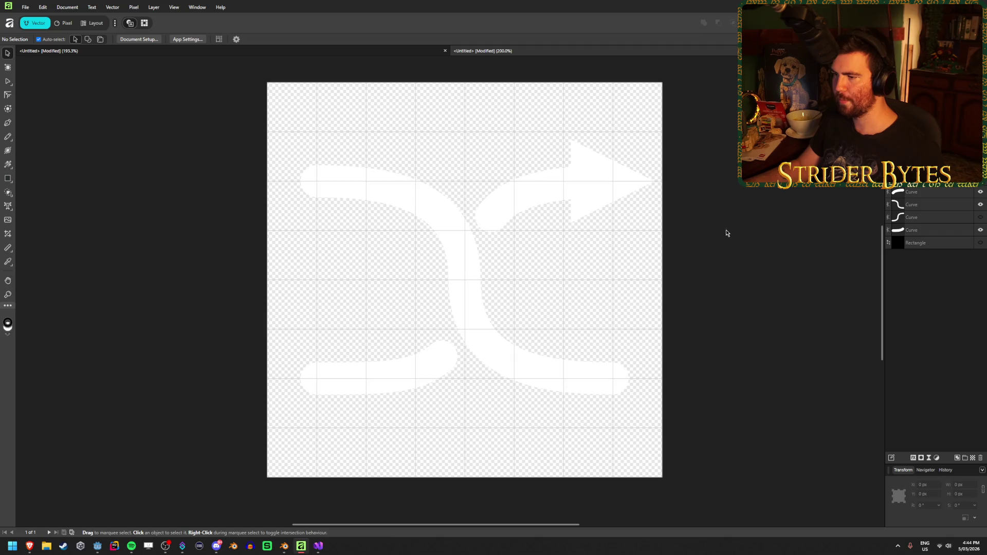
{"action": "left_click", "coordinate": [979, 244]}
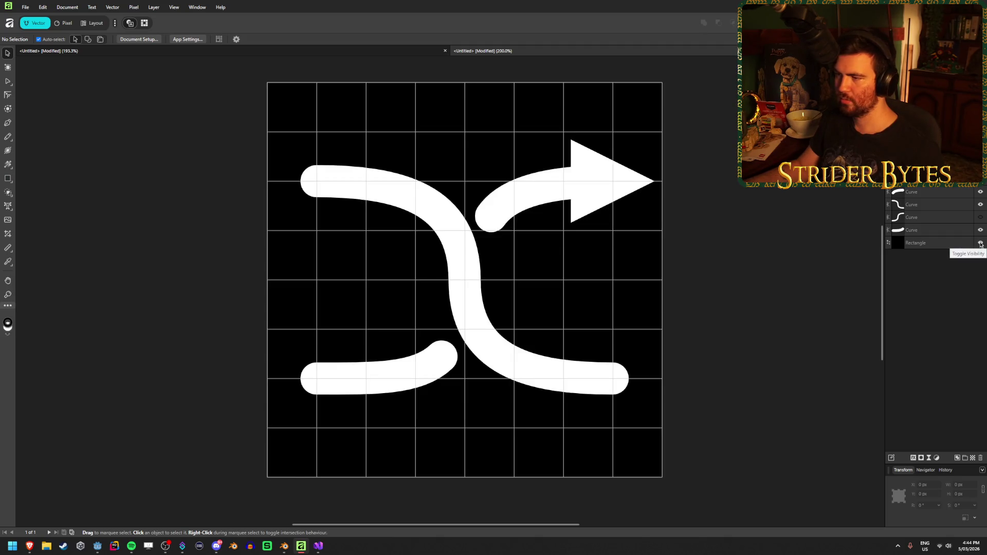
Alt-drag a copy of the arrowhead onto the lower-right curve's end, then delete it
{"action": "left_click", "coordinate": [606, 203]}
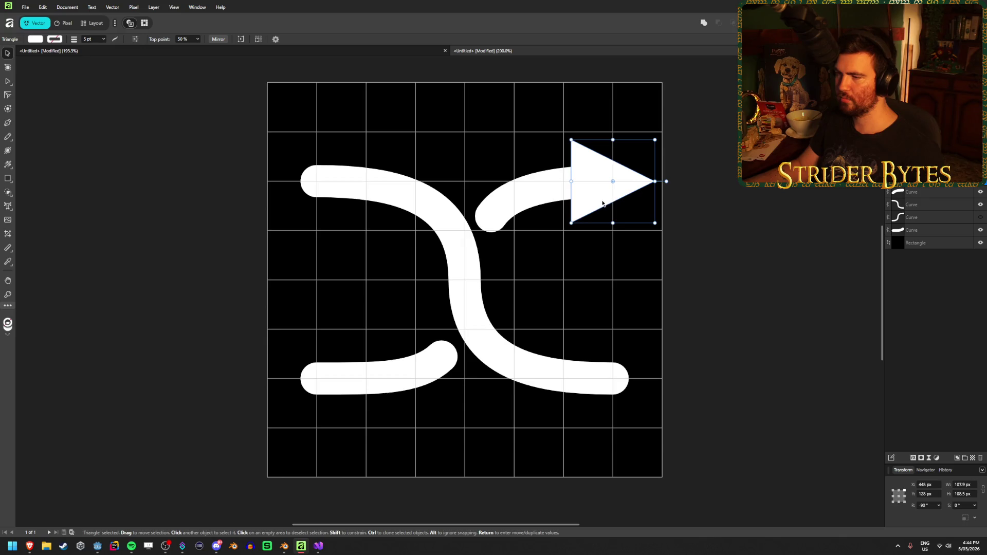
{"action": "mouse_move", "coordinate": [601, 202]}
{"action": "left_mouse_down"}
{"action": "mouse_move", "coordinate": [600, 292]}
{"action": "mouse_move", "coordinate": [603, 172]}
{"action": "mouse_move", "coordinate": [601, 202]}
{"action": "left_mouse_up"}
{"action": "left_click", "coordinate": [552, 236]}
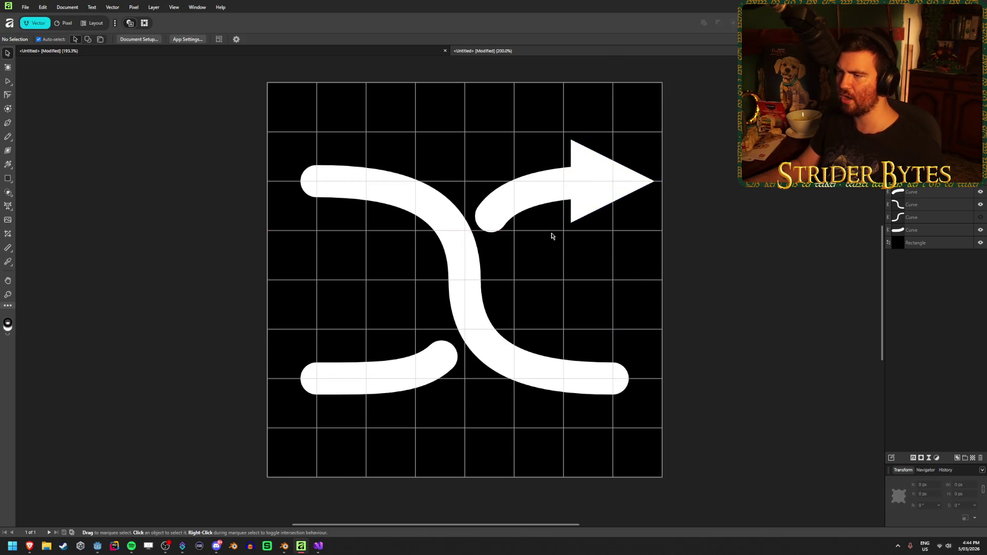
{"action": "left_click", "coordinate": [591, 213]}
{"action": "left_click", "coordinate": [596, 208]}
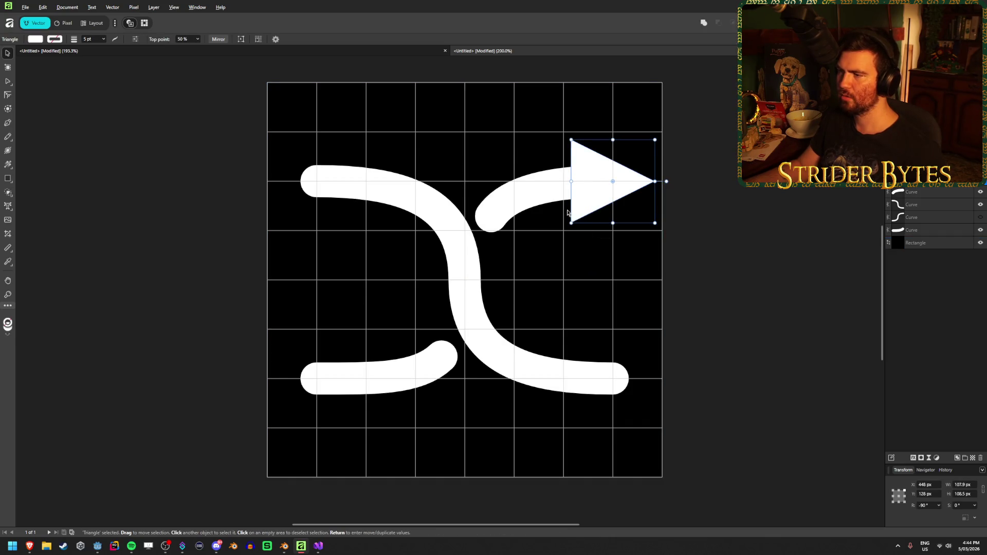
{"action": "left_click_drag", "start_coordinate": [568, 213], "coordinate": [568, 410]}
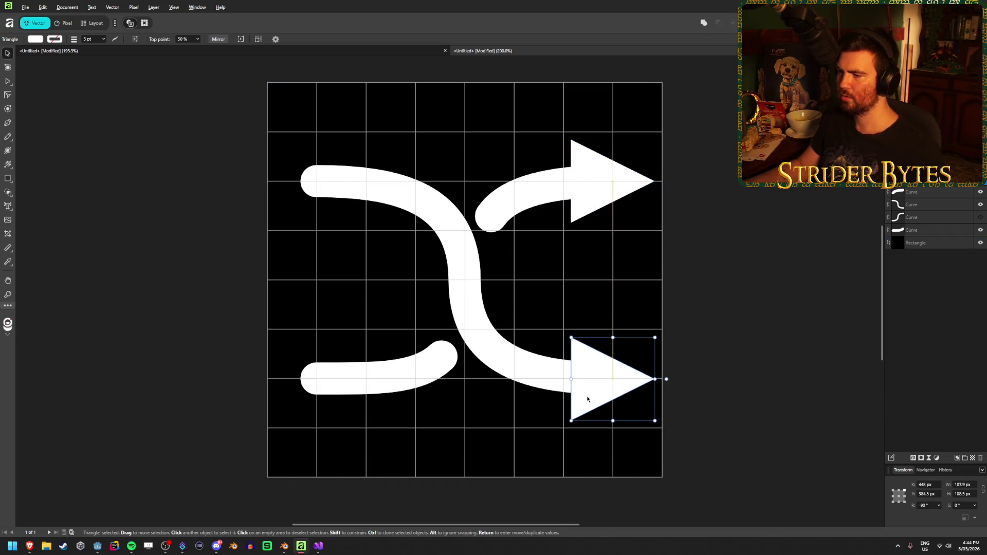
{"action": "left_click", "coordinate": [717, 268]}
{"action": "scroll", "coordinate": [733, 240], "scroll_direction": "down", "scroll_amount": 5}
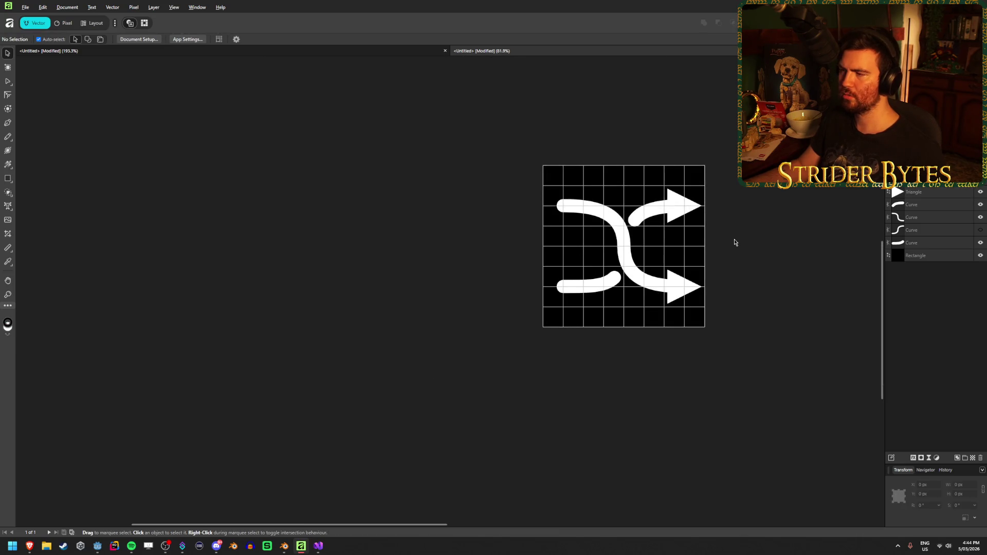
{"action": "scroll", "coordinate": [305, 277], "scroll_direction": "down", "scroll_amount": 5}
{"action": "left_click", "coordinate": [452, 281]}
{"action": "key", "text": "Delete"}
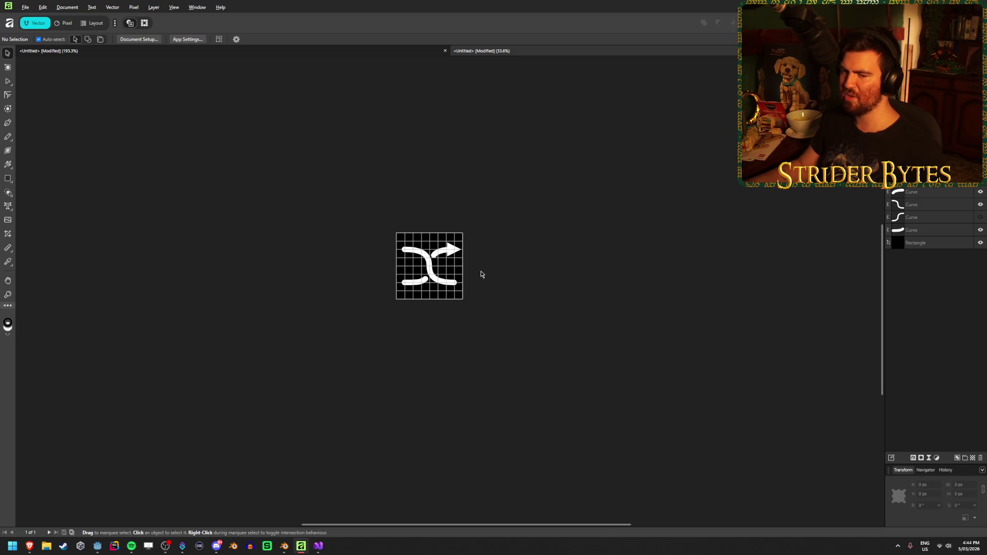
{"action": "scroll", "coordinate": [463, 247], "scroll_direction": "up", "scroll_amount": 4}
{"action": "scroll", "coordinate": [398, 265], "scroll_direction": "up", "scroll_amount": 4}
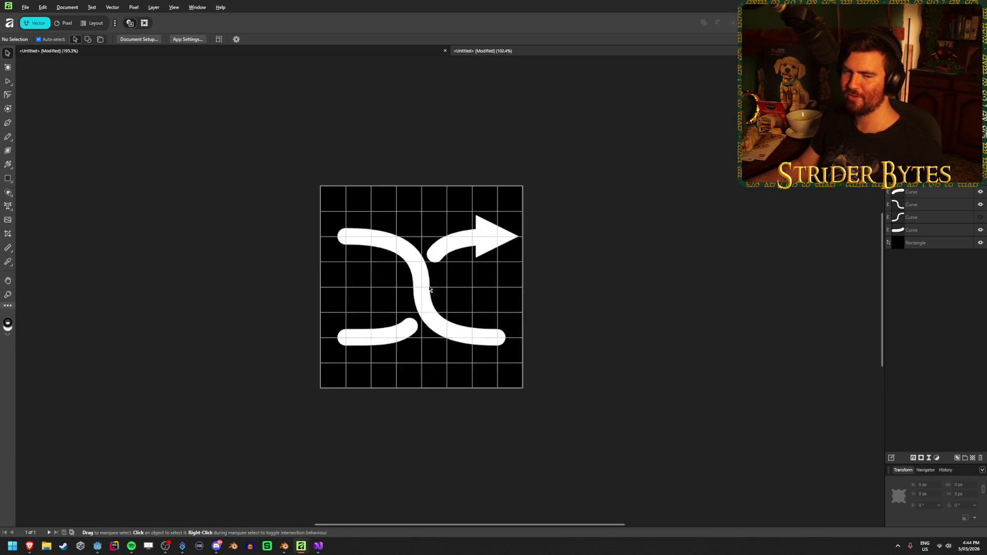
{"action": "scroll", "coordinate": [459, 282], "scroll_direction": "down", "scroll_amount": 2}
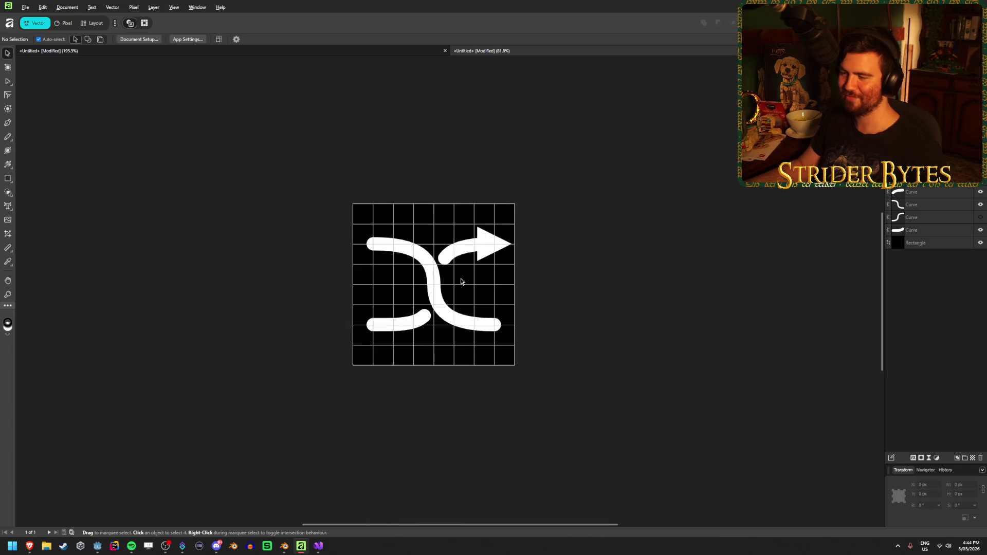
{"action": "scroll", "coordinate": [432, 283], "scroll_direction": "up", "scroll_amount": 3}
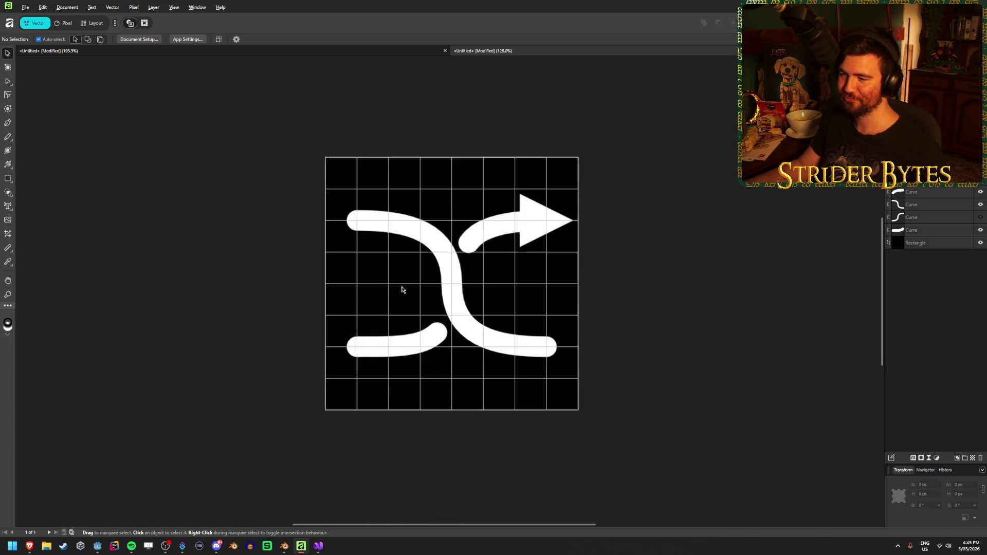
{"action": "scroll", "coordinate": [400, 286], "scroll_direction": "down", "scroll_amount": 6}
{"action": "scroll", "coordinate": [353, 295], "scroll_direction": "up", "scroll_amount": 1}
{"action": "scroll", "coordinate": [493, 267], "scroll_direction": "up", "scroll_amount": 5}
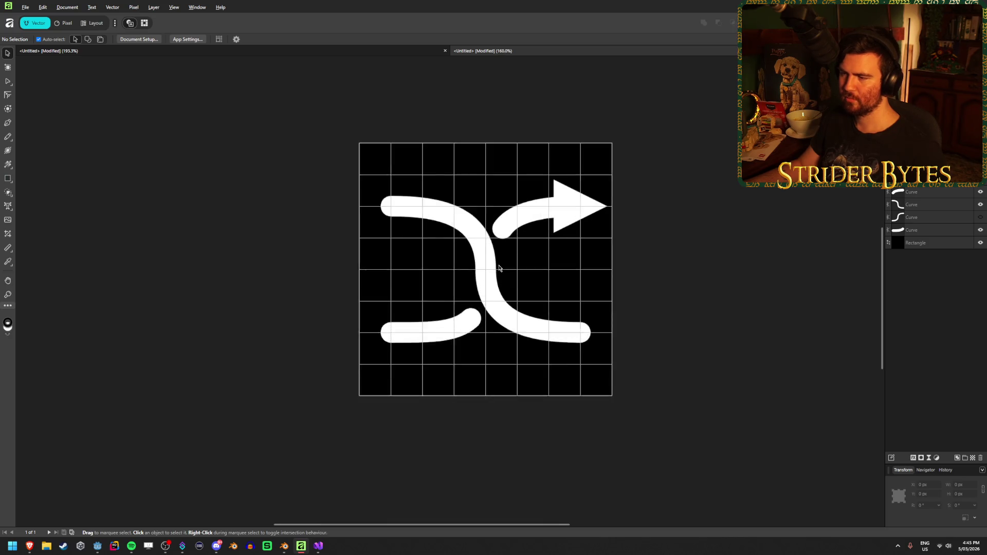
{"action": "scroll", "coordinate": [483, 315], "scroll_direction": "down", "scroll_amount": 5}
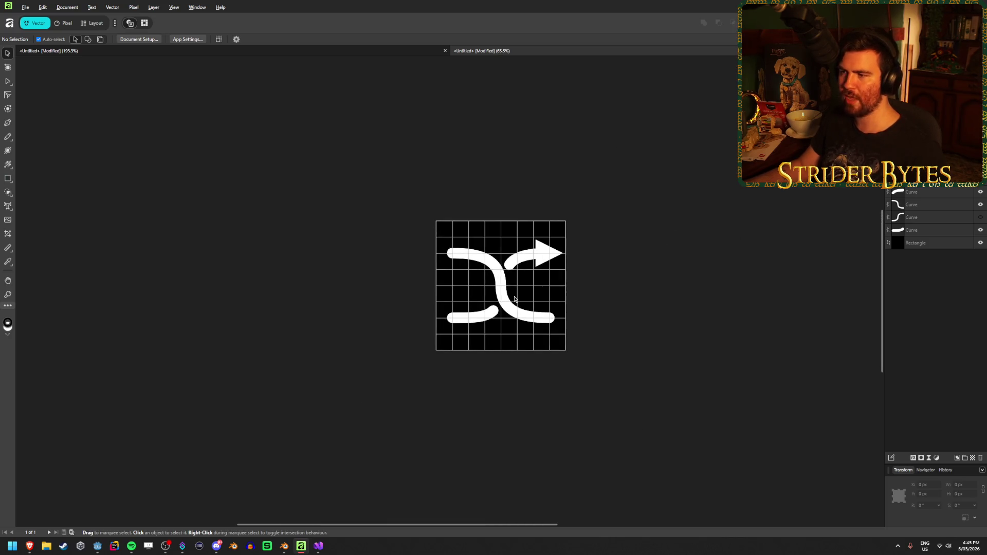
{"action": "scroll", "coordinate": [571, 279], "scroll_direction": "up", "scroll_amount": 3}
{"action": "scroll", "coordinate": [273, 307], "scroll_direction": "up", "scroll_amount": 1}
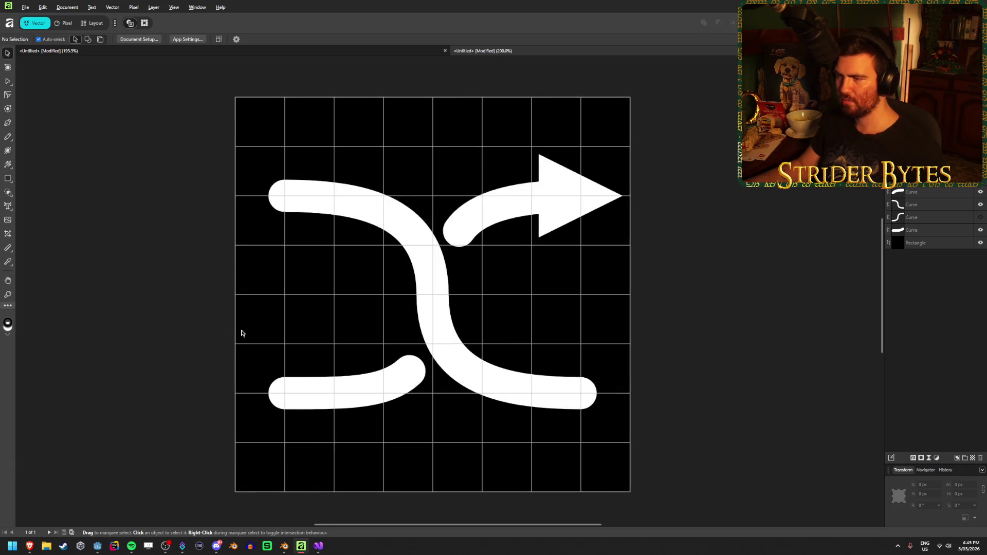
{"action": "scroll", "coordinate": [252, 331], "scroll_direction": "down", "scroll_amount": 2}
{"action": "scroll", "coordinate": [514, 368], "scroll_direction": "down", "scroll_amount": 2}
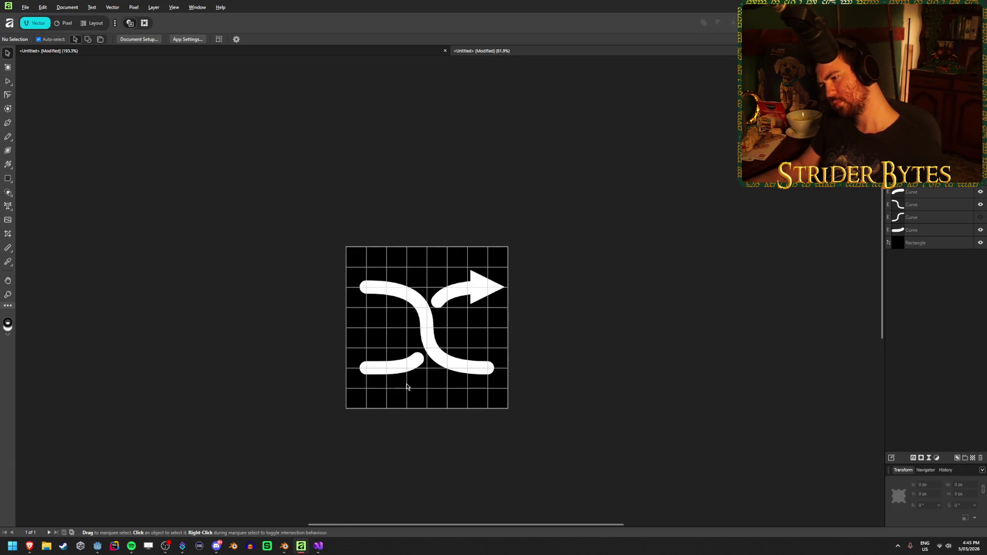
{"action": "scroll", "coordinate": [388, 329], "scroll_direction": "up", "scroll_amount": 2}
{"action": "scroll", "coordinate": [393, 327], "scroll_direction": "down", "scroll_amount": 1}
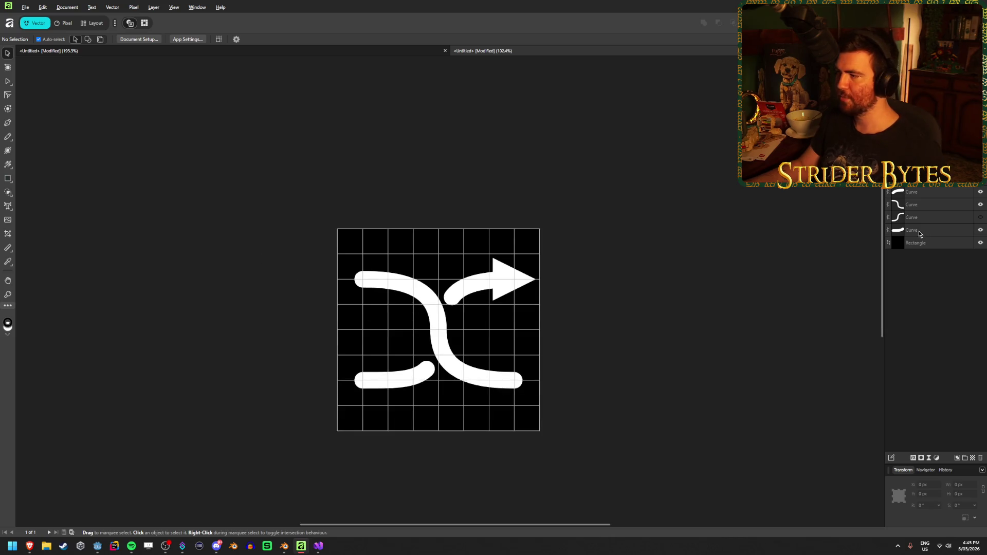
{"action": "left_click", "coordinate": [981, 243]}
Save the document as PartBuyer_Any in the Gungineer Raw folder, then switch to the desktop
{"action": "left_click", "coordinate": [27, 6]}
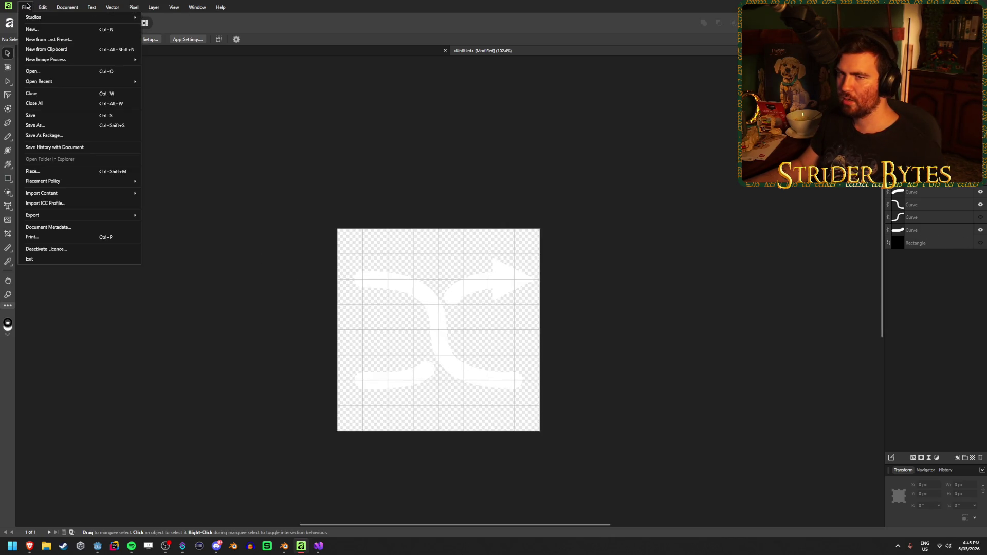
{"action": "left_click", "coordinate": [48, 125]}
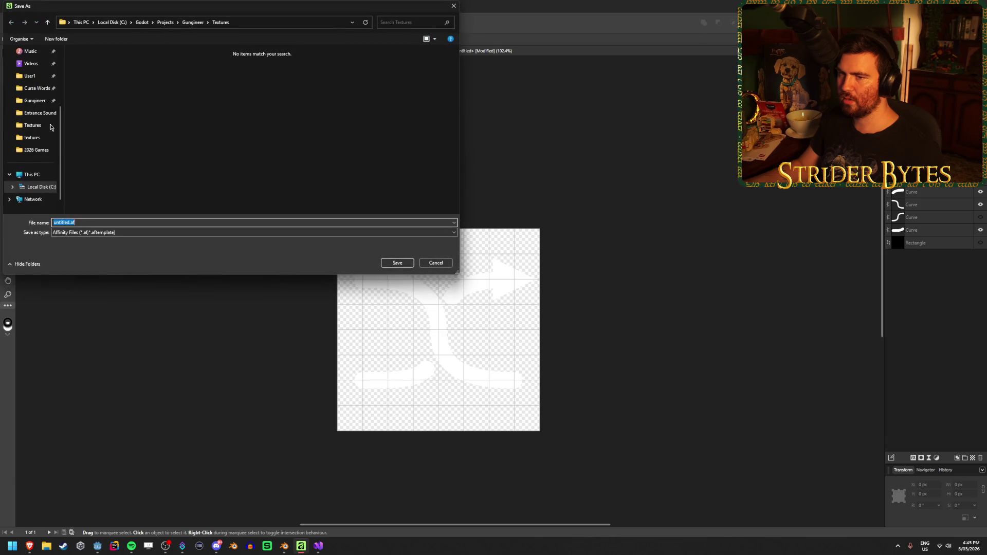
{"action": "left_click", "coordinate": [125, 221]}
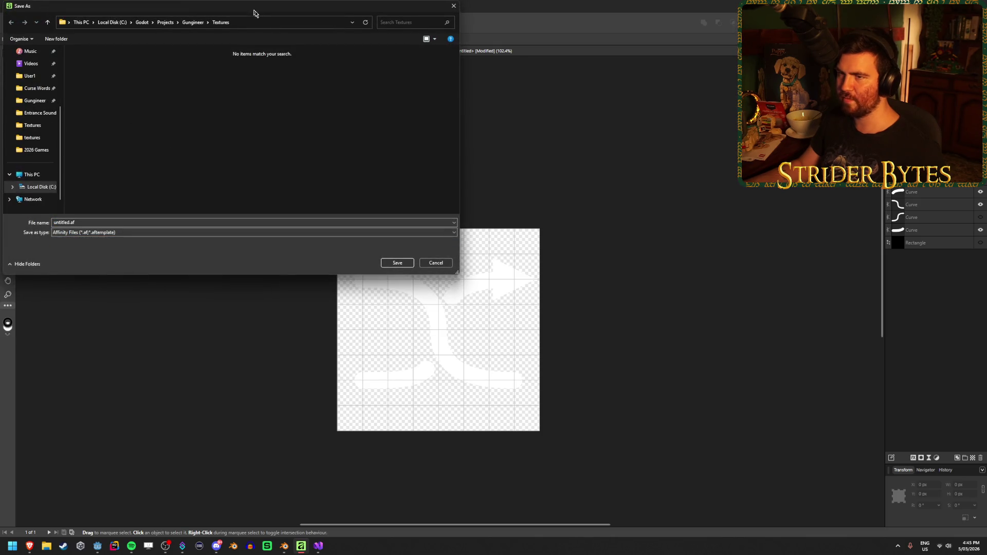
{"action": "left_click_drag", "start_coordinate": [252, 13], "coordinate": [360, 120]}
{"action": "left_click", "coordinate": [300, 129]}
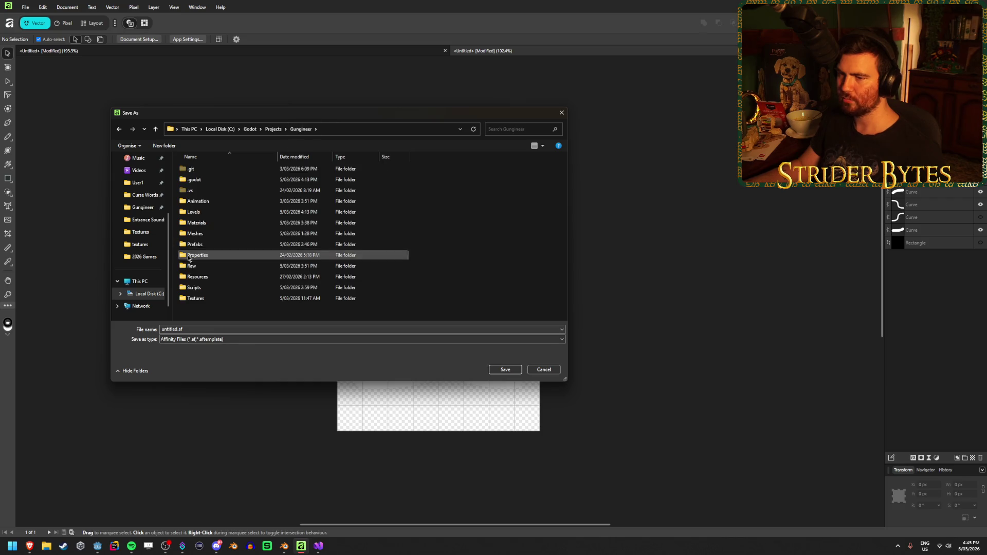
{"action": "double_click", "coordinate": [191, 268]}
{"action": "key", "text": "Tab"}
{"action": "key", "text": "Tab"}
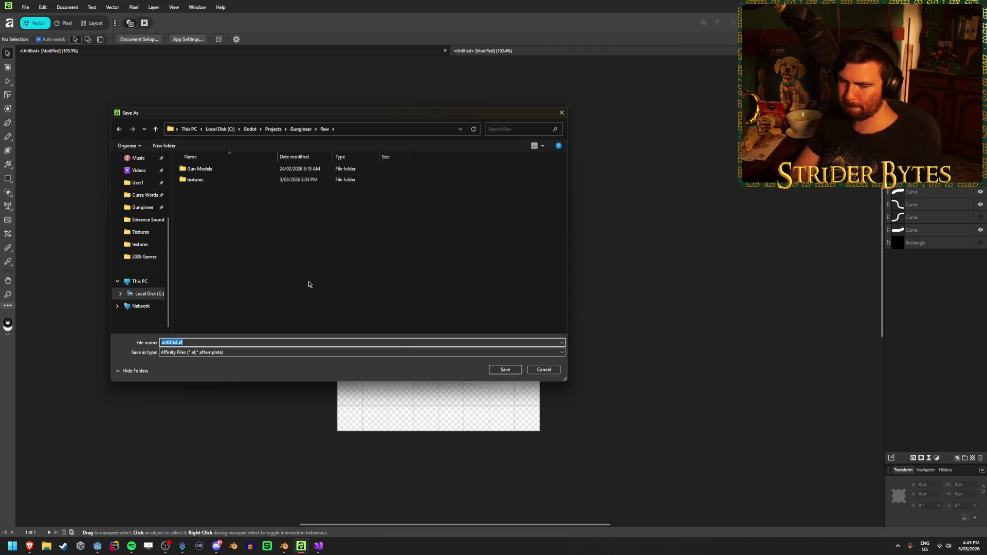
{"action": "type", "text": "PartBuyer_Any"}
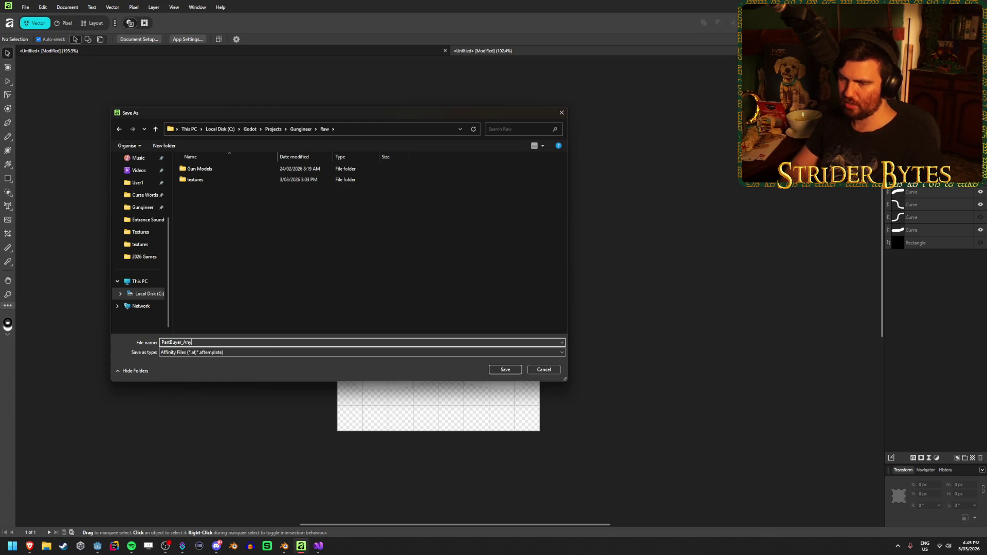
{"action": "key", "text": "Return"}
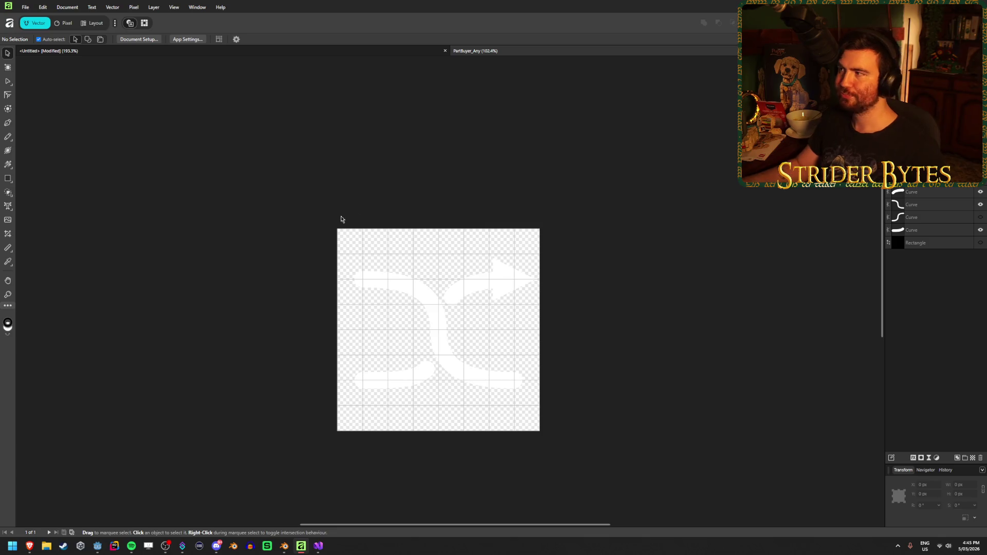
{"action": "left_click", "coordinate": [300, 546]}
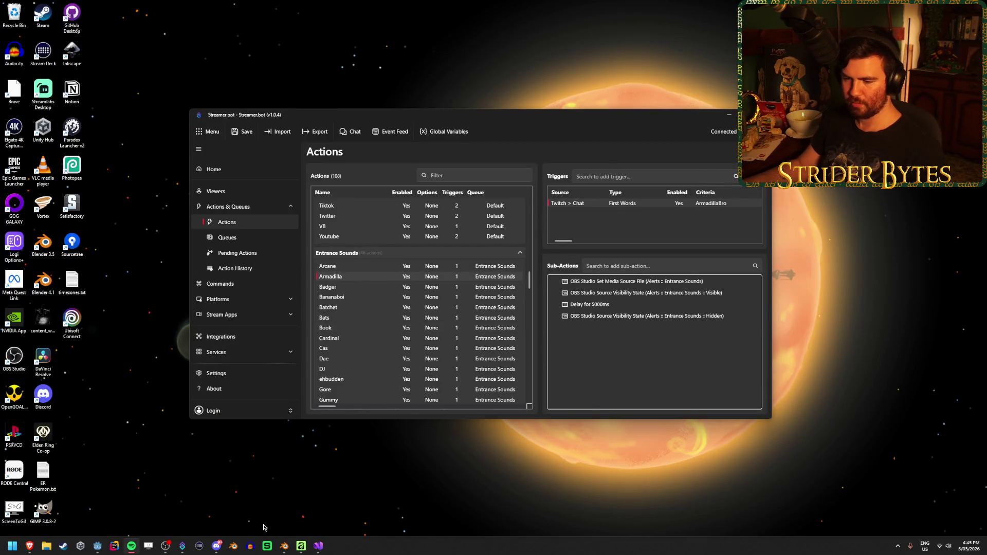
{"action": "left_click", "coordinate": [96, 547]}
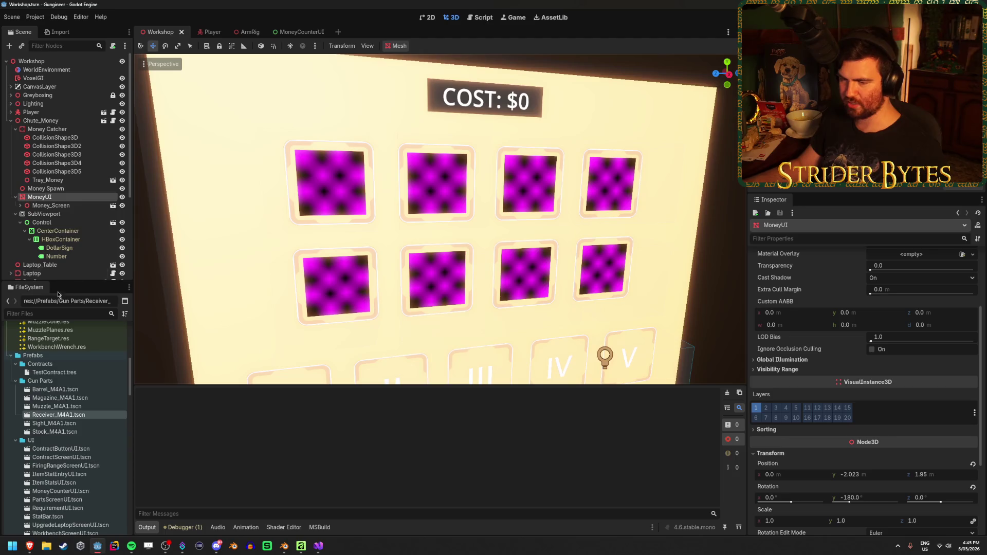
{"action": "scroll", "coordinate": [69, 397], "scroll_direction": "down", "scroll_amount": 10}
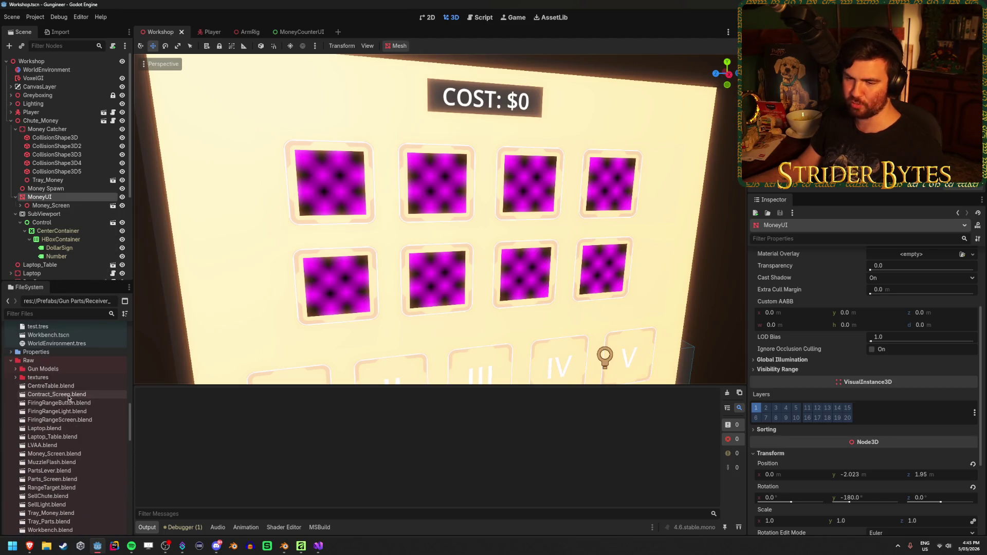
{"action": "scroll", "coordinate": [64, 376], "scroll_direction": "down", "scroll_amount": 2}
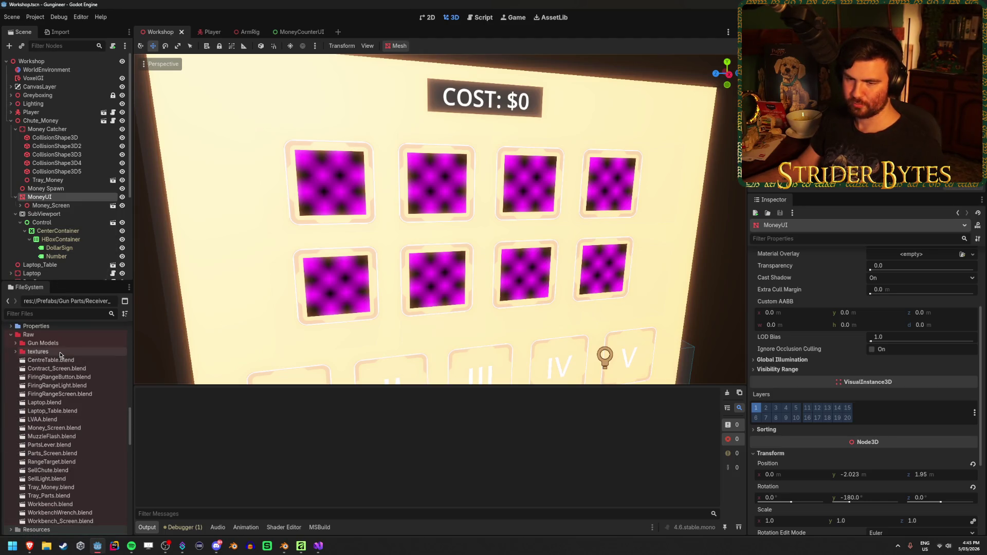
{"action": "left_click", "coordinate": [60, 353]}
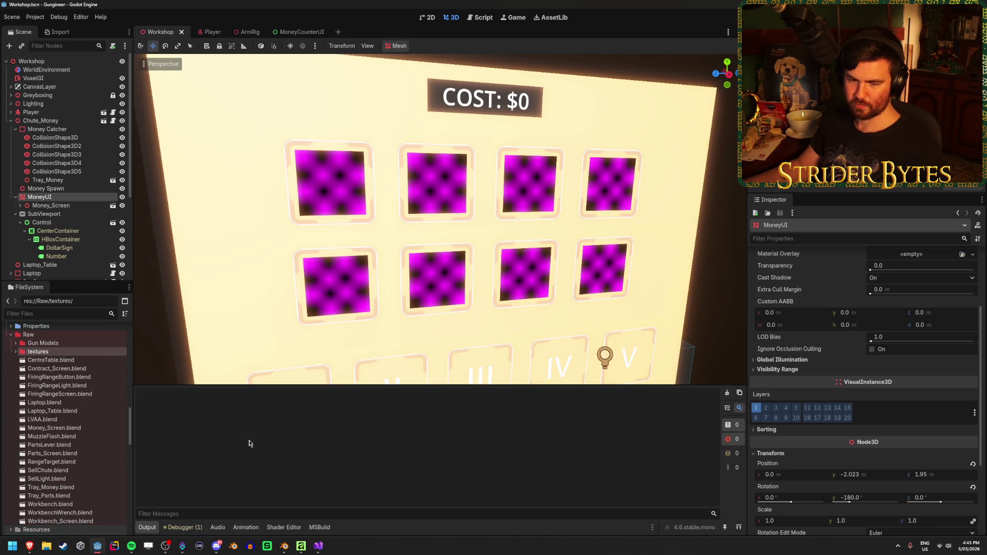
{"action": "left_click", "coordinate": [303, 546]}
{"action": "scroll", "coordinate": [380, 277], "scroll_direction": "down", "scroll_amount": 2}
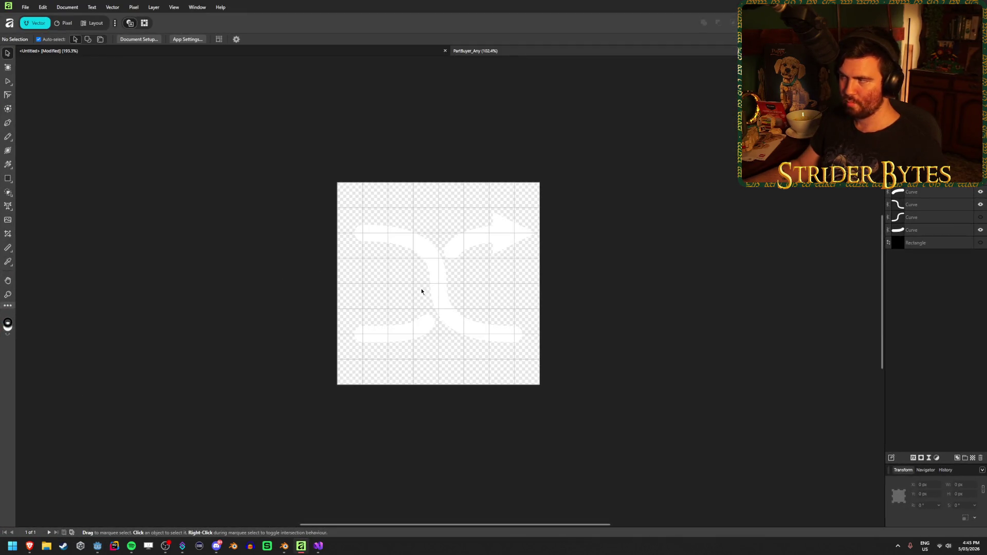
Open the PNG export Save As dialog and navigate to the Gungineer project's Textures folder
{"action": "scroll", "coordinate": [425, 275], "scroll_direction": "up", "scroll_amount": 1}
{"action": "key", "text": "ctrl+alt+shift+s"}
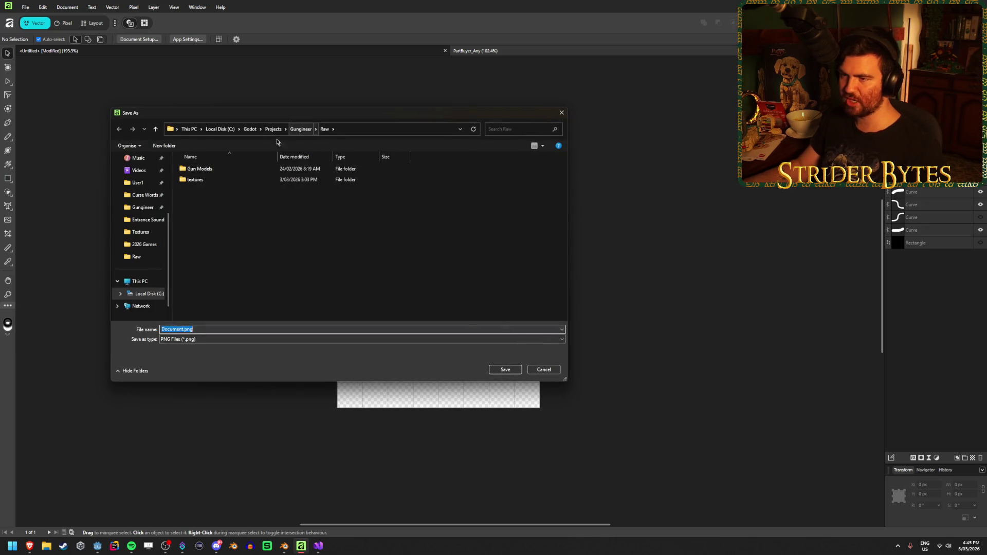
{"action": "left_click", "coordinate": [300, 129]}
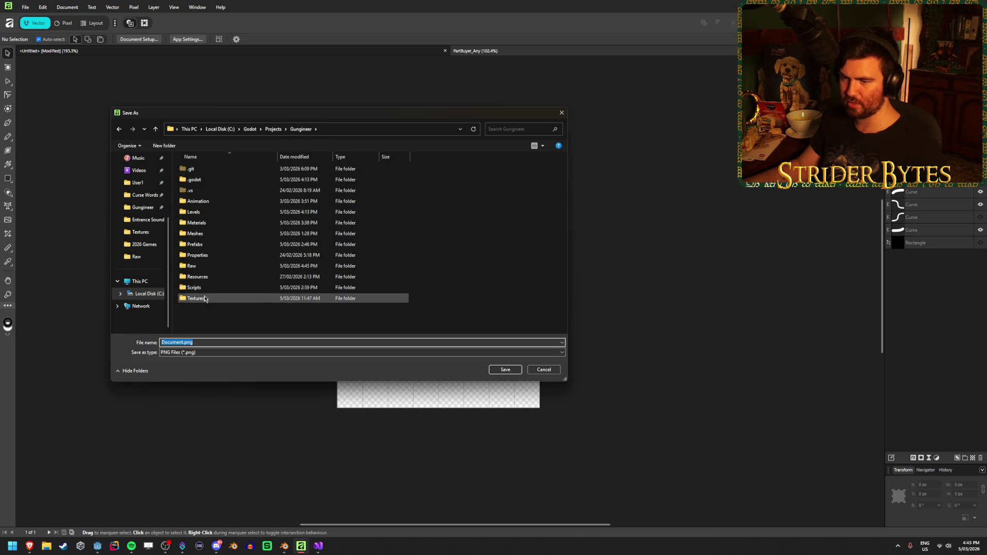
{"action": "double_click", "coordinate": [195, 295]}
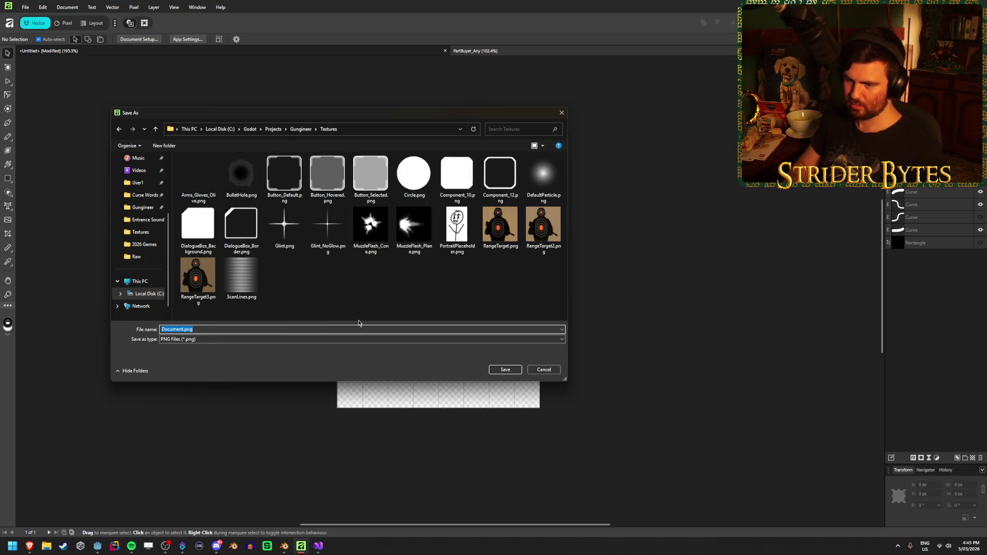
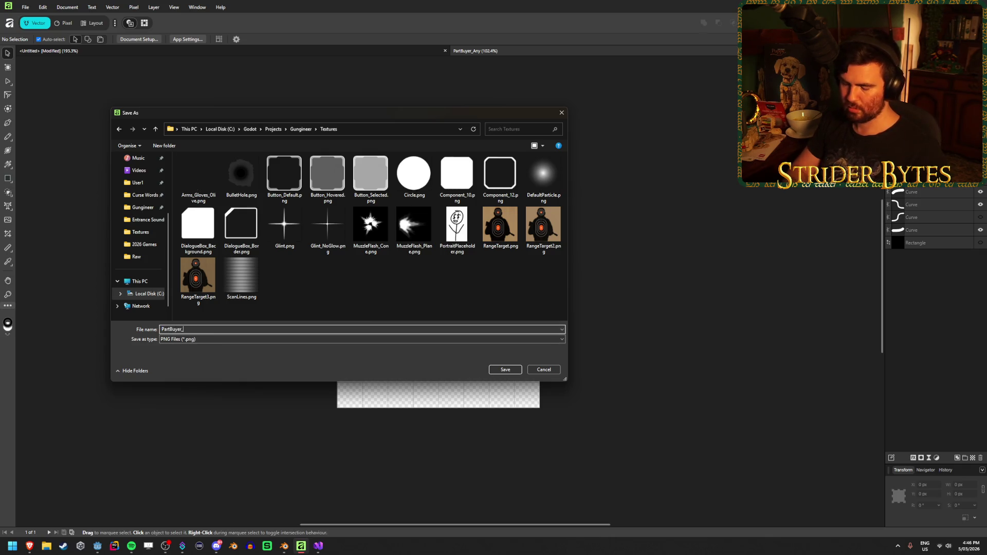
Save the artwork as PartBuyer_Any.png in the Gungineer Textures folder, then go back to Godot
{"action": "key", "text": "Return"}
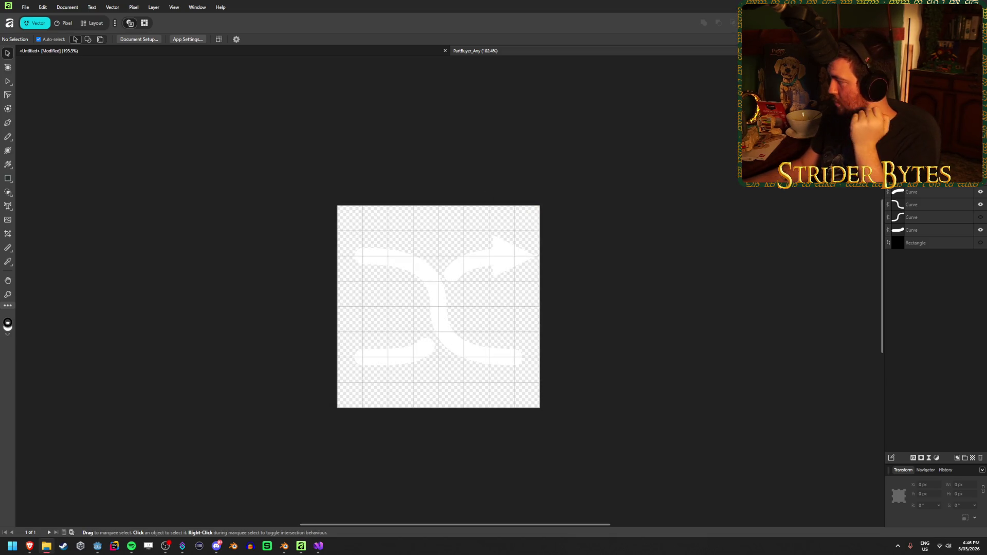
{"action": "key", "text": "alt+Tab"}
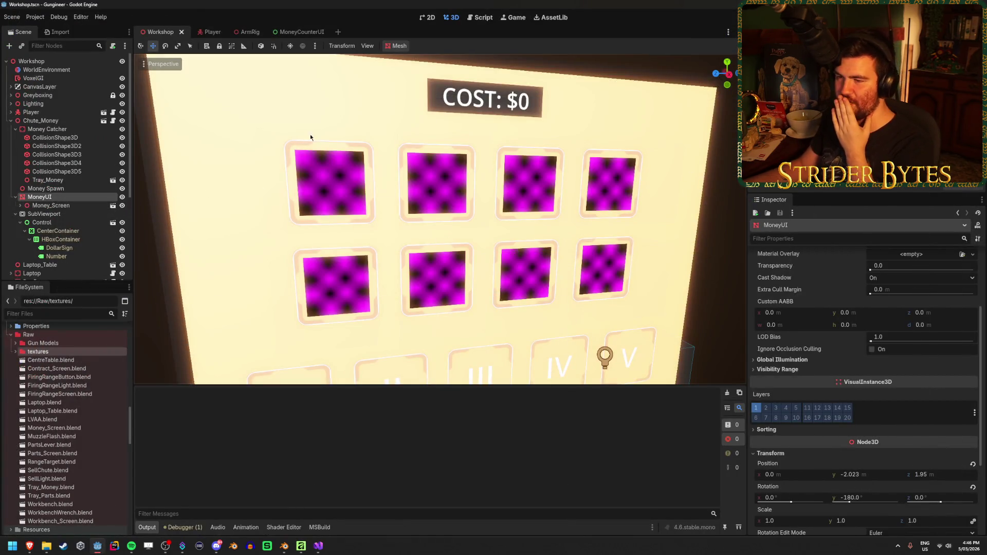
Open the PartsScreenUI scene from the FileSystem dock
{"action": "left_click", "coordinate": [51, 206]}
{"action": "left_click", "coordinate": [58, 197]}
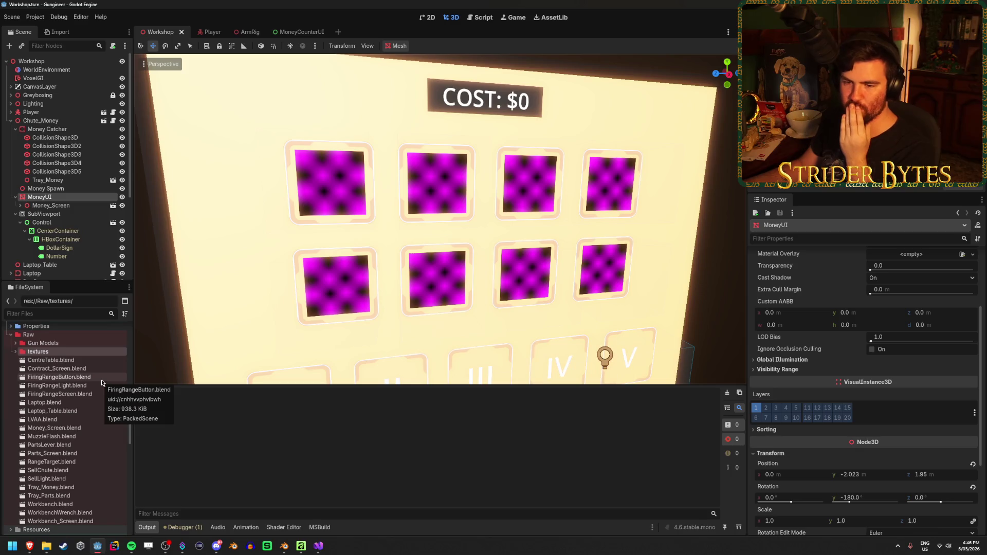
{"action": "scroll", "coordinate": [101, 381], "scroll_direction": "up", "scroll_amount": 5}
{"action": "scroll", "coordinate": [101, 379], "scroll_direction": "up", "scroll_amount": 1}
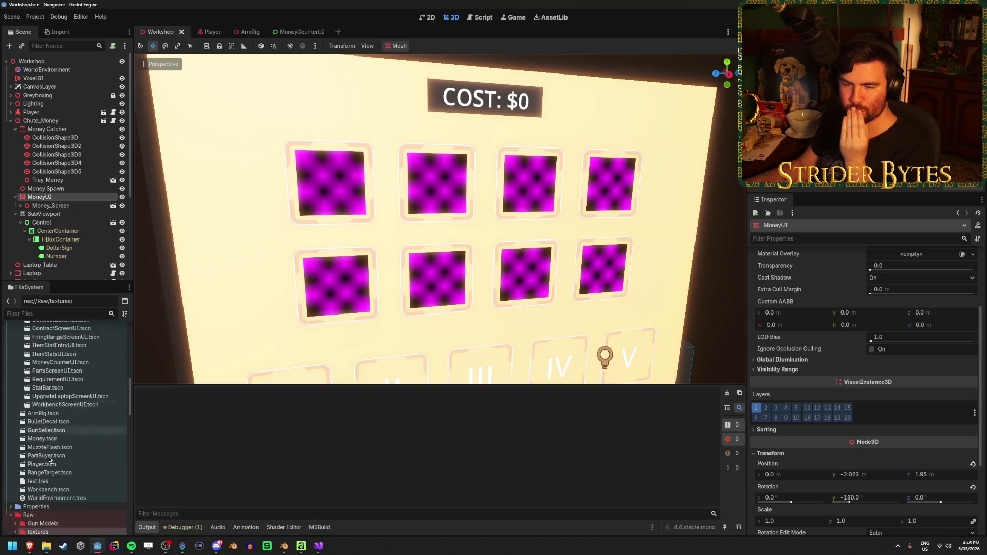
{"action": "double_click", "coordinate": [62, 455]}
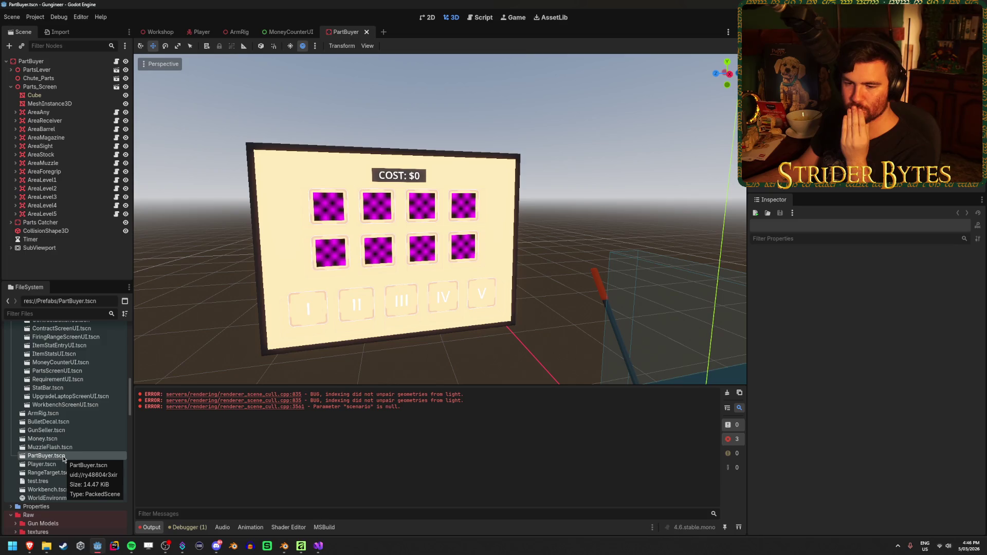
{"action": "scroll", "coordinate": [63, 455], "scroll_direction": "up", "scroll_amount": 5}
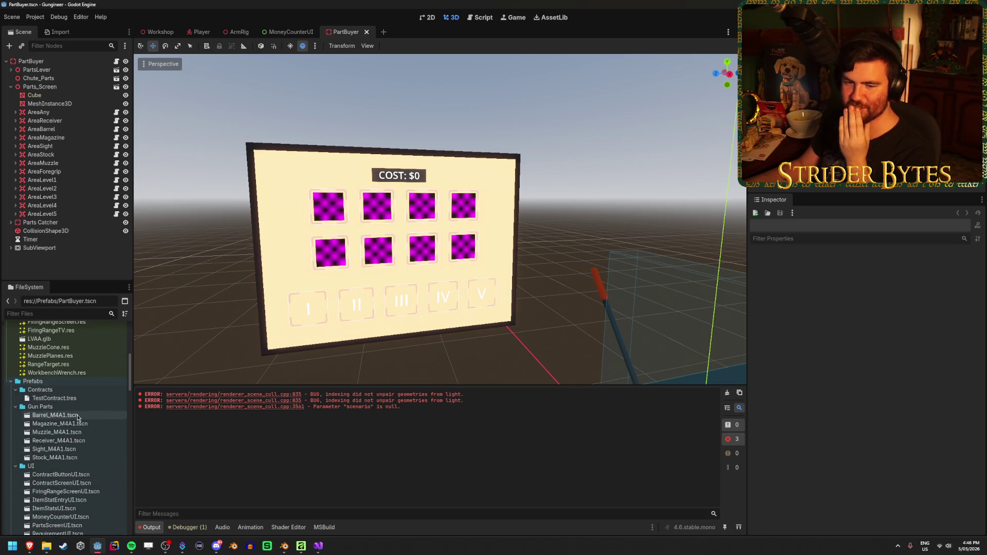
{"action": "scroll", "coordinate": [78, 417], "scroll_direction": "down", "scroll_amount": 1}
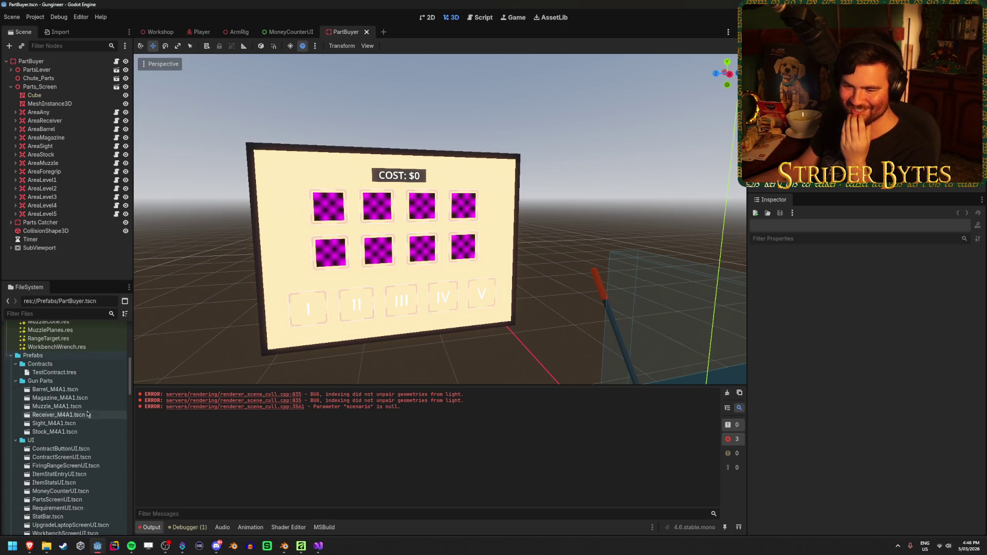
{"action": "scroll", "coordinate": [77, 393], "scroll_direction": "down", "scroll_amount": 3}
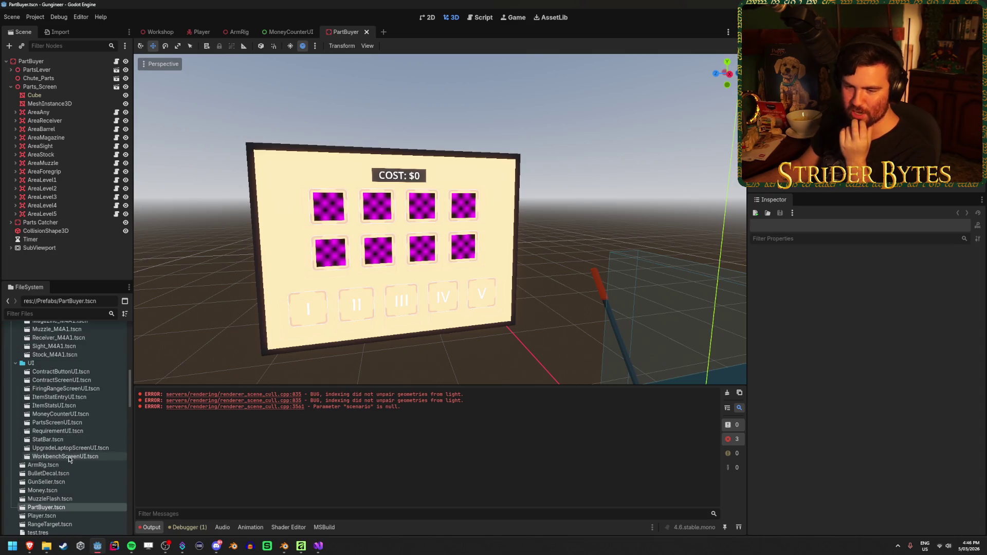
{"action": "double_click", "coordinate": [81, 423]}
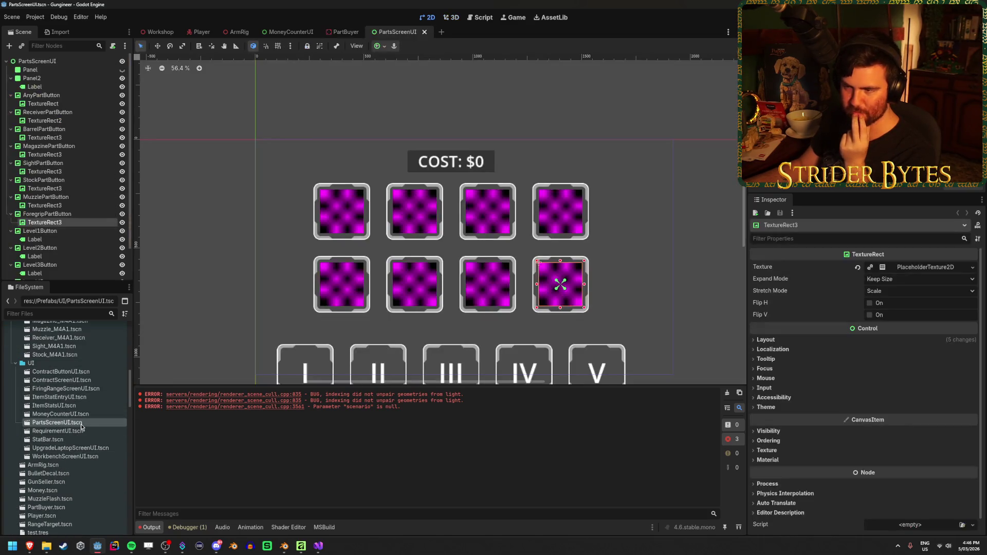
Replace the first part box's placeholder texture with the PartBuyer_Any shuffle icon
{"action": "left_click", "coordinate": [340, 208]}
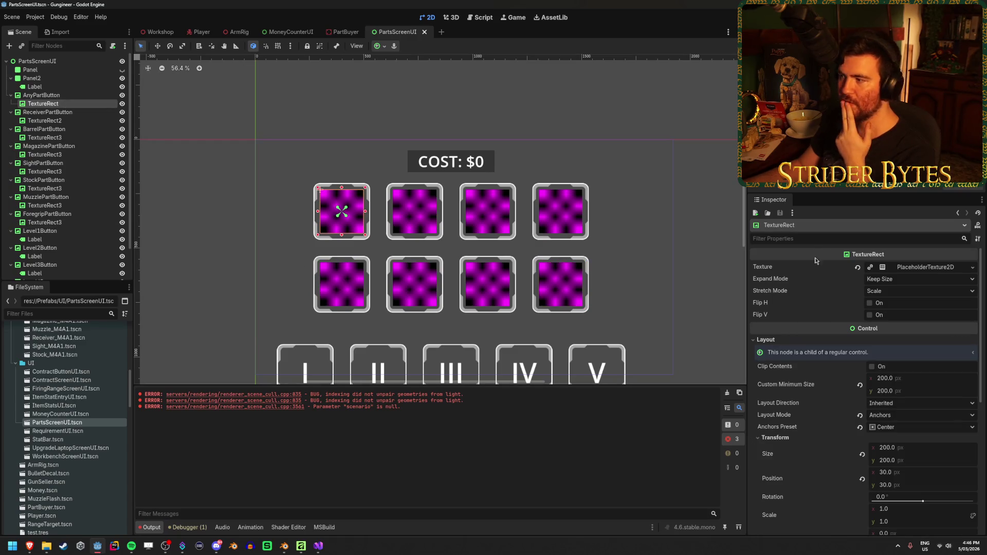
{"action": "left_click", "coordinate": [857, 269]}
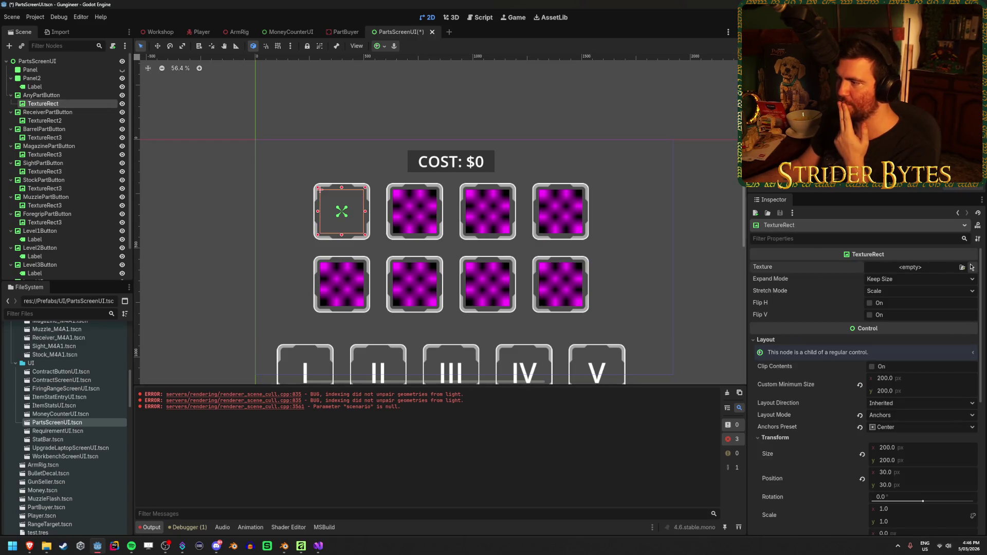
{"action": "left_click", "coordinate": [963, 268]}
{"action": "scroll", "coordinate": [465, 288], "scroll_direction": "down", "scroll_amount": 5}
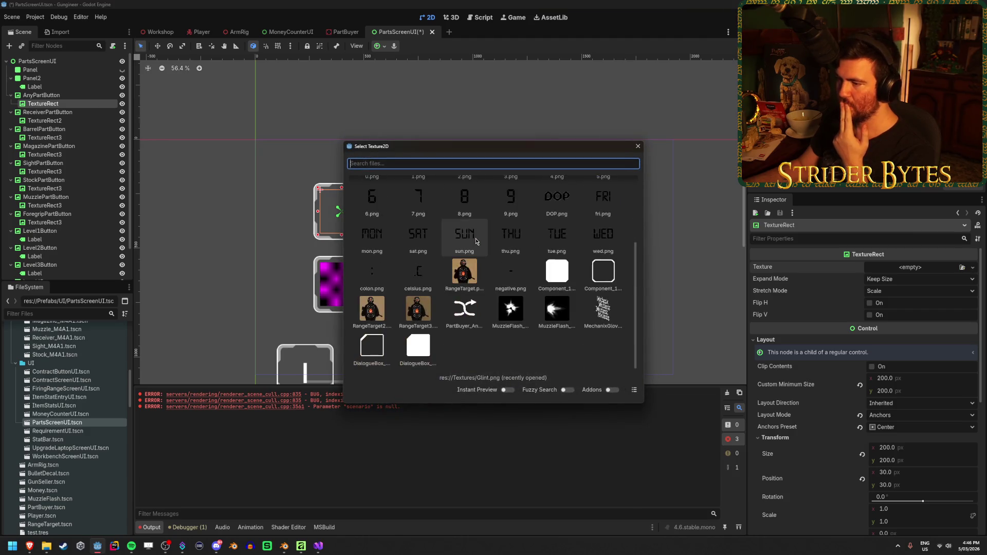
{"action": "left_click", "coordinate": [464, 311]}
{"action": "scroll", "coordinate": [311, 209], "scroll_direction": "up", "scroll_amount": 5}
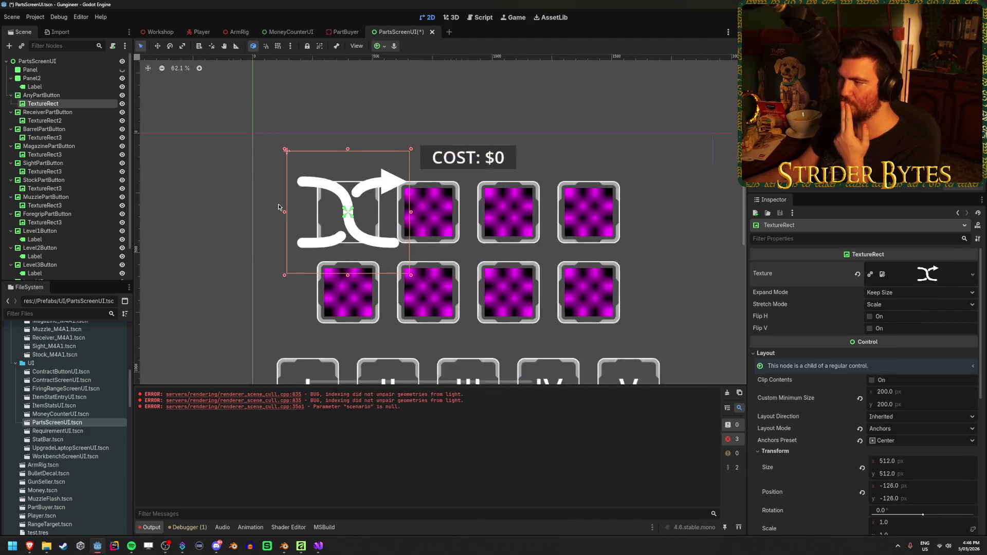
Set the TextureRect's Expand Mode to Ignore Size so the icon fits the button
{"action": "left_click", "coordinate": [897, 292]}
{"action": "left_click", "coordinate": [897, 315]}
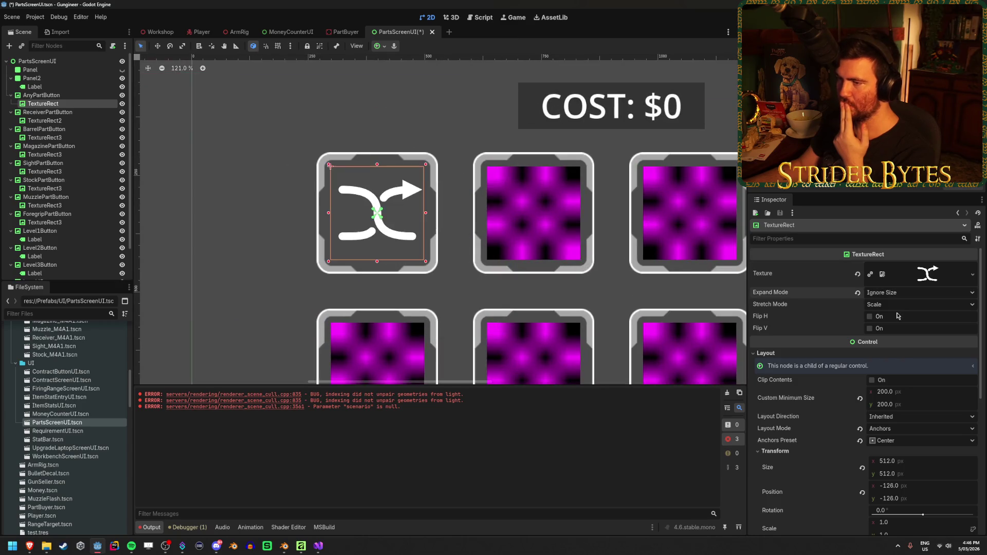
{"action": "scroll", "coordinate": [319, 208], "scroll_direction": "up", "scroll_amount": 2}
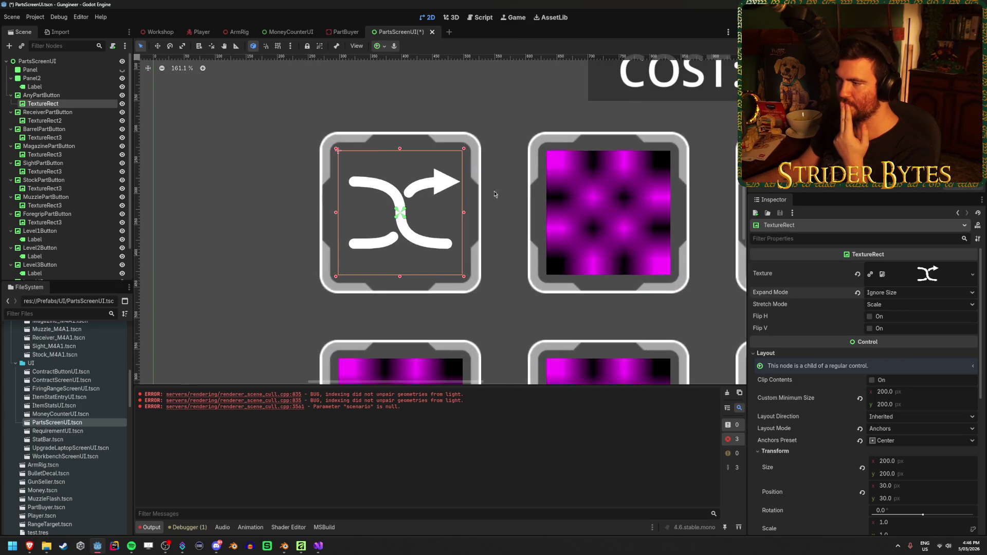
{"action": "left_click", "coordinate": [921, 293]}
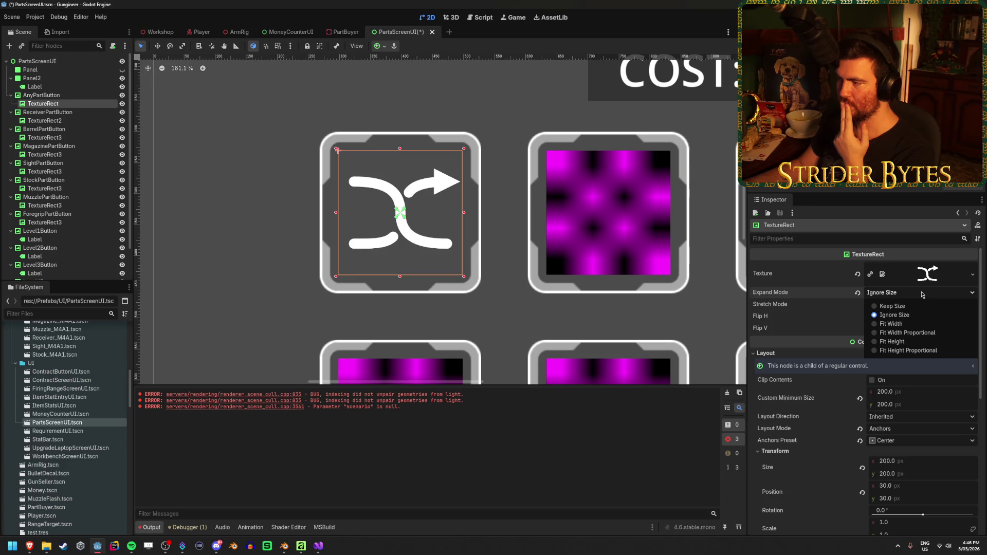
{"action": "left_click", "coordinate": [891, 315]}
{"action": "left_click", "coordinate": [886, 292]}
{"action": "left_click", "coordinate": [889, 314]}
{"action": "left_click", "coordinate": [247, 147]}
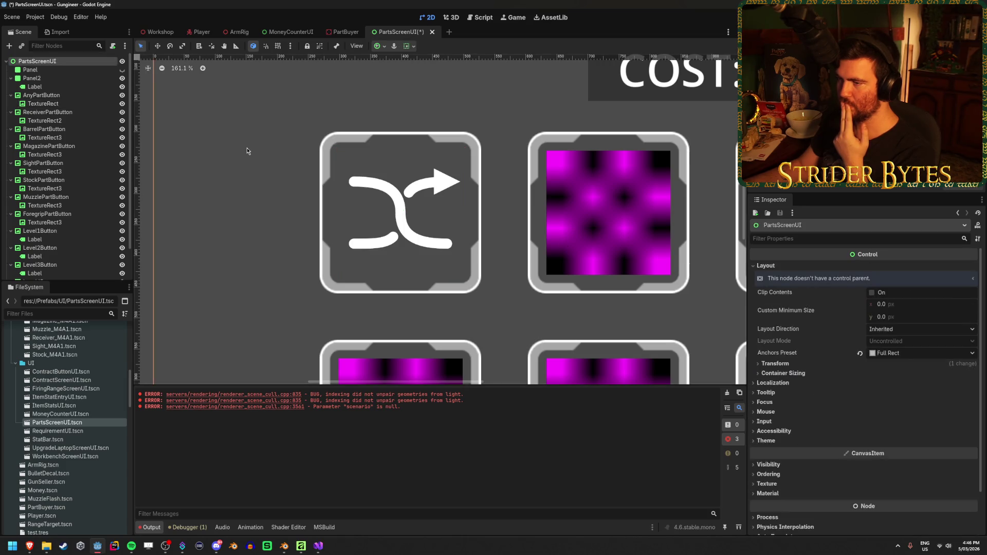
{"action": "scroll", "coordinate": [253, 146], "scroll_direction": "down", "scroll_amount": 10}
{"action": "scroll", "coordinate": [253, 146], "scroll_direction": "up", "scroll_amount": 3}
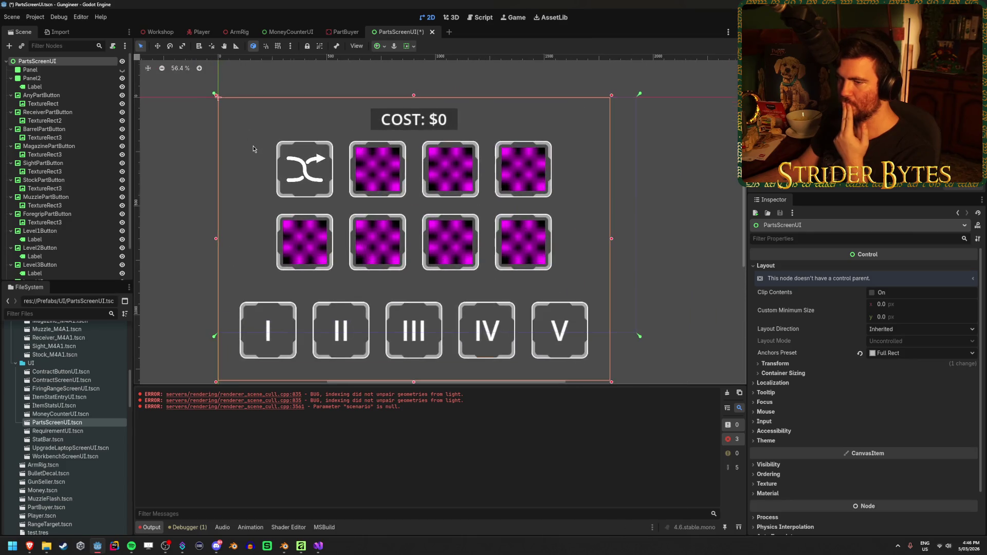
{"action": "left_click", "coordinate": [159, 33]}
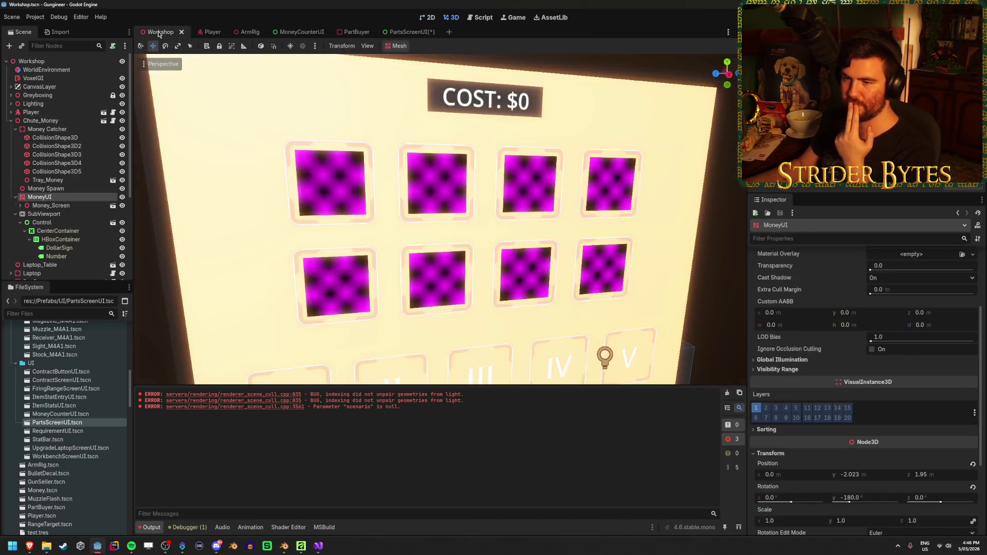
Save PartsScreenUI and inspect the shuffle icon on the Workshop panel in 3D
{"action": "left_click", "coordinate": [405, 34]}
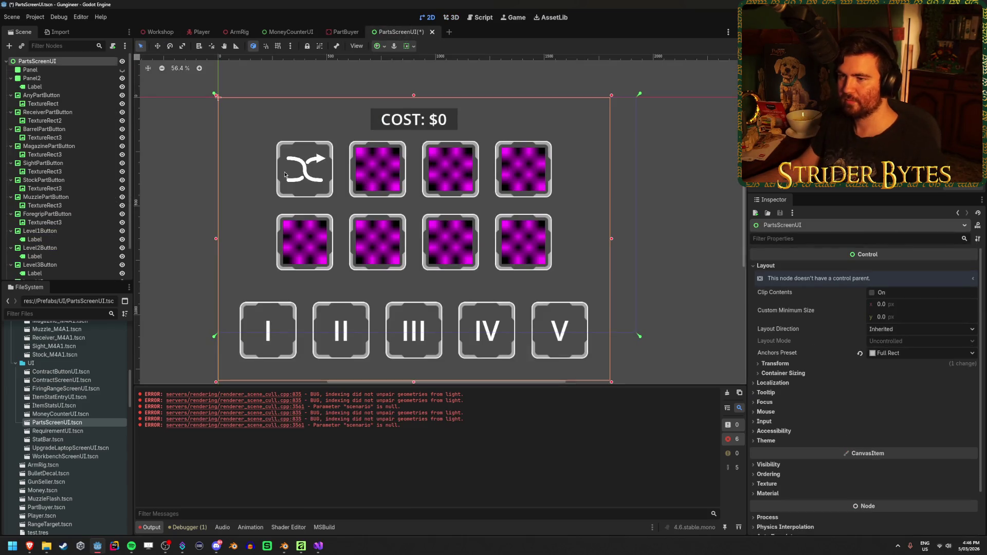
{"action": "key", "text": "ctrl+s"}
{"action": "left_click", "coordinate": [160, 32]}
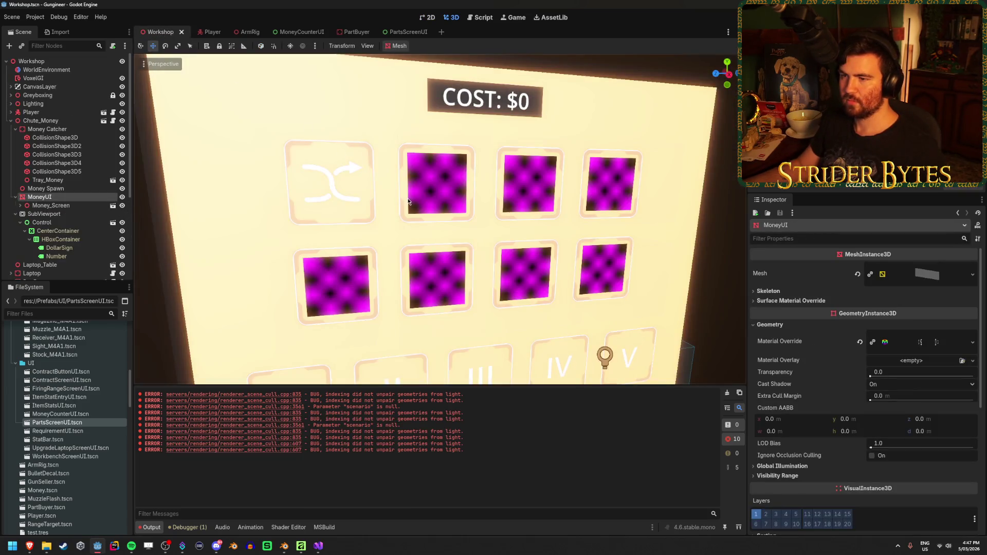
{"action": "left_click_drag", "start_coordinate": [214, 65], "coordinate": [185, 68]}
{"action": "key", "text": "w"}
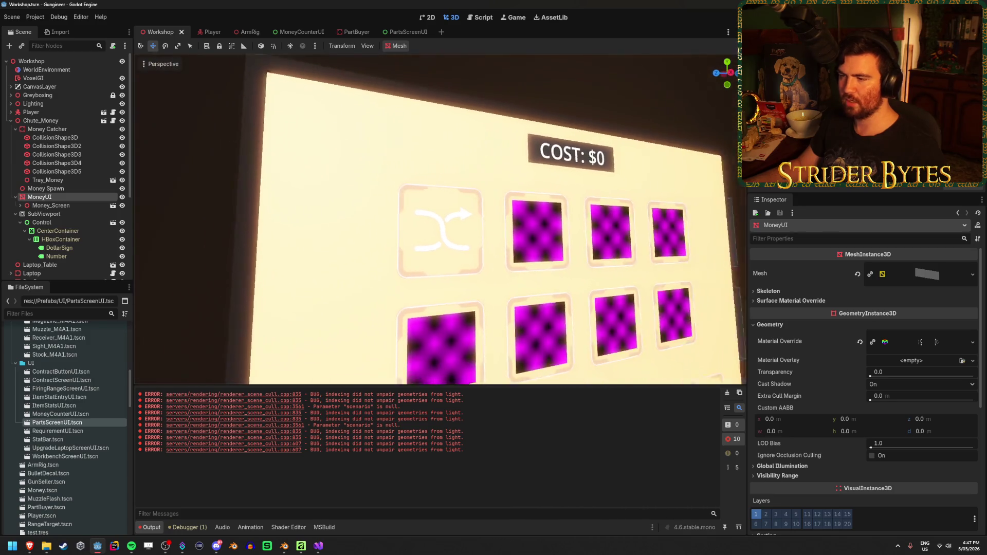
{"action": "key", "text": "s"}
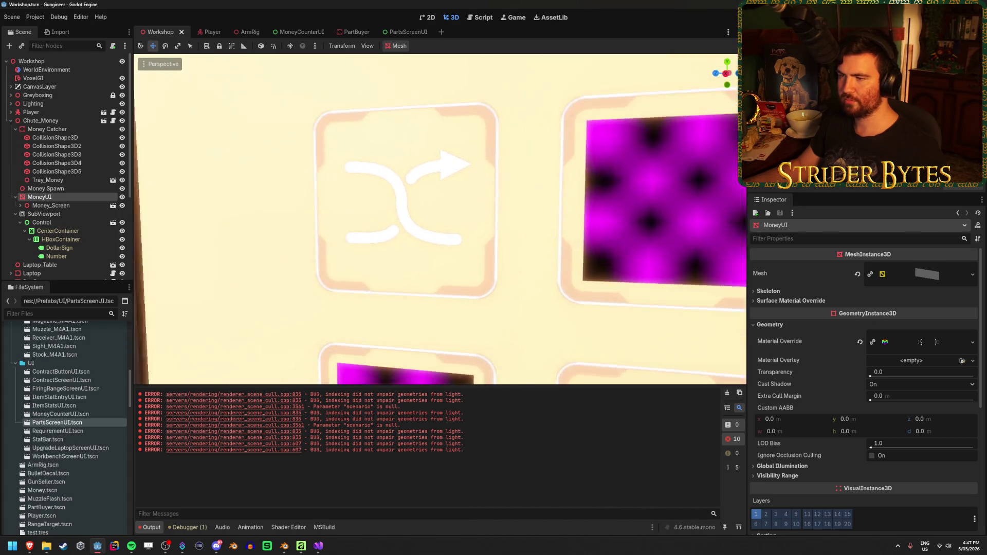
{"action": "key", "text": "w"}
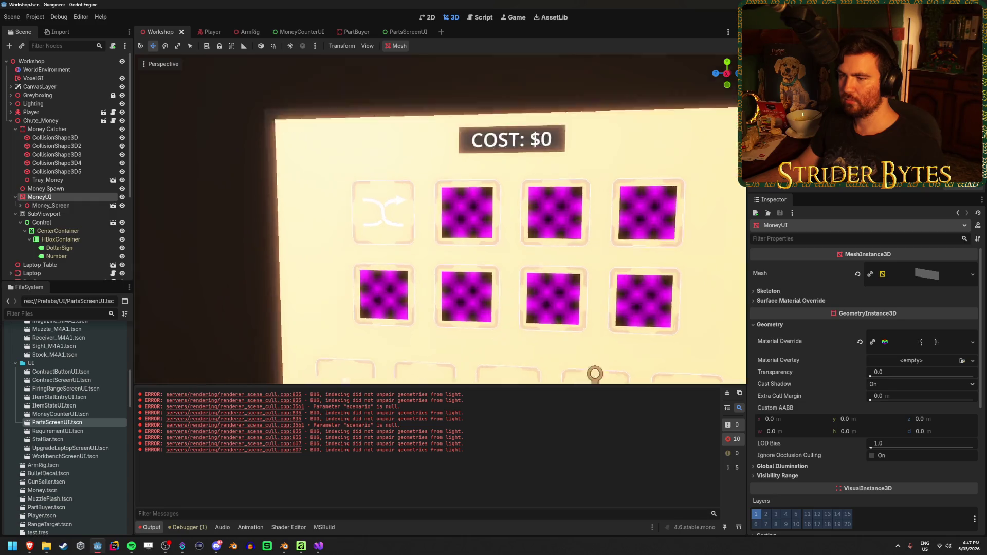
{"action": "key", "text": "w"}
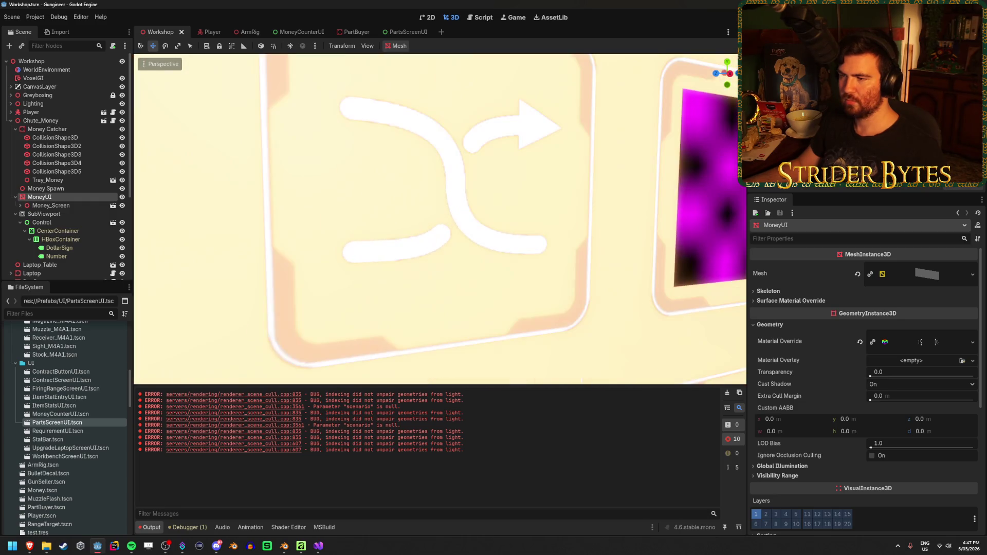
{"action": "key", "text": "s"}
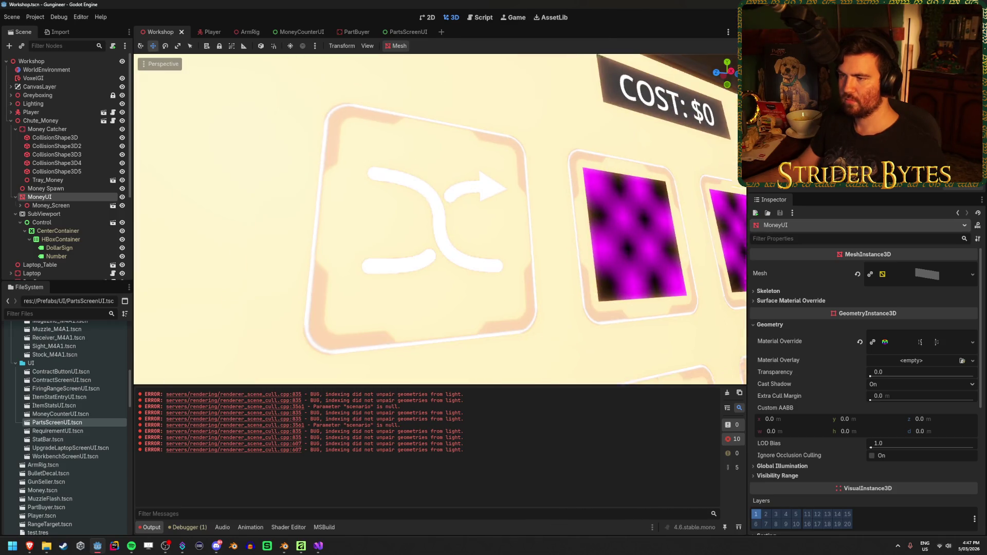
{"action": "key", "text": "s"}
{"action": "key", "text": "w"}
{"action": "key", "text": "s"}
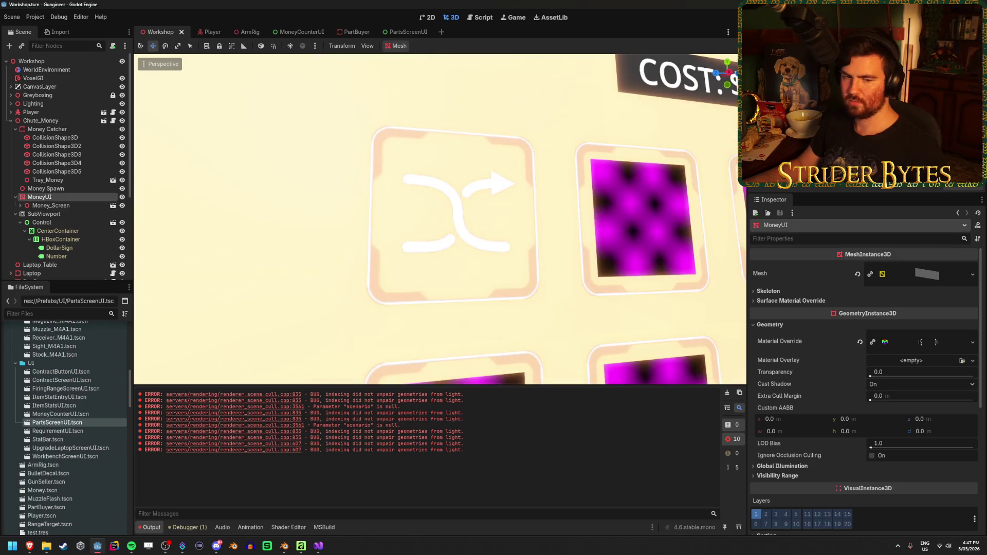
{"action": "key", "text": "s"}
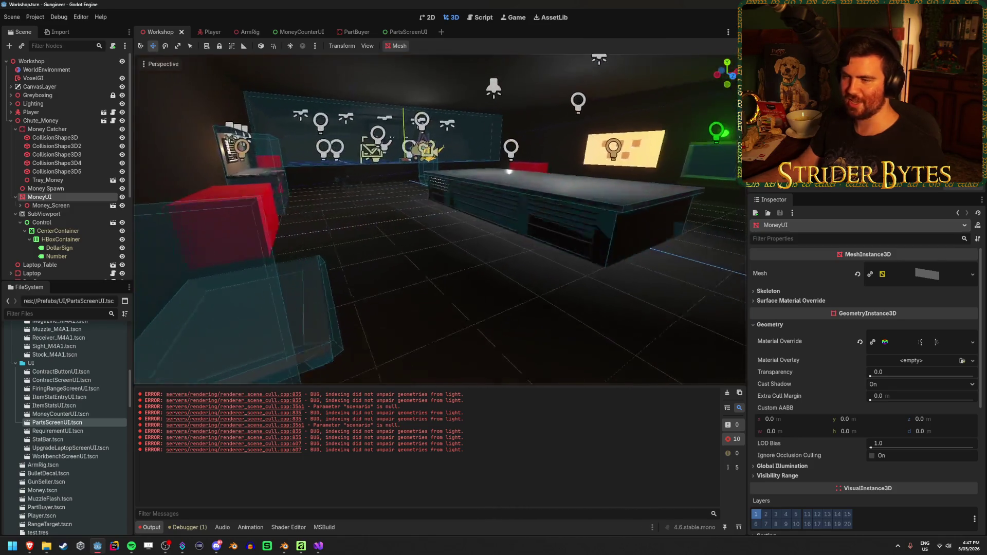
Open the Player scene and begin adding a child node to it
{"action": "left_click", "coordinate": [12, 121]}
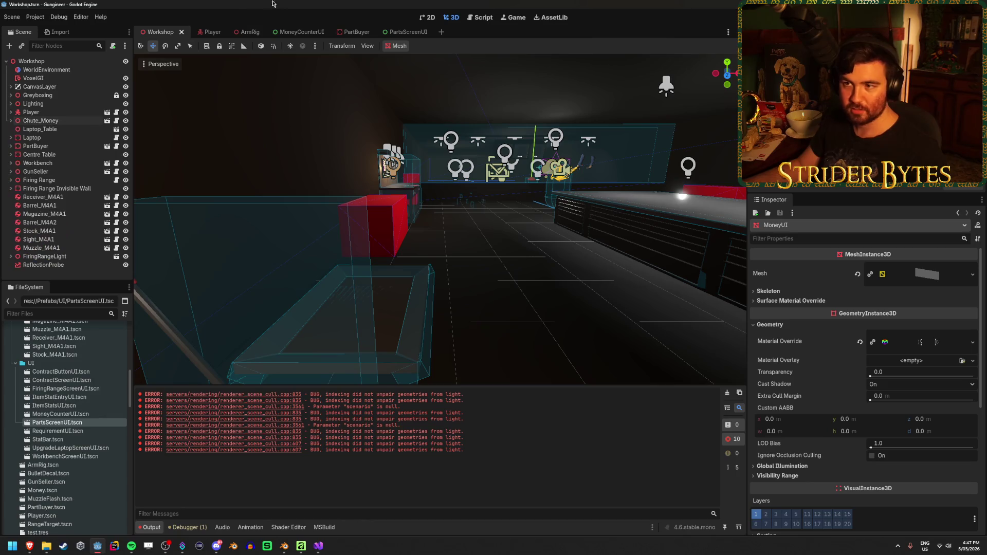
{"action": "left_click", "coordinate": [216, 32]}
{"action": "right_click", "coordinate": [42, 261]}
{"action": "left_click", "coordinate": [77, 266]}
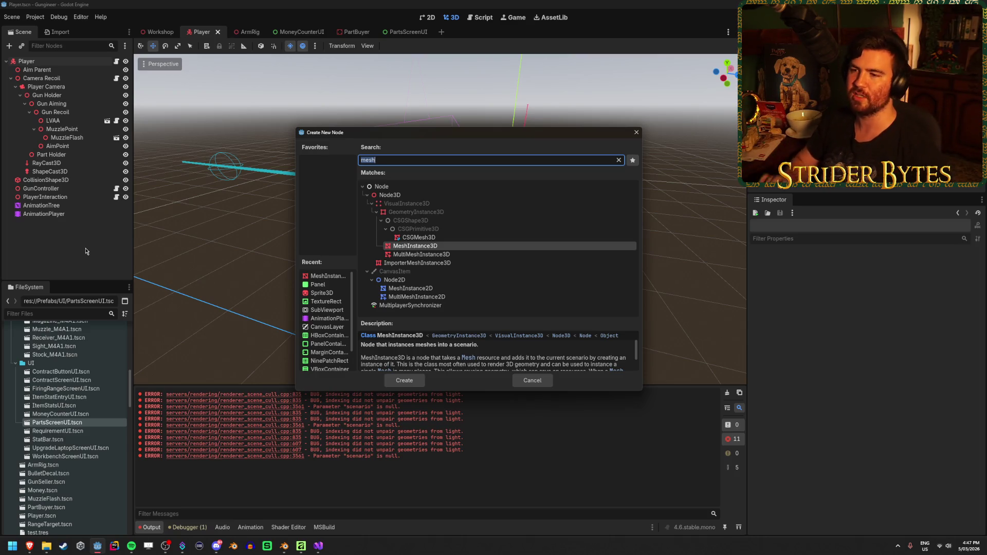
Create a CenterContainer node in the Player scene
{"action": "key", "text": "BackSpace"}
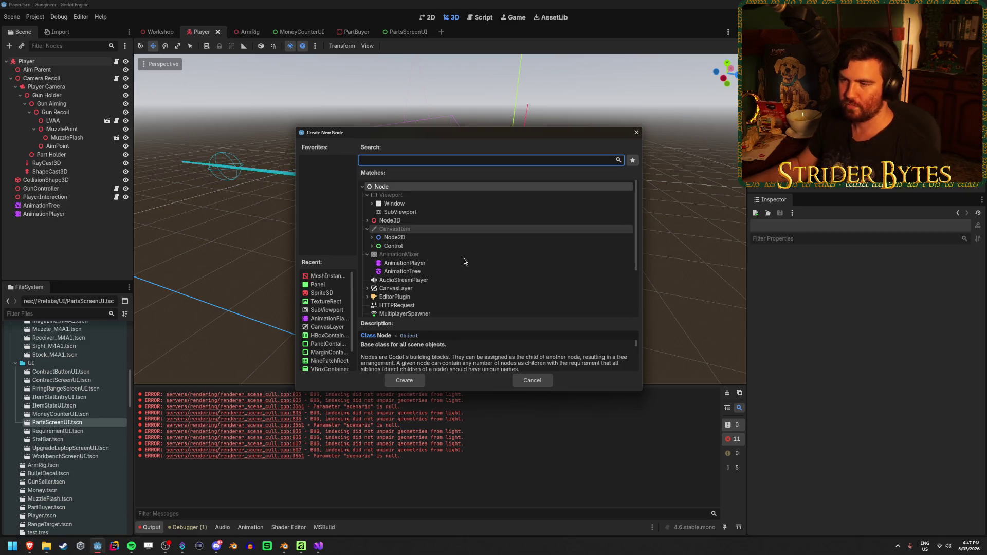
{"action": "left_click", "coordinate": [380, 246]}
{"action": "left_click", "coordinate": [369, 246]}
{"action": "scroll", "coordinate": [452, 250], "scroll_direction": "down", "scroll_amount": 4}
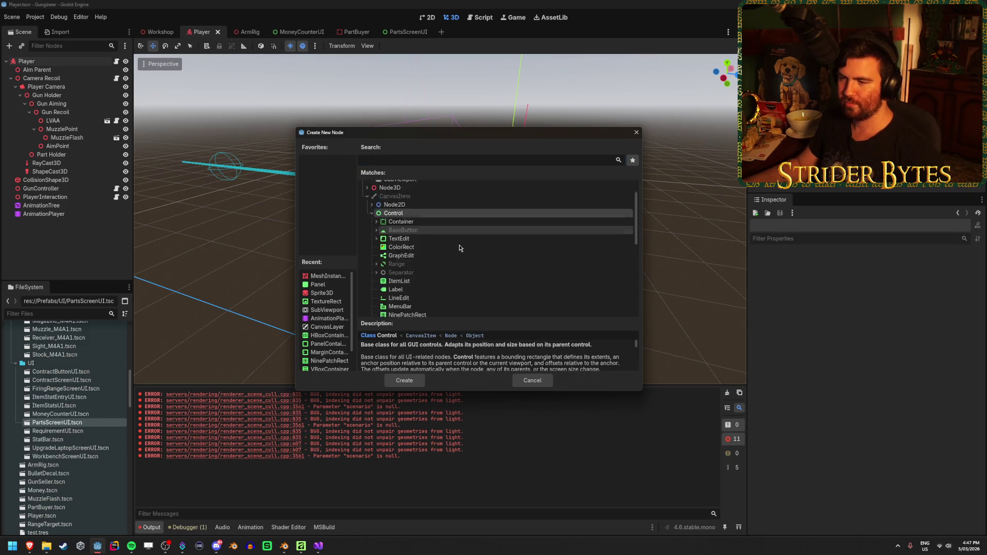
{"action": "scroll", "coordinate": [442, 254], "scroll_direction": "up", "scroll_amount": 4}
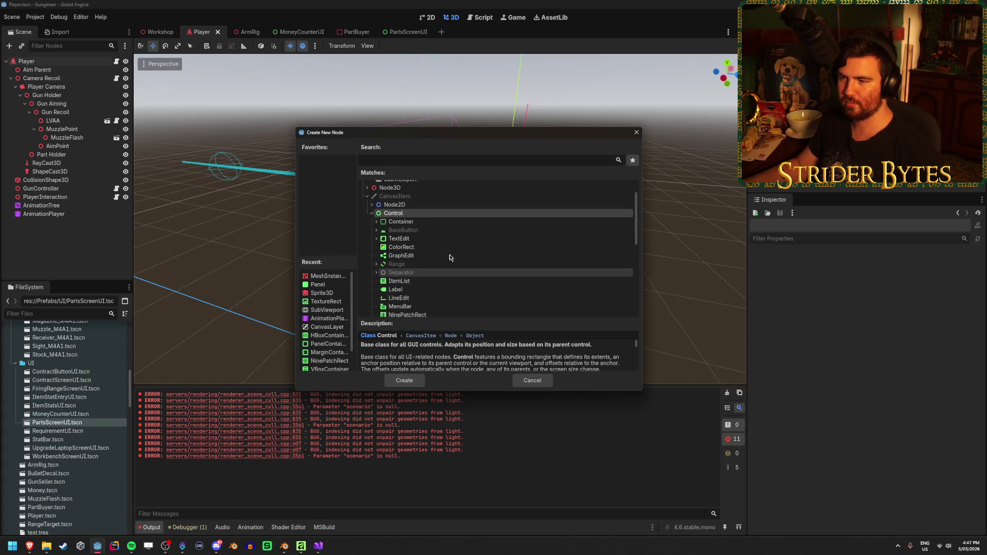
{"action": "left_click", "coordinate": [378, 239]}
{"action": "scroll", "coordinate": [411, 236], "scroll_direction": "down", "scroll_amount": 2}
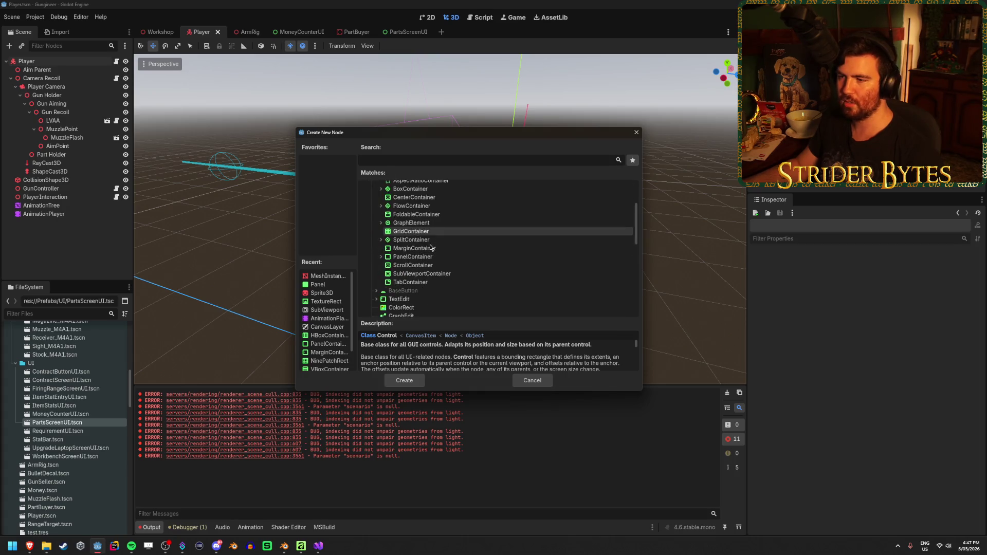
{"action": "left_click", "coordinate": [421, 235]}
{"action": "left_click", "coordinate": [404, 380]}
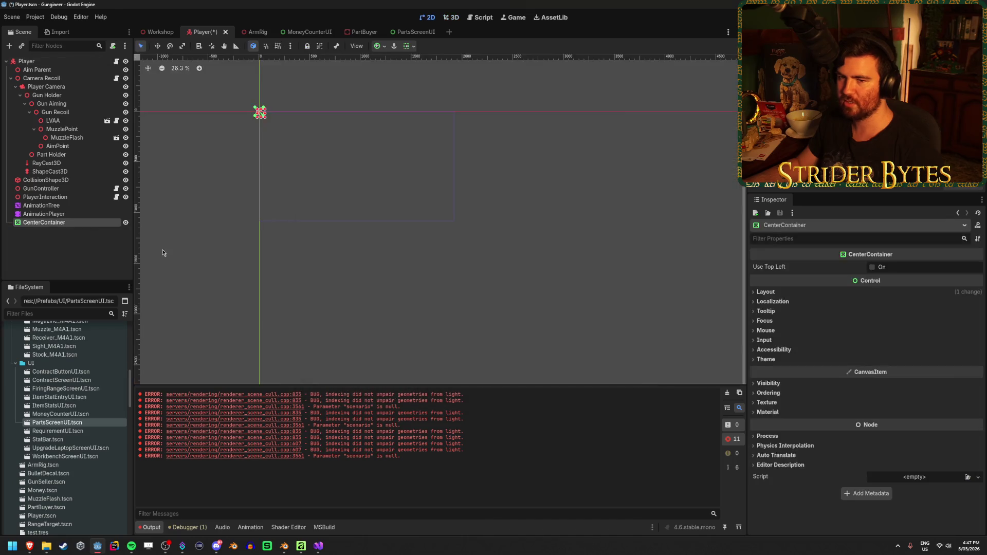
Add a TextureRect as a child of the CenterContainer
{"action": "right_click", "coordinate": [80, 225]}
{"action": "left_click", "coordinate": [94, 228]}
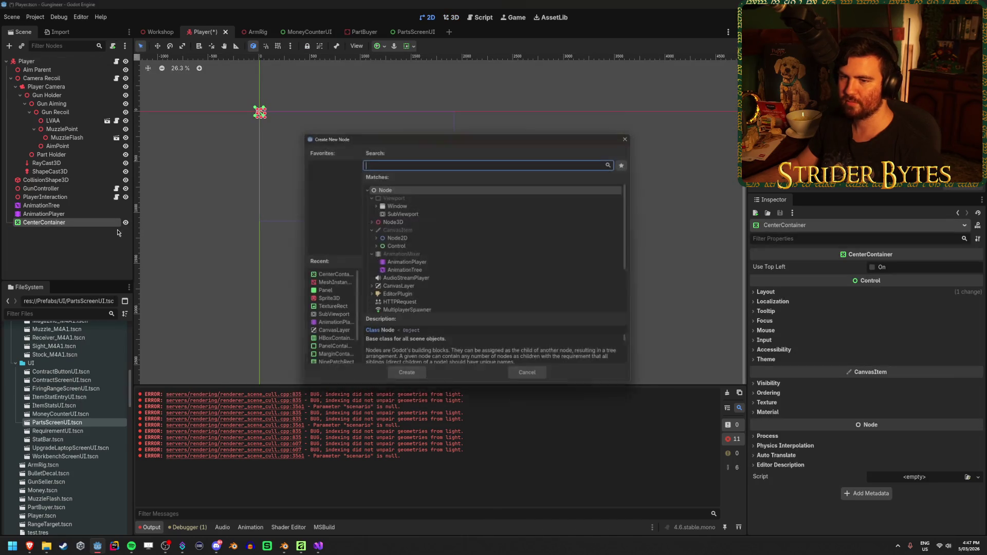
{"action": "left_click", "coordinate": [372, 249]}
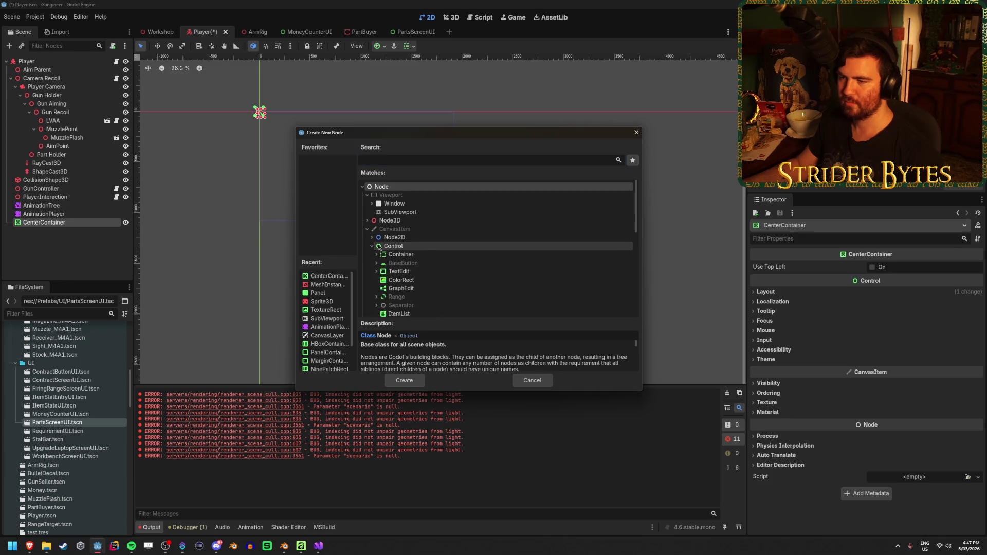
{"action": "scroll", "coordinate": [409, 265], "scroll_direction": "down", "scroll_amount": 5}
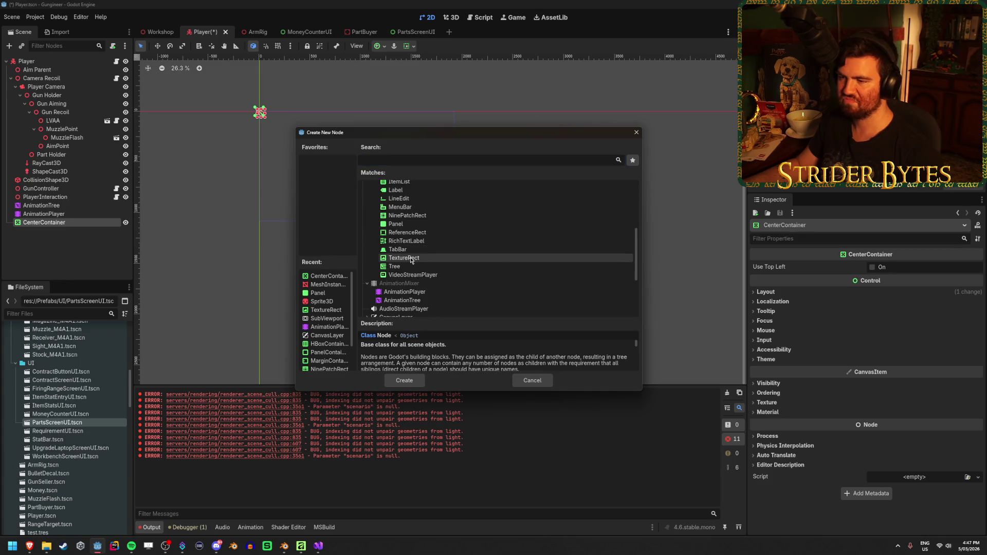
{"action": "scroll", "coordinate": [411, 262], "scroll_direction": "up", "scroll_amount": 3}
{"action": "scroll", "coordinate": [411, 260], "scroll_direction": "down", "scroll_amount": 2}
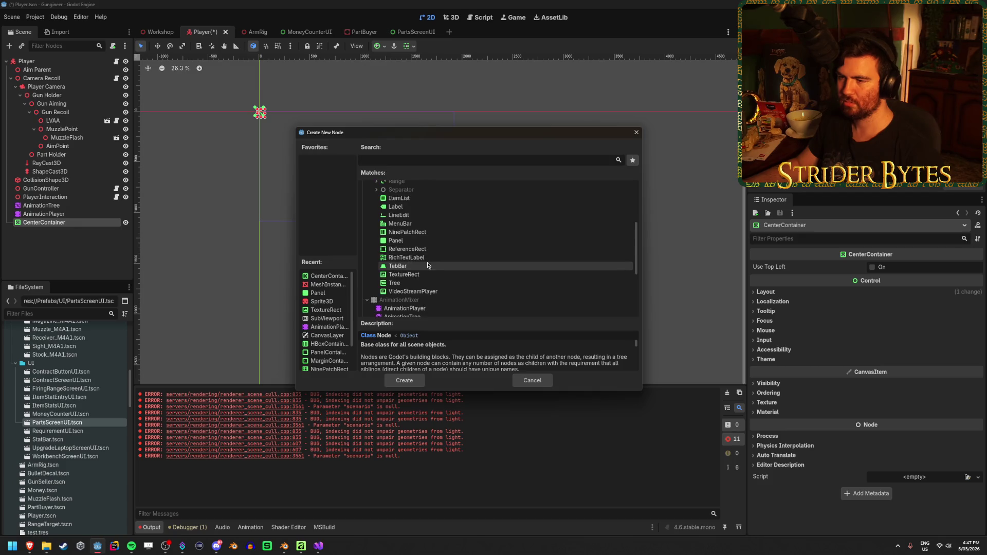
{"action": "left_click", "coordinate": [397, 265]}
{"action": "left_click", "coordinate": [404, 274]}
{"action": "left_click", "coordinate": [411, 382]}
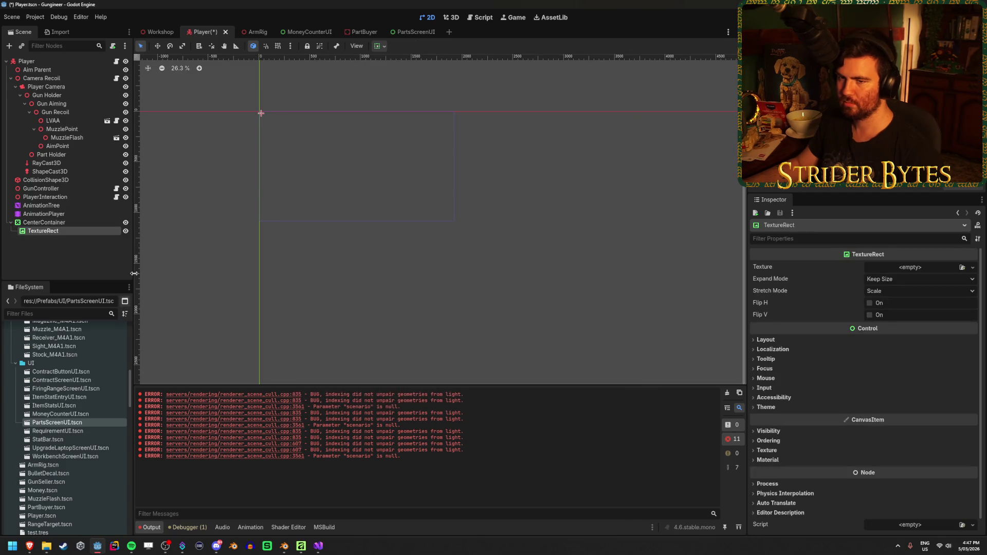
Give the TextureRect the Circle.png texture, save, and toggle CenterContainer's Use Top Left
{"action": "left_click", "coordinate": [963, 268]}
{"action": "left_click", "coordinate": [511, 193]}
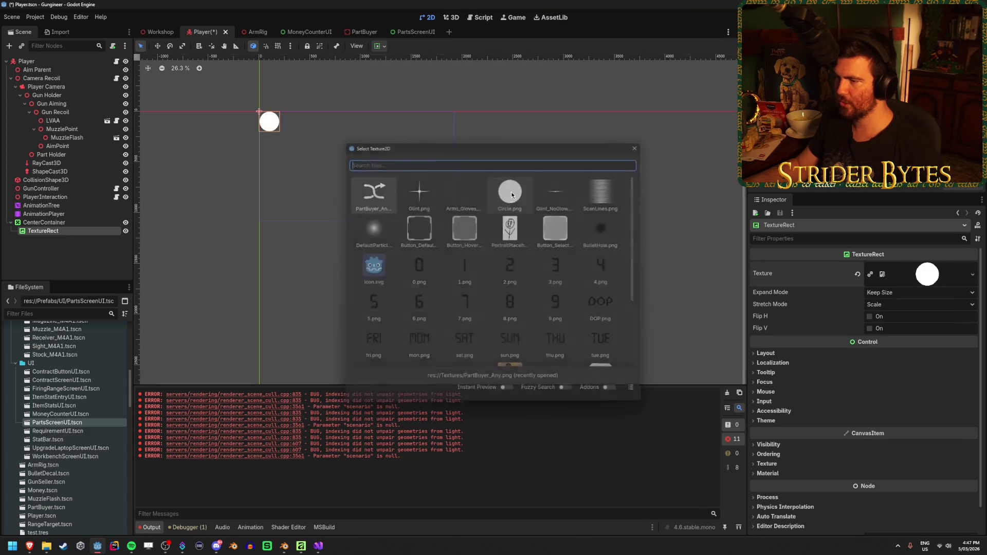
{"action": "left_click", "coordinate": [92, 223]}
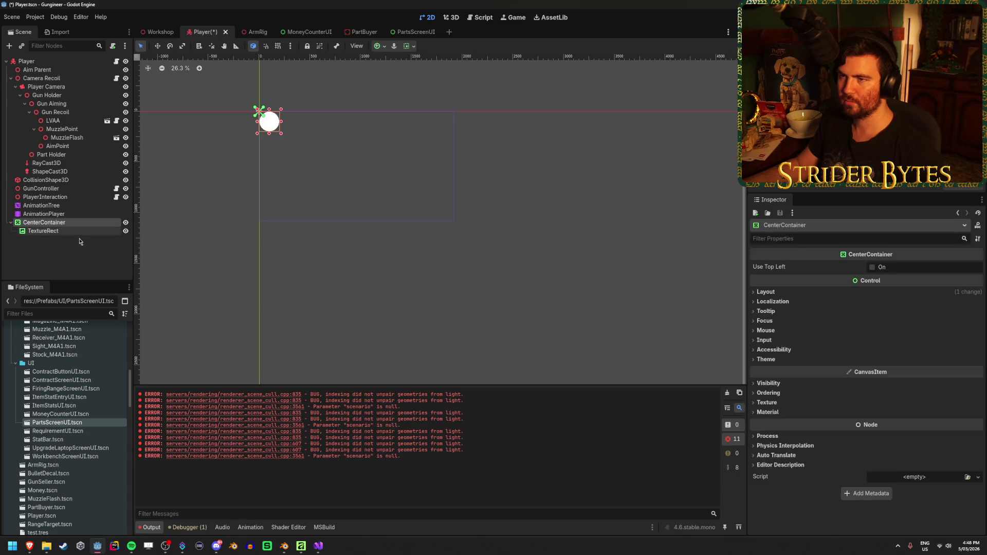
{"action": "key", "text": "ctrl+s"}
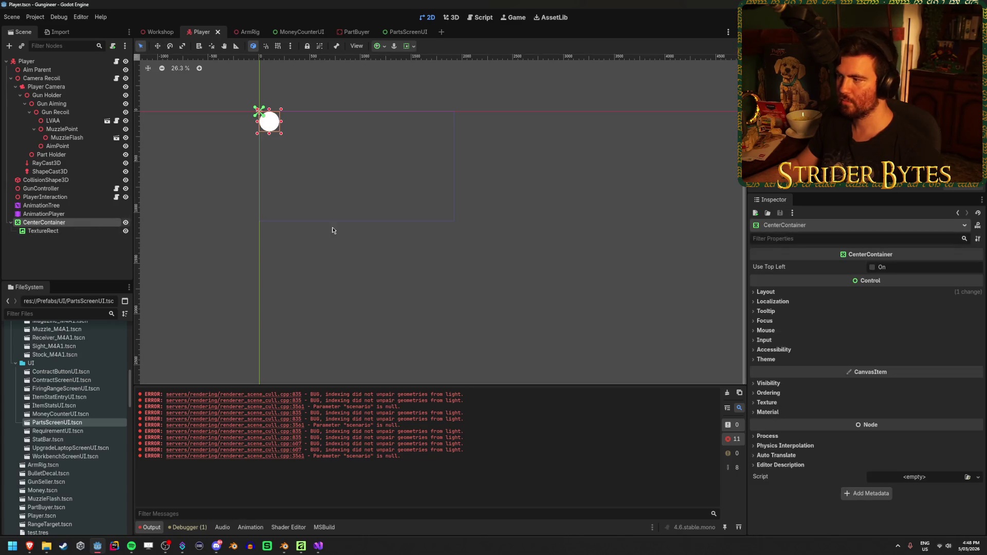
{"action": "left_click", "coordinate": [873, 268]}
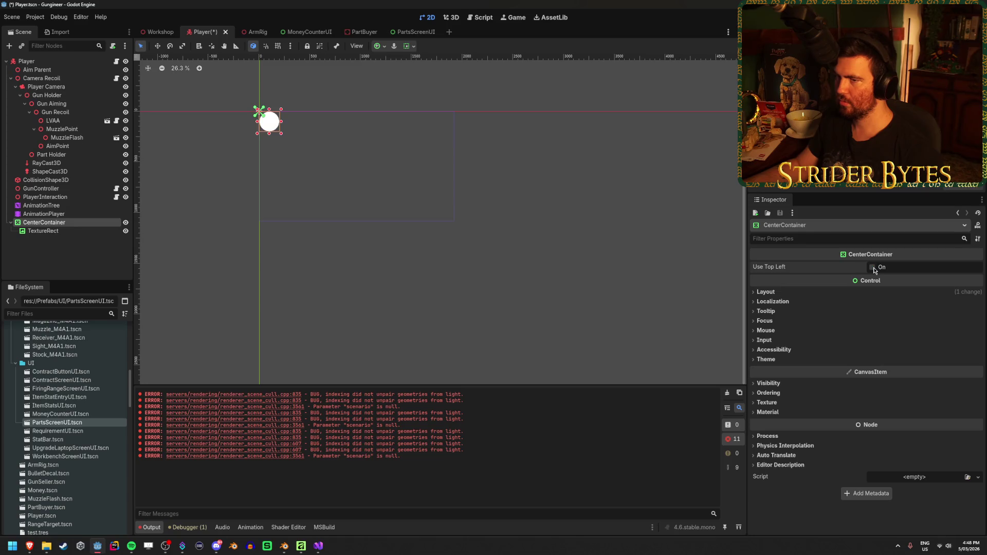
{"action": "left_click", "coordinate": [81, 222]}
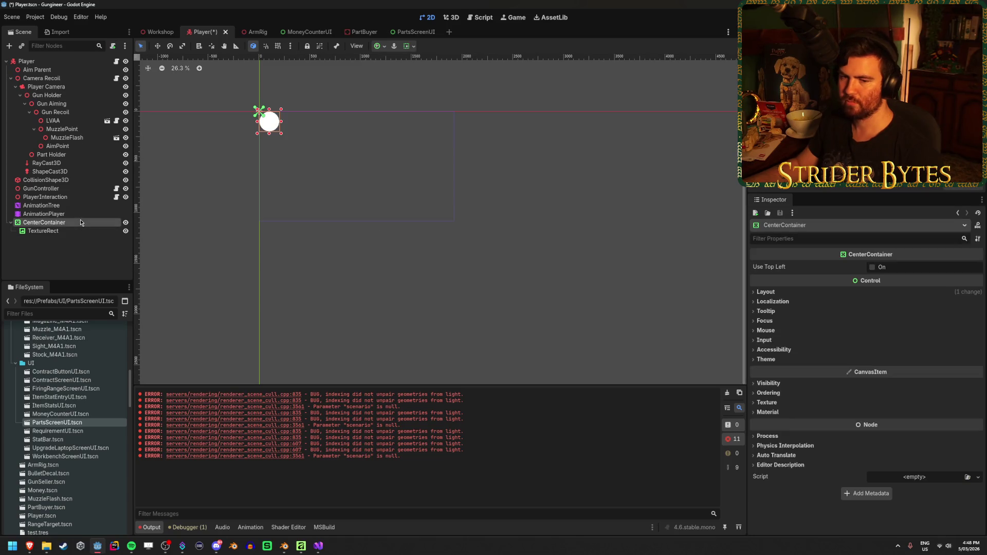
Expand the TextureRect's layout settings and reset its custom minimum width to 0
{"action": "left_click", "coordinate": [70, 232]}
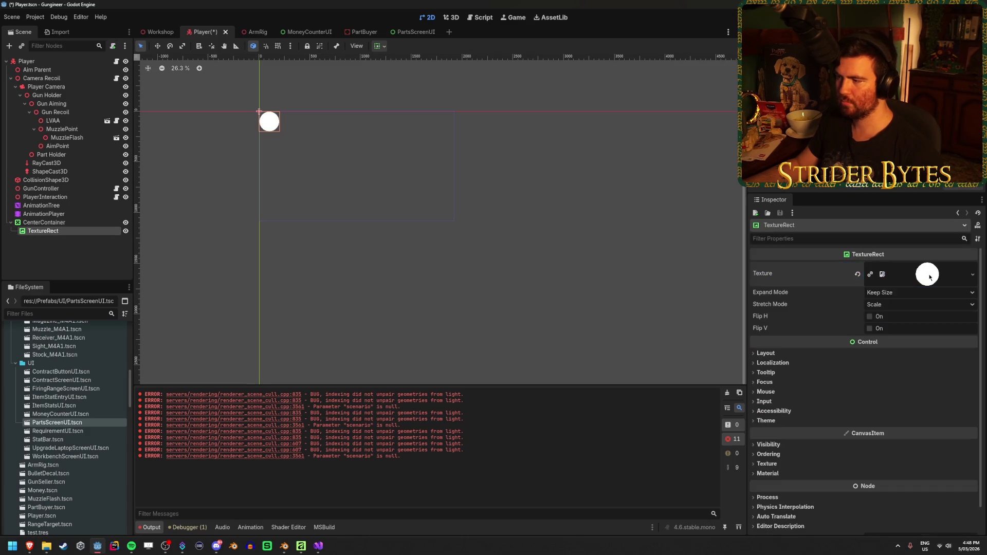
{"action": "scroll", "coordinate": [784, 370], "scroll_direction": "down", "scroll_amount": 2}
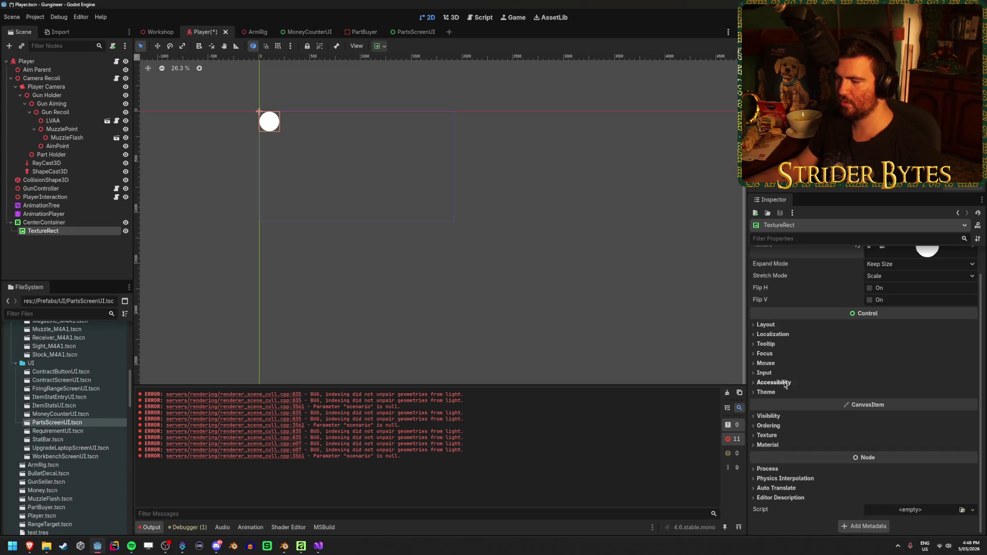
{"action": "left_click", "coordinate": [780, 326]}
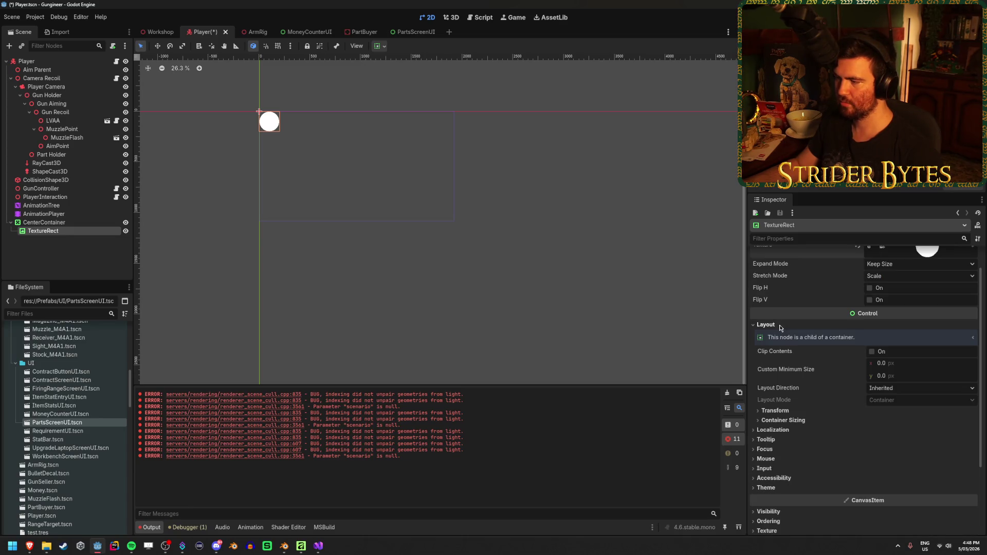
{"action": "left_click", "coordinate": [775, 410]}
{"action": "scroll", "coordinate": [838, 383], "scroll_direction": "down", "scroll_amount": 4}
{"action": "scroll", "coordinate": [838, 383], "scroll_direction": "up", "scroll_amount": 4}
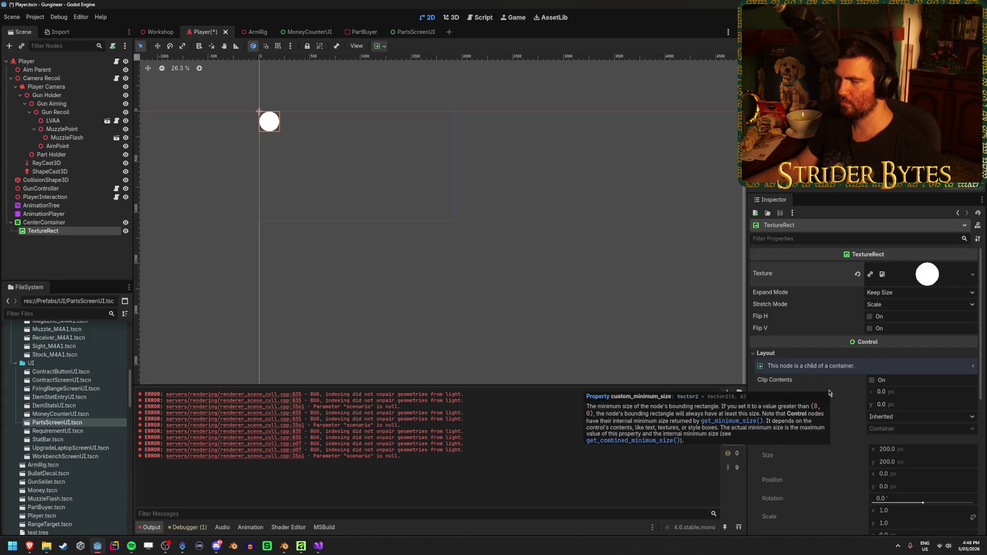
{"action": "scroll", "coordinate": [838, 463], "scroll_direction": "down", "scroll_amount": 2}
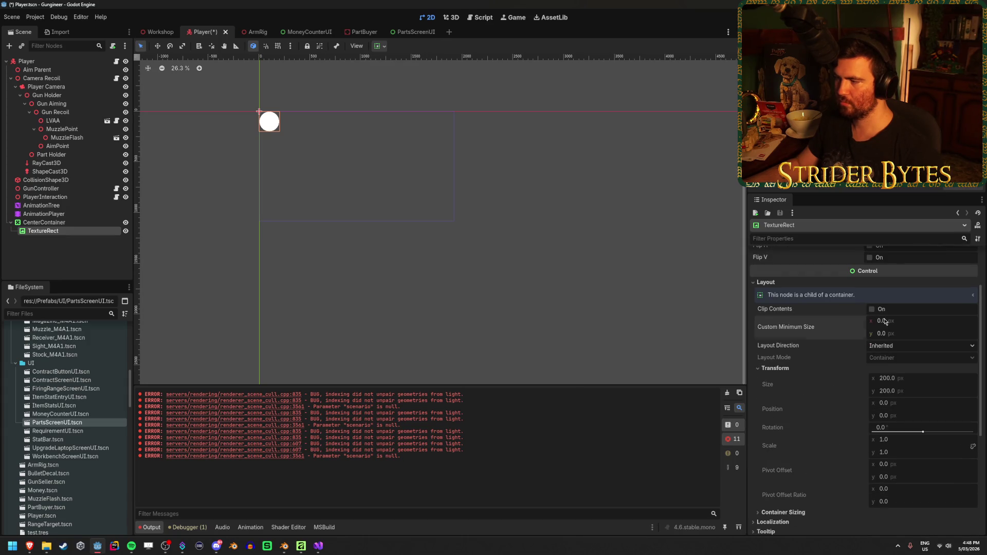
{"action": "left_click", "coordinate": [860, 328]}
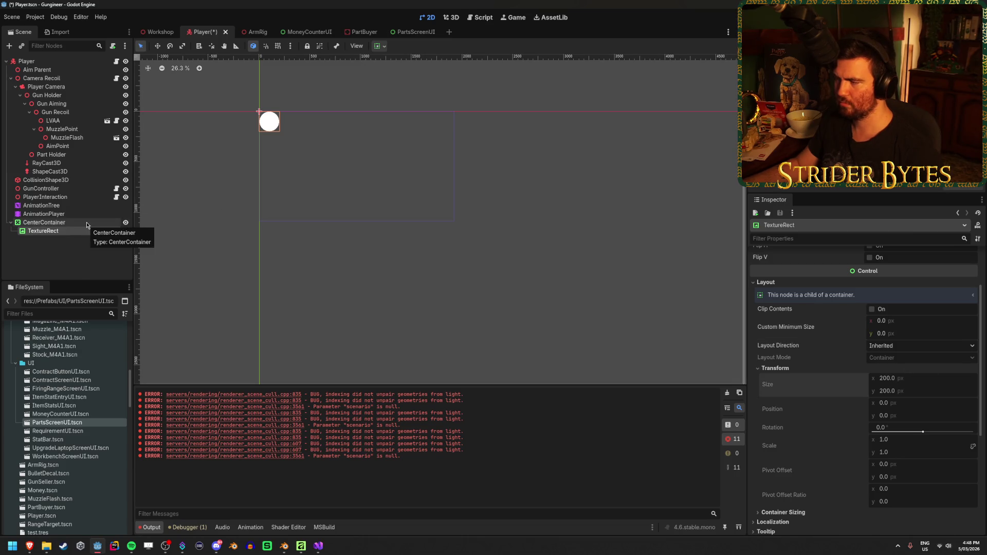
{"action": "scroll", "coordinate": [846, 380], "scroll_direction": "up", "scroll_amount": 3}
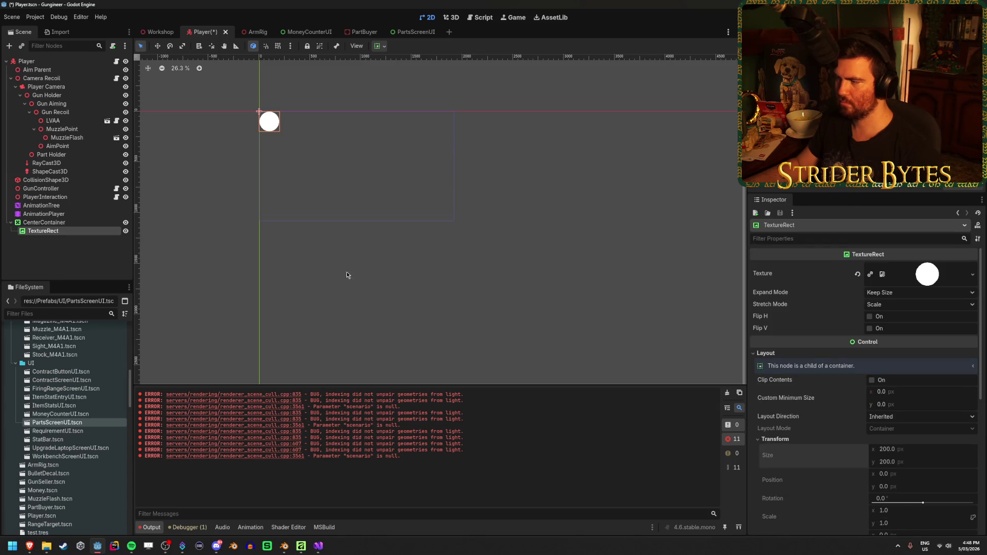
Set the TextureRect to Ignore Size with a 10 px minimum width, save, and run the game
{"action": "left_click", "coordinate": [879, 292]}
{"action": "left_click", "coordinate": [884, 315]}
{"action": "scroll", "coordinate": [899, 321], "scroll_direction": "down", "scroll_amount": 2}
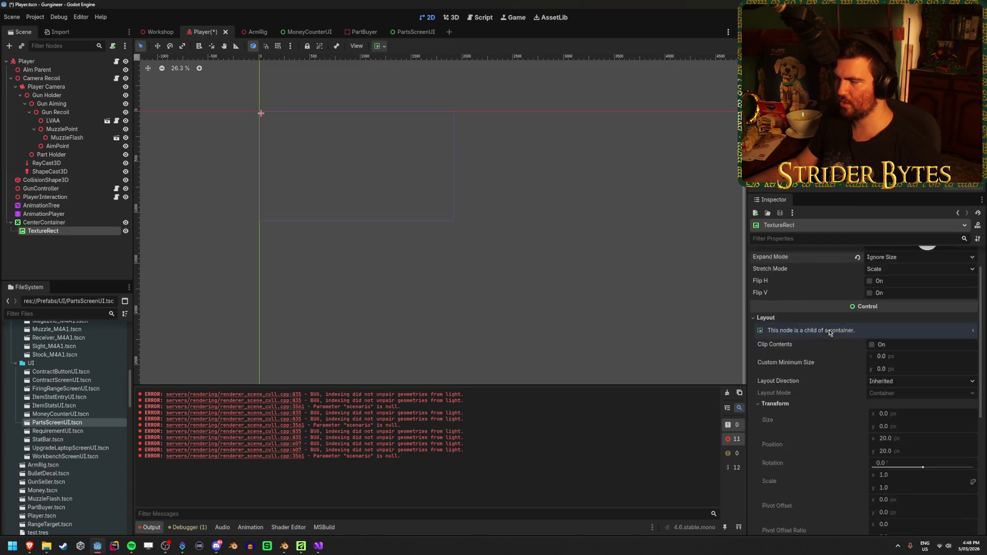
{"action": "left_click", "coordinate": [901, 322]}
{"action": "type", "text": "10"}
{"action": "key", "text": "Tab"}
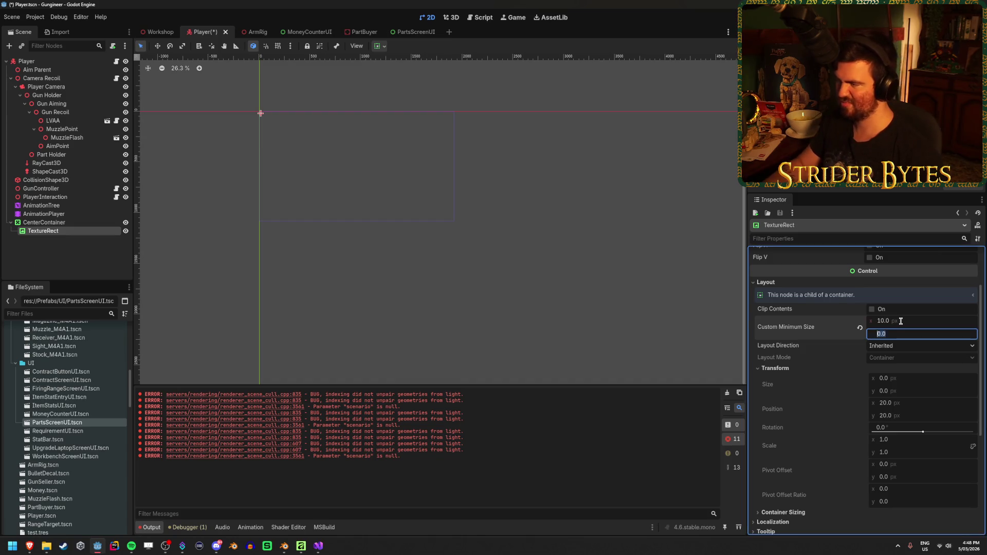
{"action": "key", "text": "ctrl+s"}
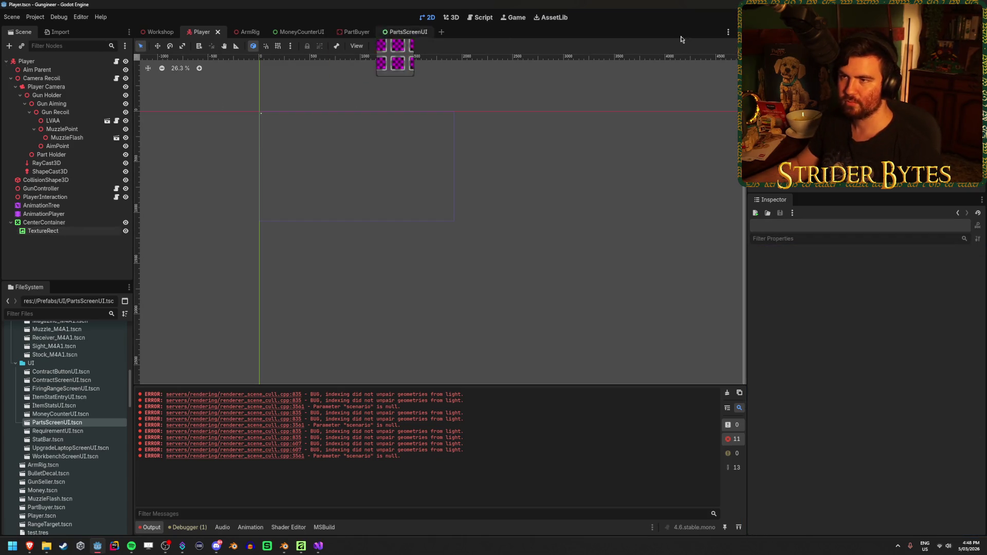
{"action": "key", "text": "F5"}
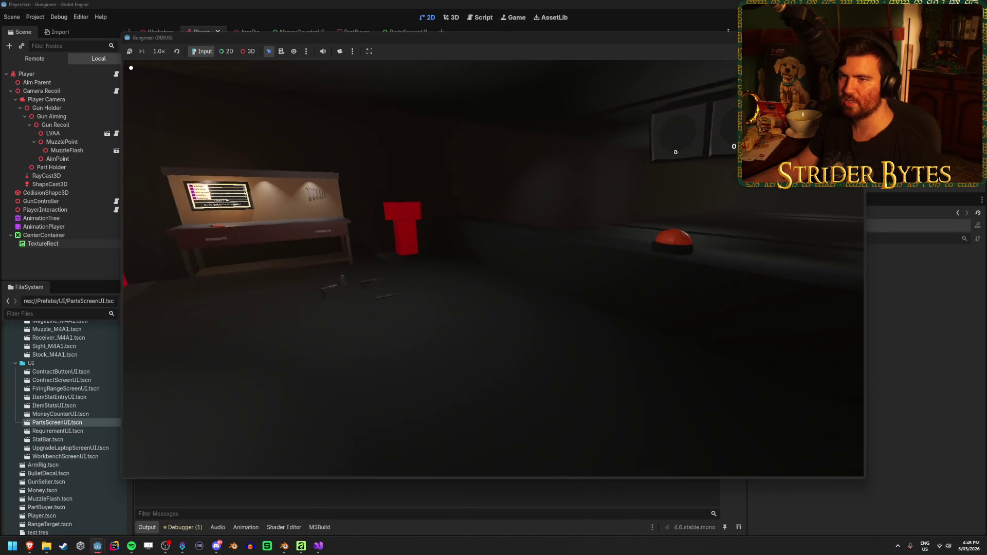
Stop the game, apply the Full Rect anchor preset to the CenterContainer, and relaunch
{"action": "key", "text": "F8"}
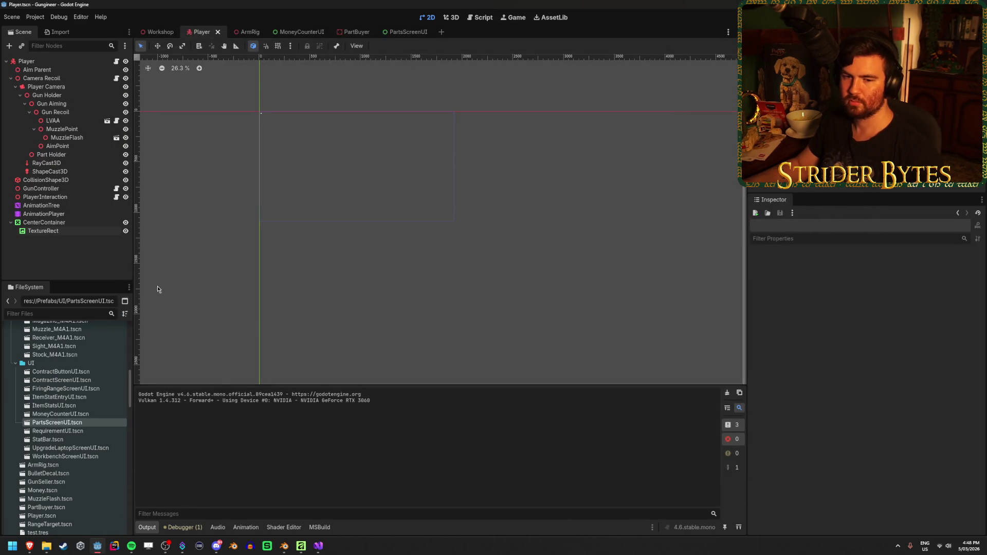
{"action": "left_click", "coordinate": [78, 223]}
{"action": "left_click", "coordinate": [386, 46]}
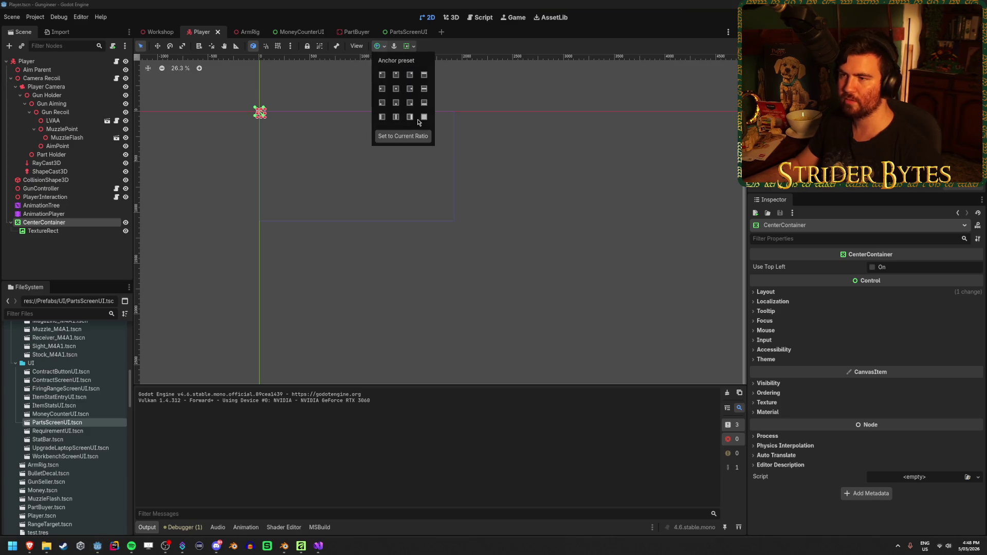
{"action": "left_click", "coordinate": [425, 118]}
{"action": "key", "text": "F5"}
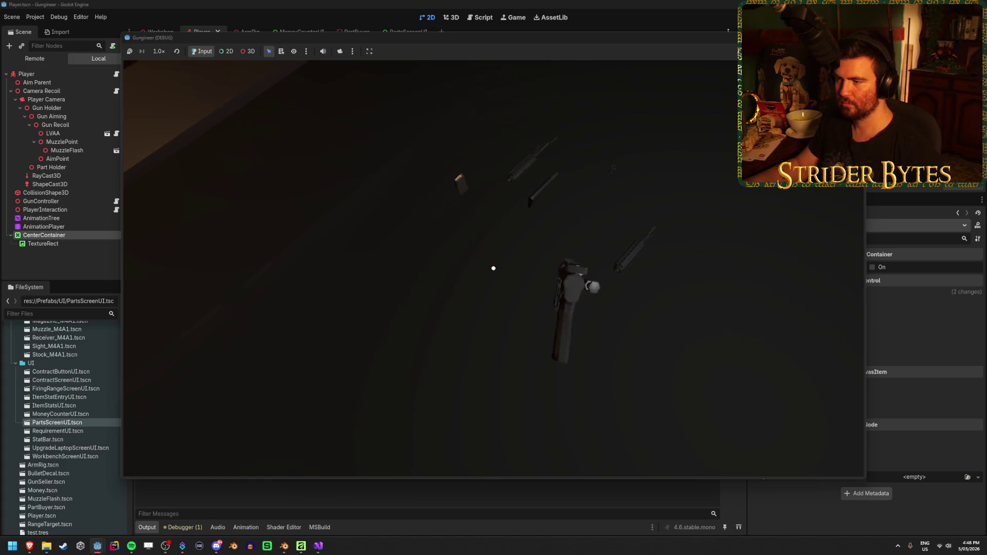
Walk up to the parts screen in-game, interact with it, then stop the game
{"action": "key", "text": "e"}
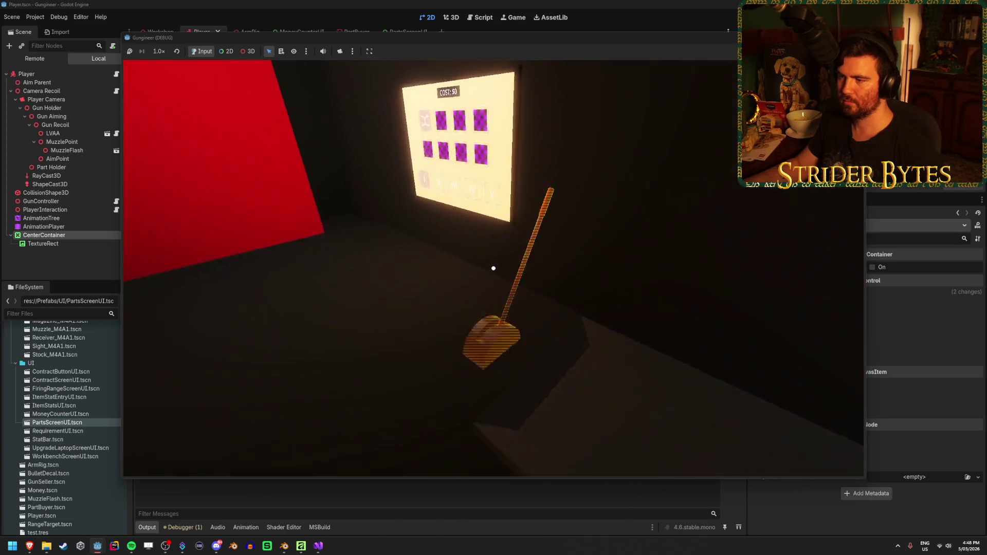
{"action": "key", "text": "e"}
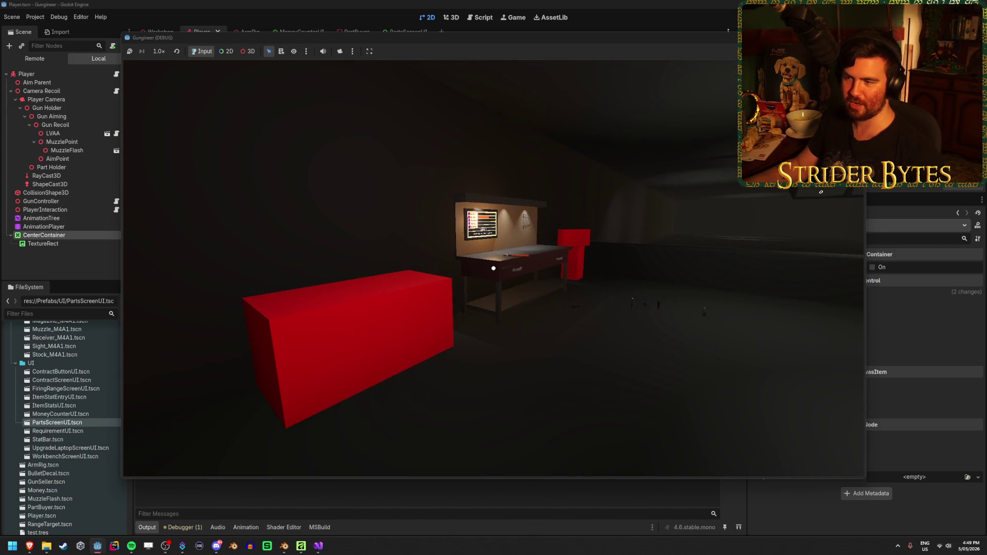
{"action": "left_click", "coordinate": [493, 267]}
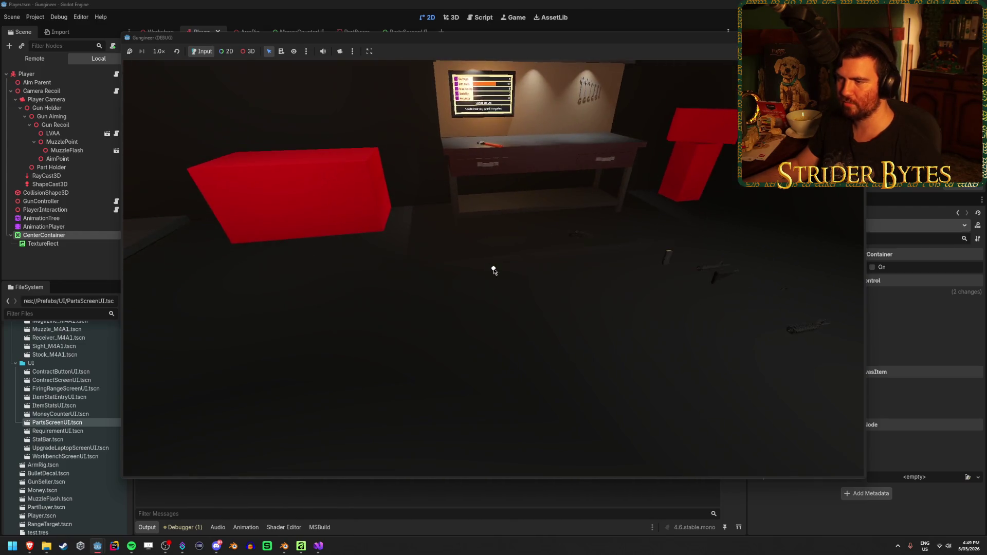
{"action": "key", "text": "F8"}
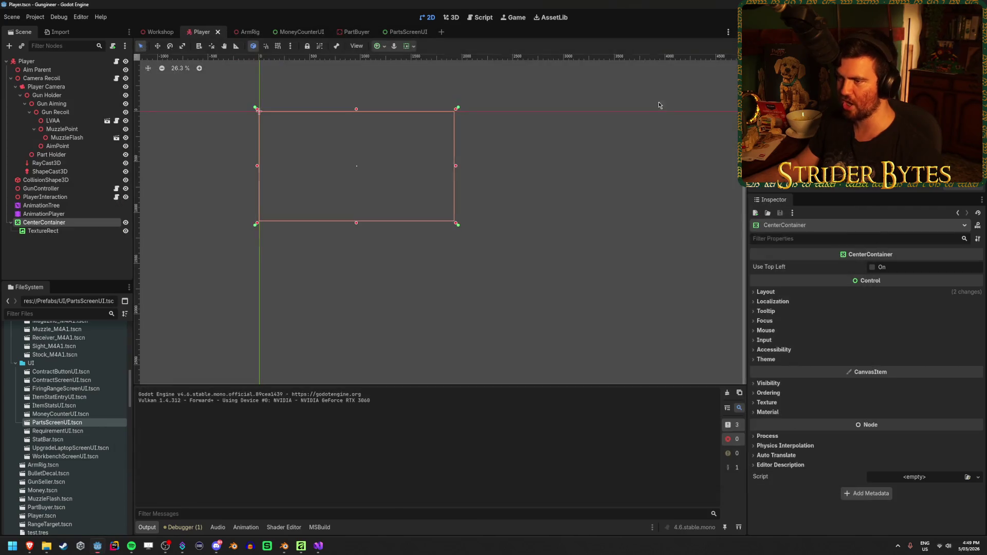
Save, set the TextureRect's custom minimum size to 5×5 px, and run the game
{"action": "scroll", "coordinate": [448, 204], "scroll_direction": "up", "scroll_amount": 15}
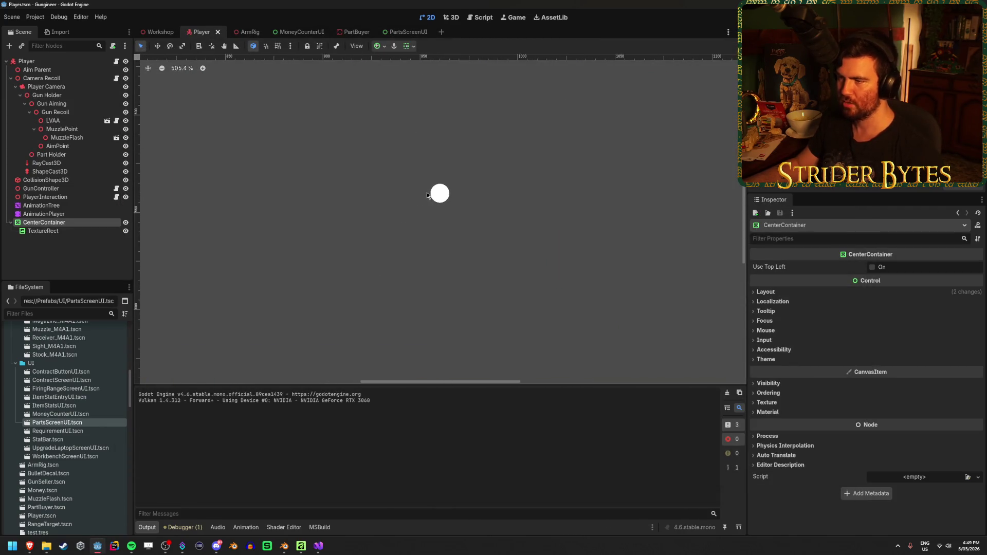
{"action": "scroll", "coordinate": [453, 183], "scroll_direction": "up", "scroll_amount": 3}
{"action": "scroll", "coordinate": [466, 190], "scroll_direction": "down", "scroll_amount": 20}
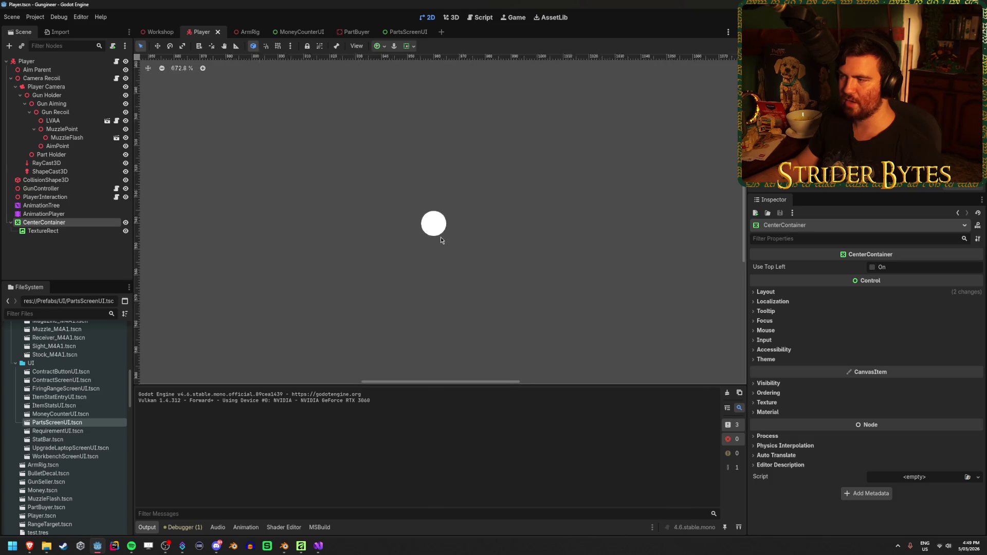
{"action": "scroll", "coordinate": [439, 219], "scroll_direction": "up", "scroll_amount": 4}
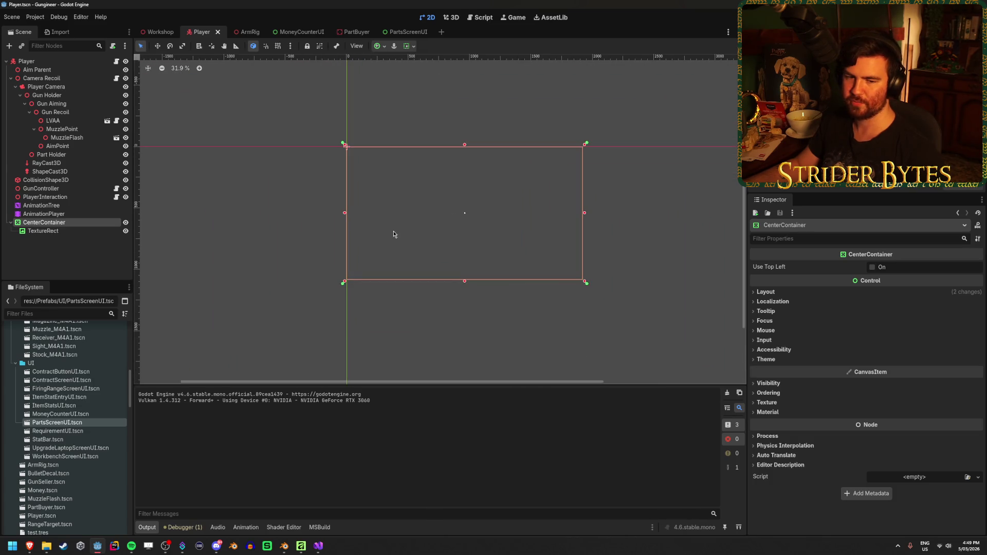
{"action": "scroll", "coordinate": [471, 221], "scroll_direction": "up", "scroll_amount": 1}
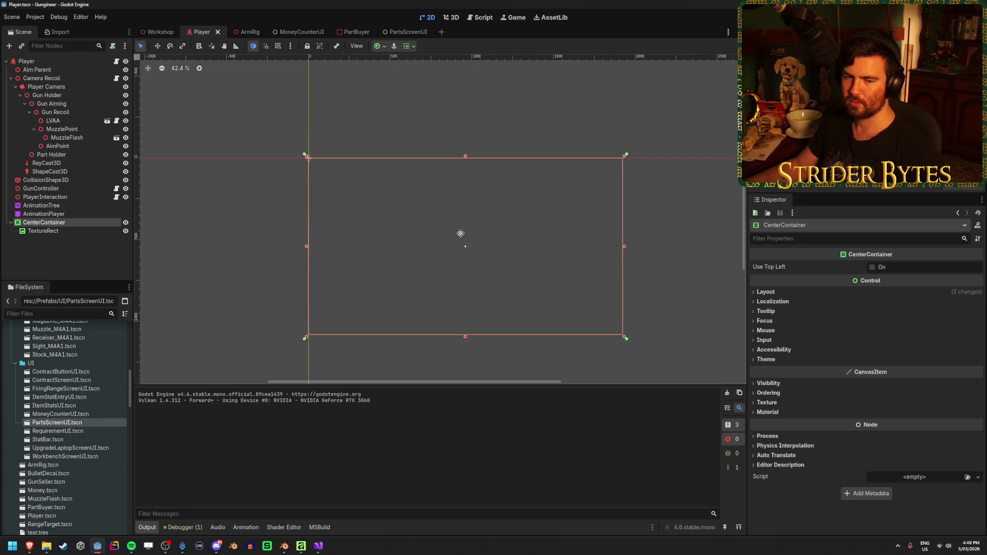
{"action": "key", "text": "ctrl+s"}
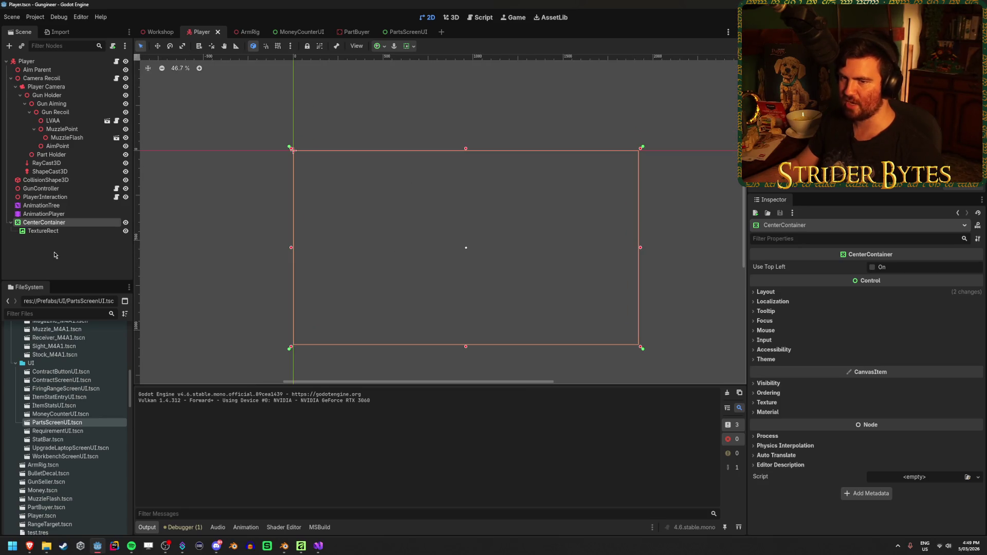
{"action": "left_click", "coordinate": [42, 231]}
{"action": "left_click", "coordinate": [937, 325]}
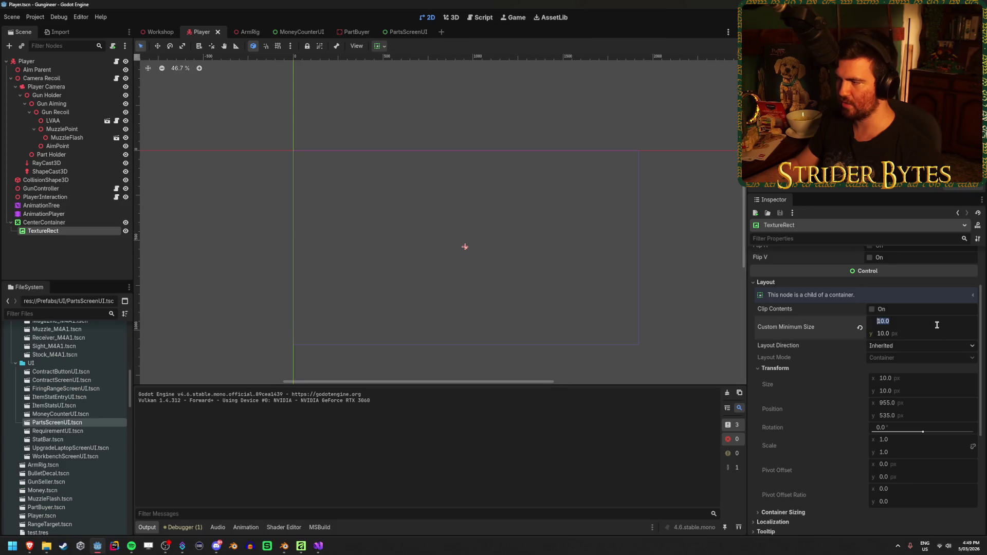
{"action": "type", "text": "5"}
{"action": "key", "text": "Tab"}
{"action": "type", "text": "5"}
{"action": "key", "text": "Return"}
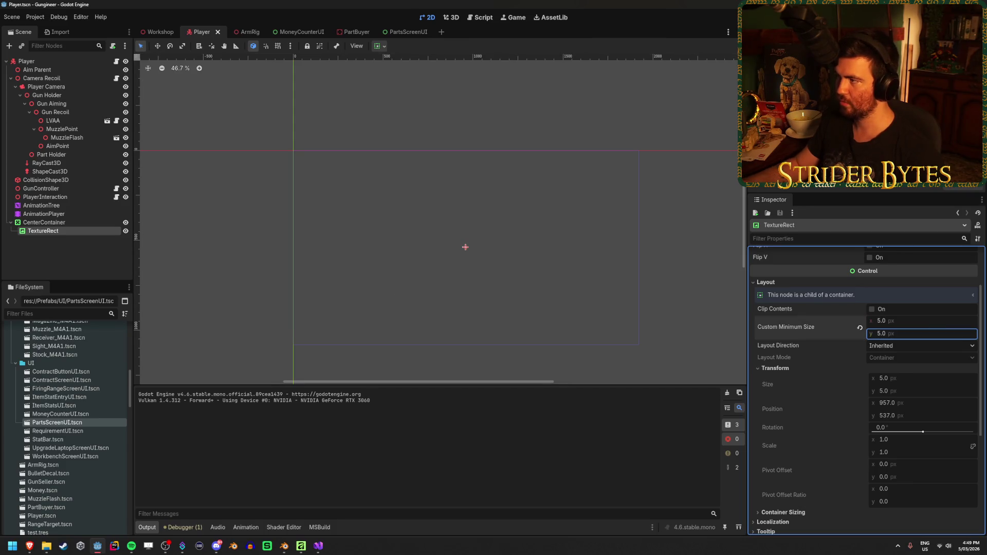
{"action": "key", "text": "F5"}
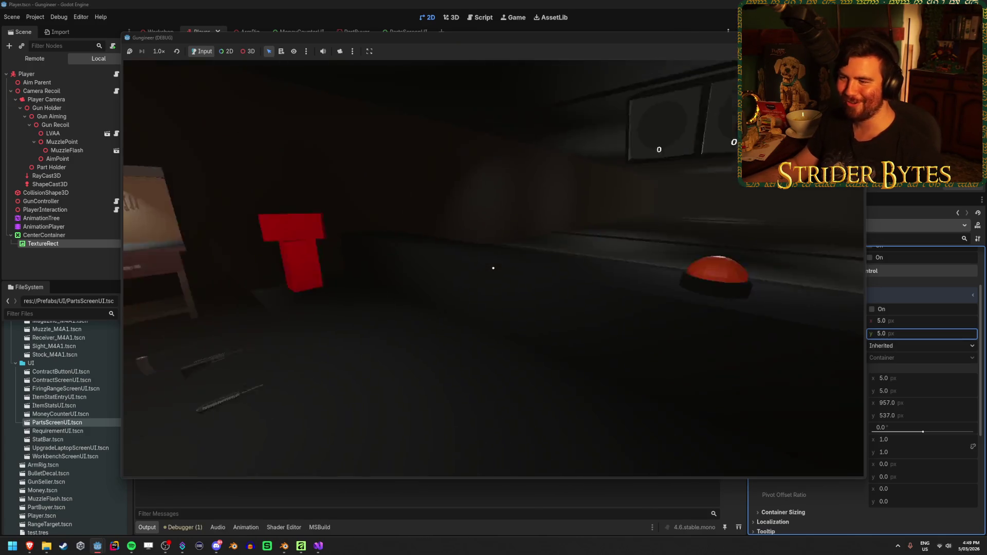
Look around the room in-game to check the 5 px dot, then stop the game
{"action": "key", "text": "e"}
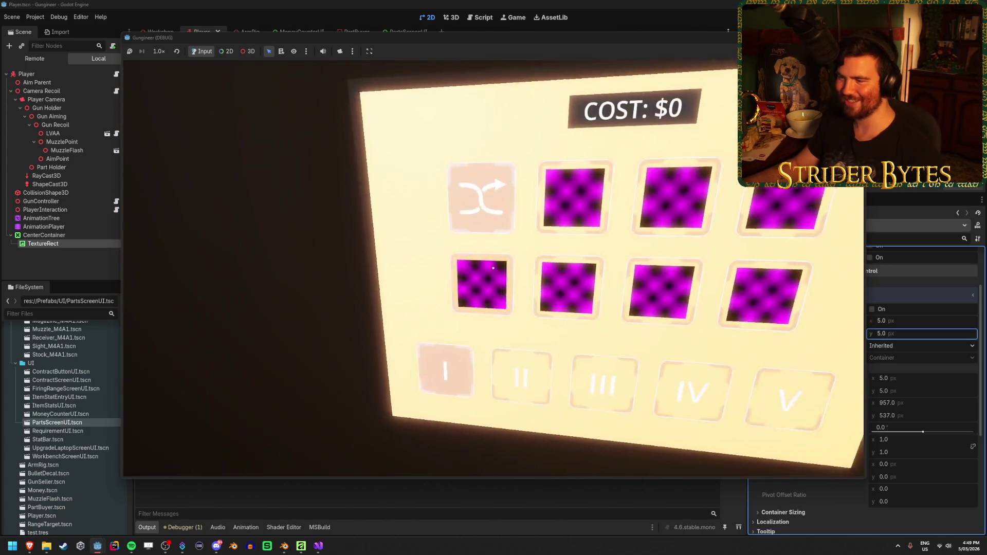
{"action": "key", "text": "e"}
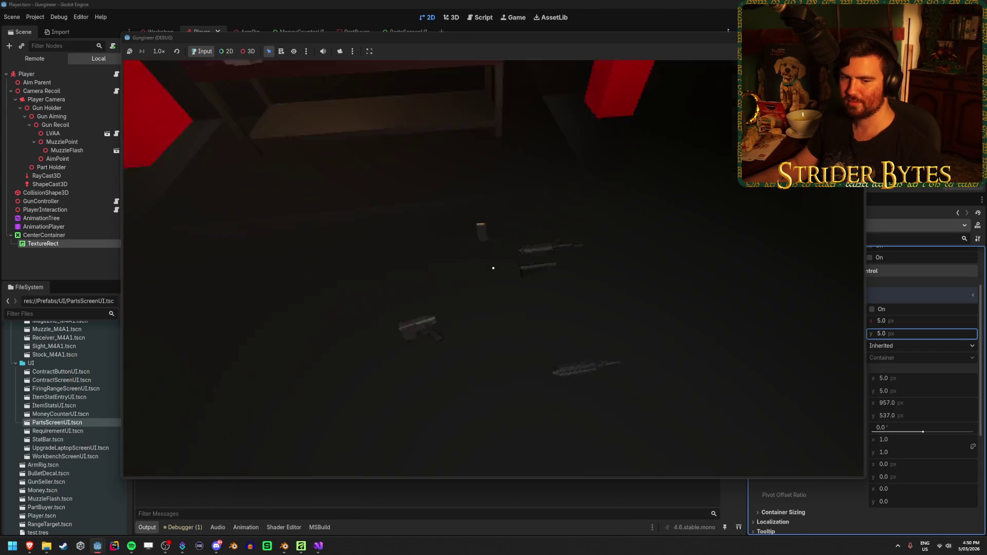
{"action": "key", "text": "w"}
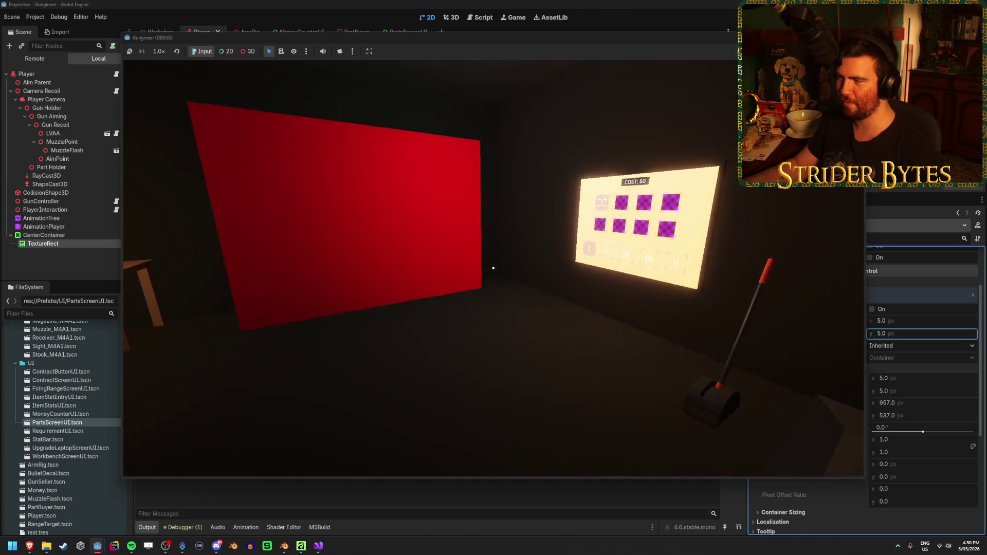
{"action": "key", "text": "F8"}
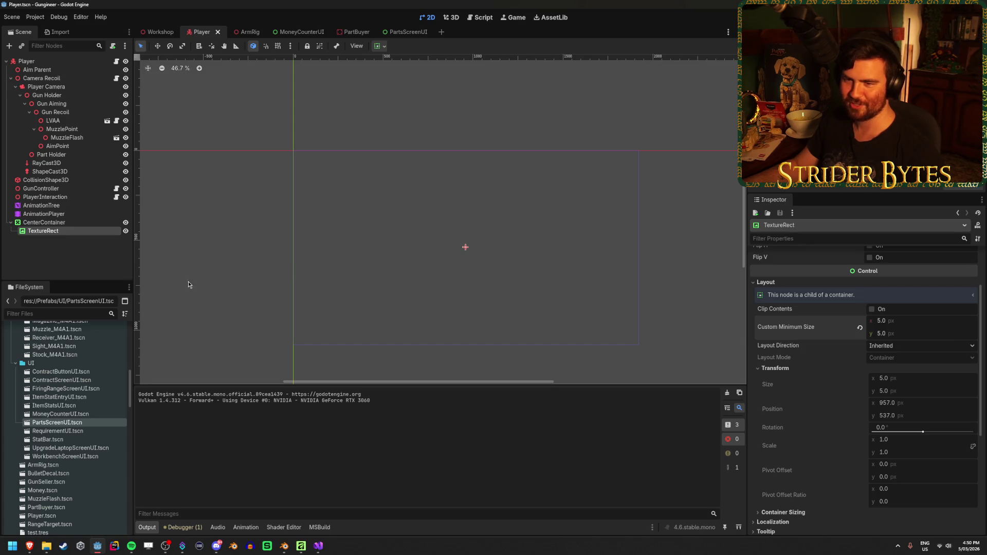
Click through the CenterContainer and TextureRect nodes, then switch to Affinity Designer
{"action": "left_click", "coordinate": [49, 223]}
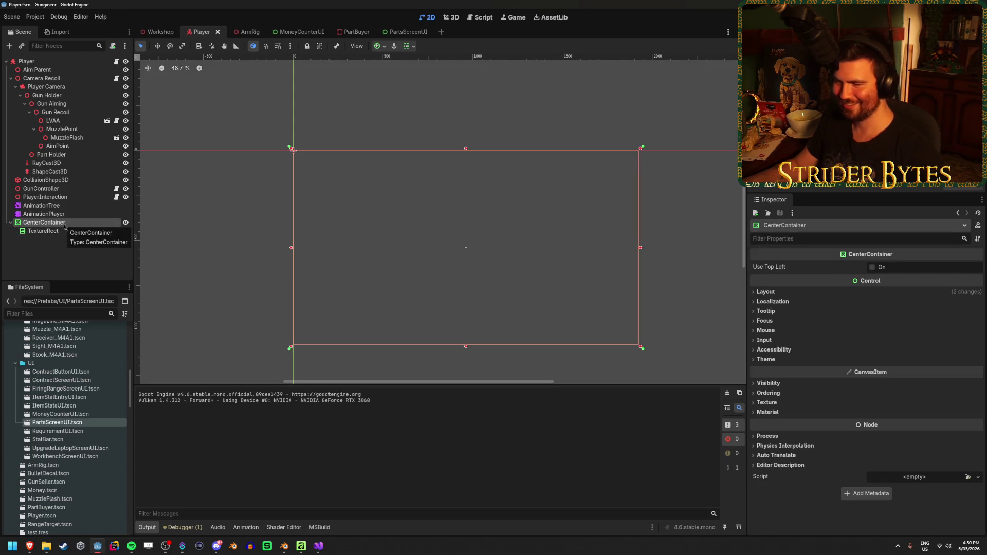
{"action": "left_click", "coordinate": [64, 232]}
{"action": "left_click", "coordinate": [63, 249]}
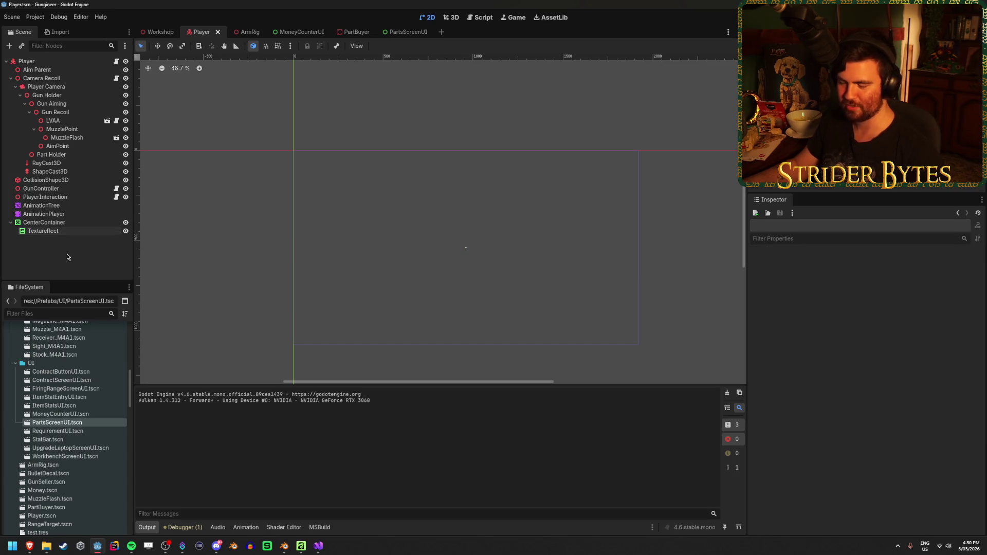
{"action": "left_click", "coordinate": [300, 547]}
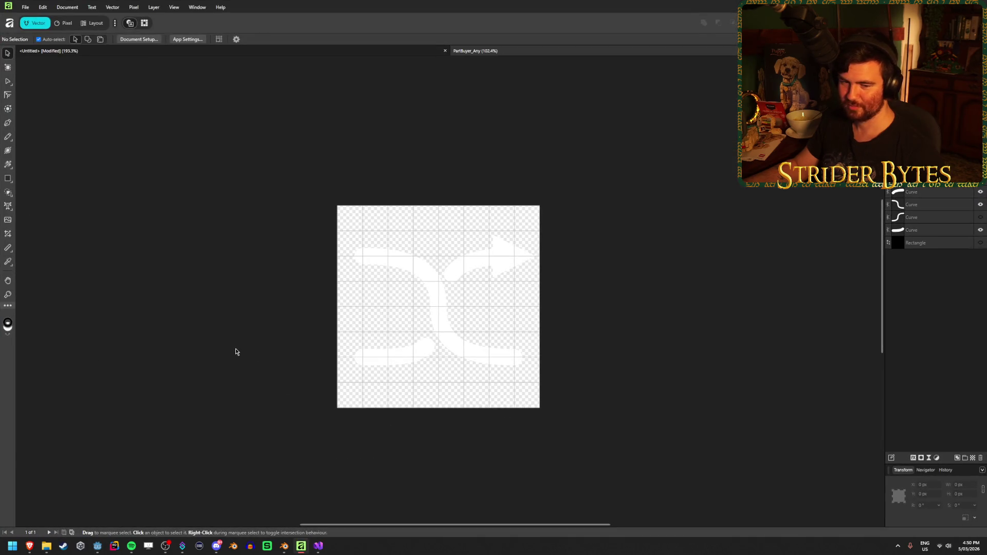
Close the Untitled shuffle-arrows document without saving
{"action": "scroll", "coordinate": [236, 350], "scroll_direction": "up", "scroll_amount": 1}
{"action": "scroll", "coordinate": [236, 350], "scroll_direction": "down", "scroll_amount": 2}
{"action": "scroll", "coordinate": [287, 343], "scroll_direction": "up", "scroll_amount": 2}
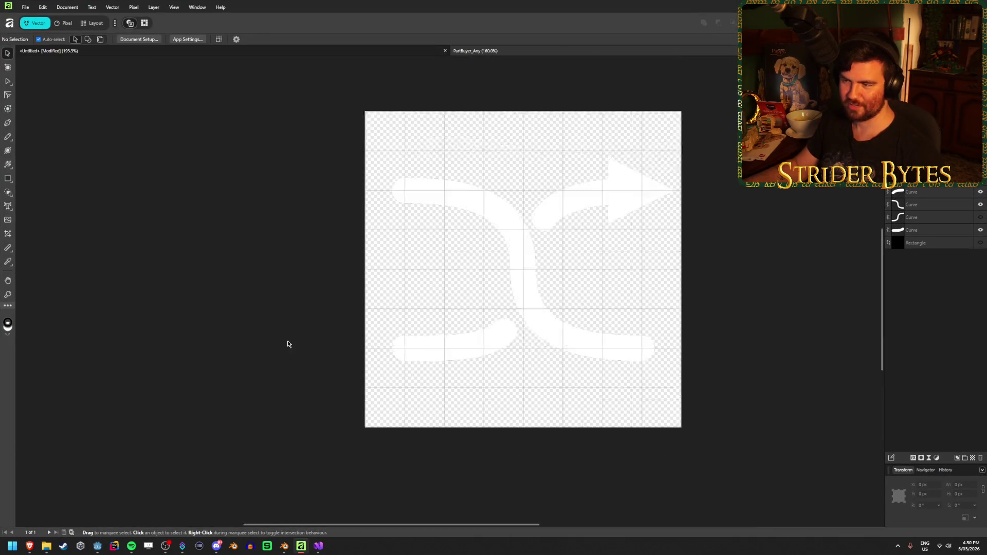
{"action": "scroll", "coordinate": [287, 344], "scroll_direction": "down", "scroll_amount": 1}
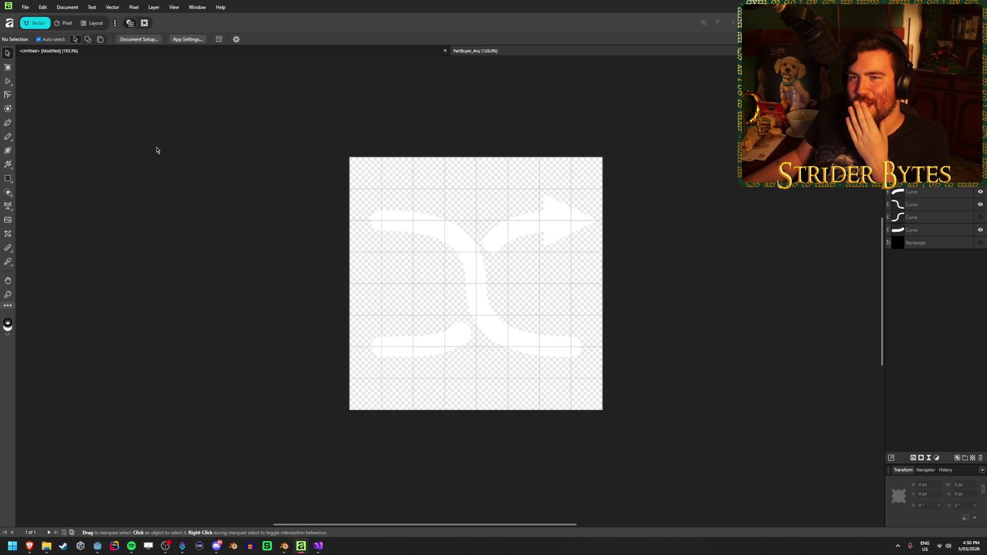
{"action": "left_click", "coordinate": [445, 51]}
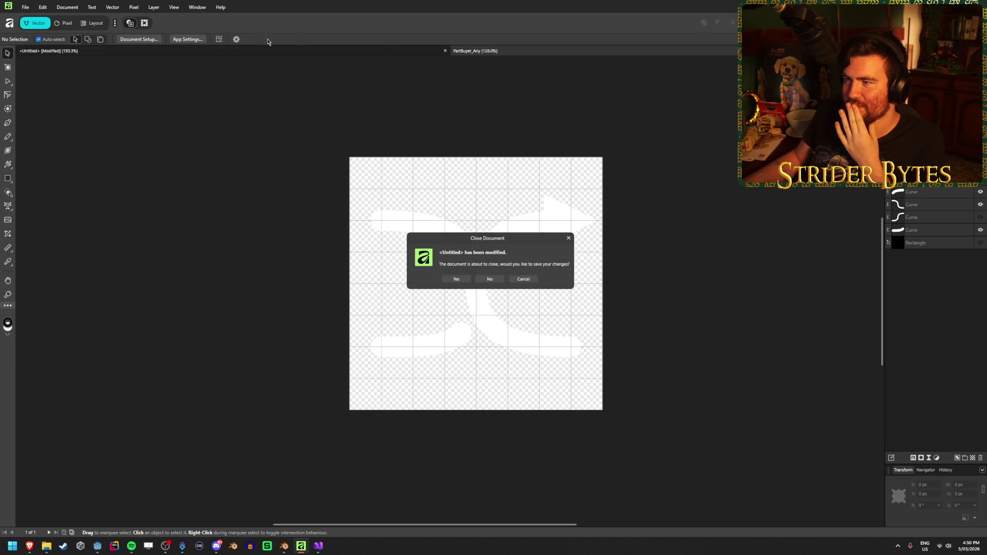
{"action": "left_click", "coordinate": [489, 279]}
Create a new 512 × 512 px document from the preset, then return to Godot
{"action": "left_click", "coordinate": [26, 8]}
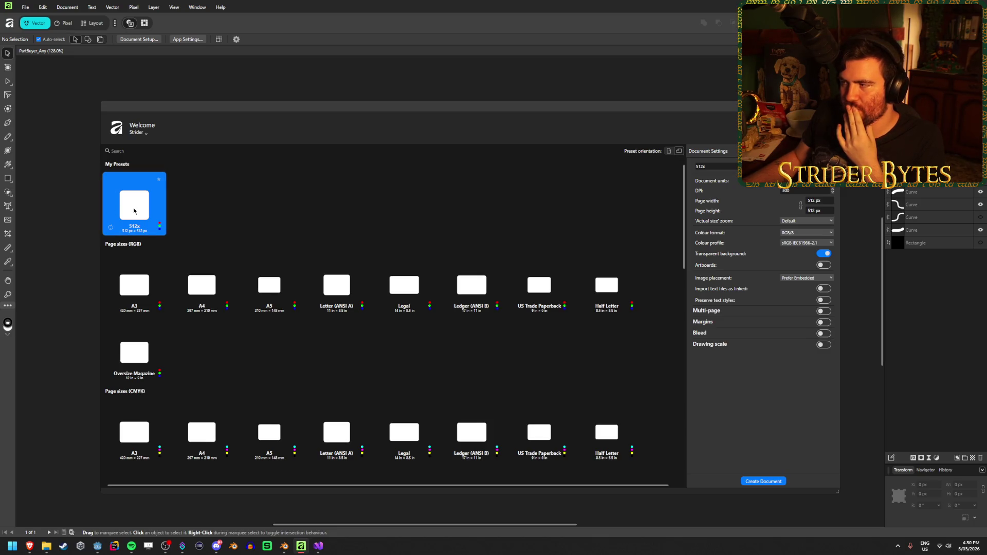
{"action": "double_click", "coordinate": [134, 210]}
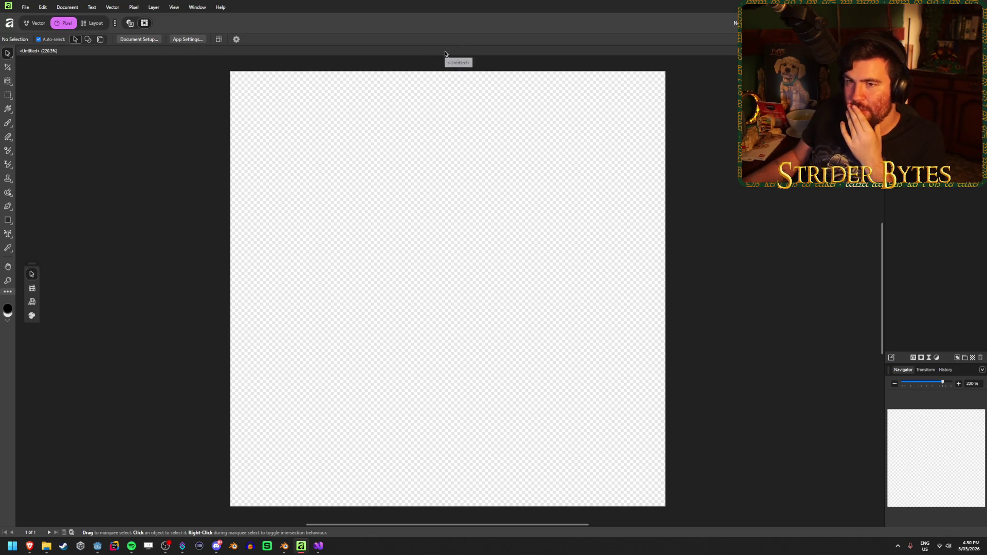
{"action": "left_click", "coordinate": [99, 547]}
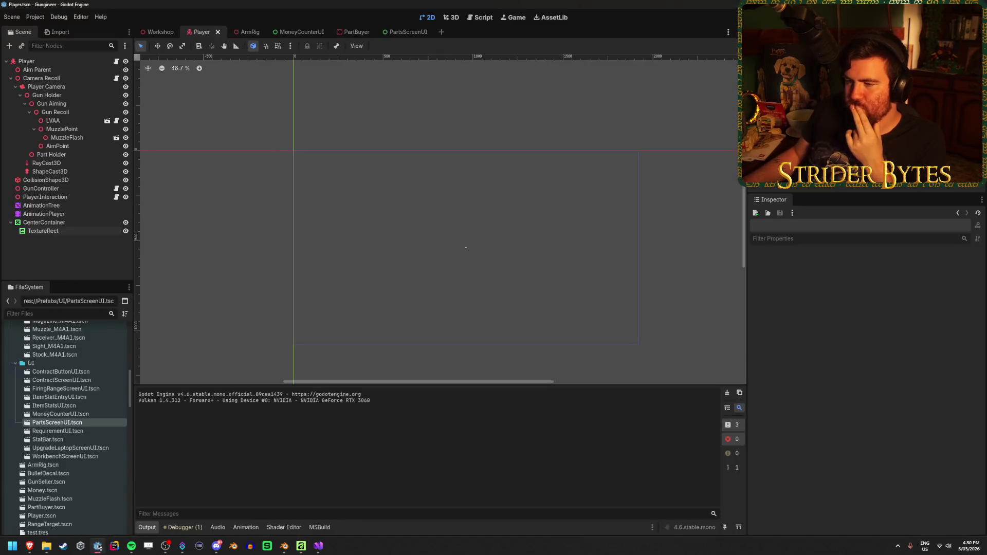
Frame the MoneyUI screen in the Workshop scene, then switch via Visual Studio to Blender's Money_Screen model
{"action": "left_click", "coordinate": [160, 33]}
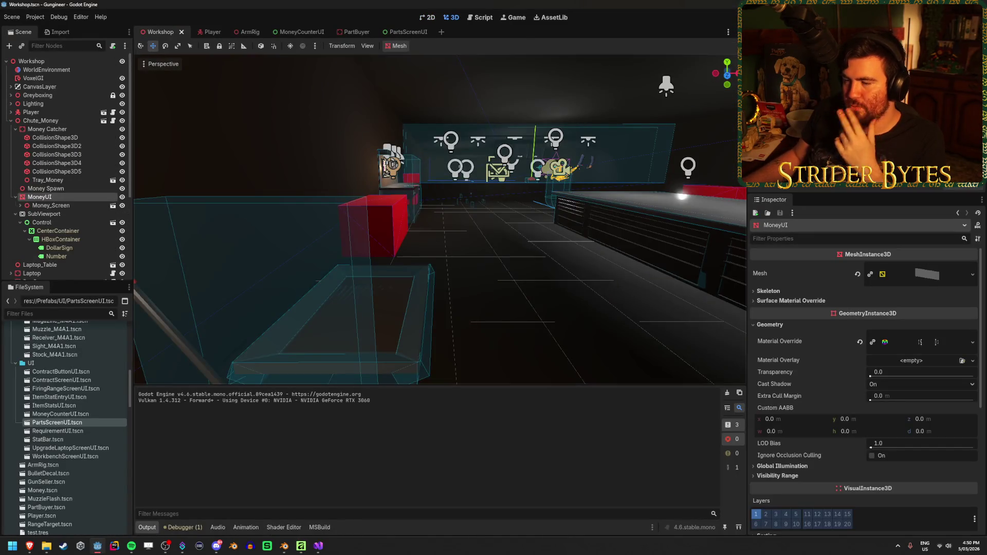
{"action": "key", "text": "f"}
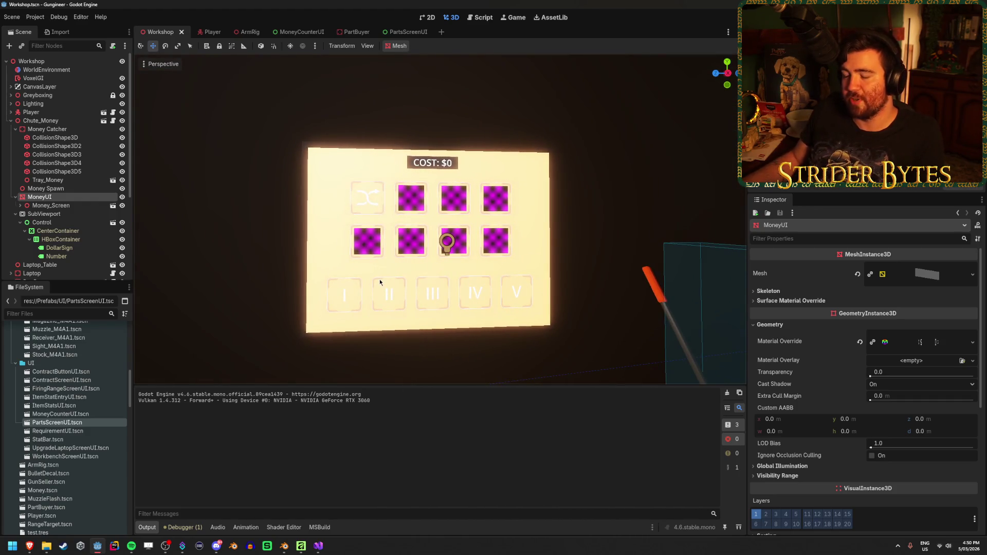
{"action": "left_click", "coordinate": [319, 546]}
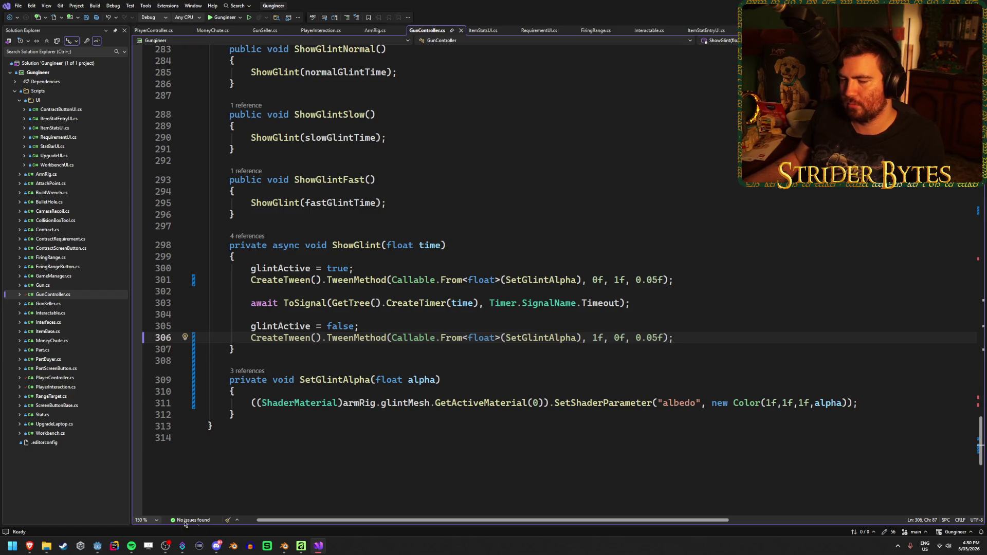
{"action": "left_click", "coordinate": [98, 545]}
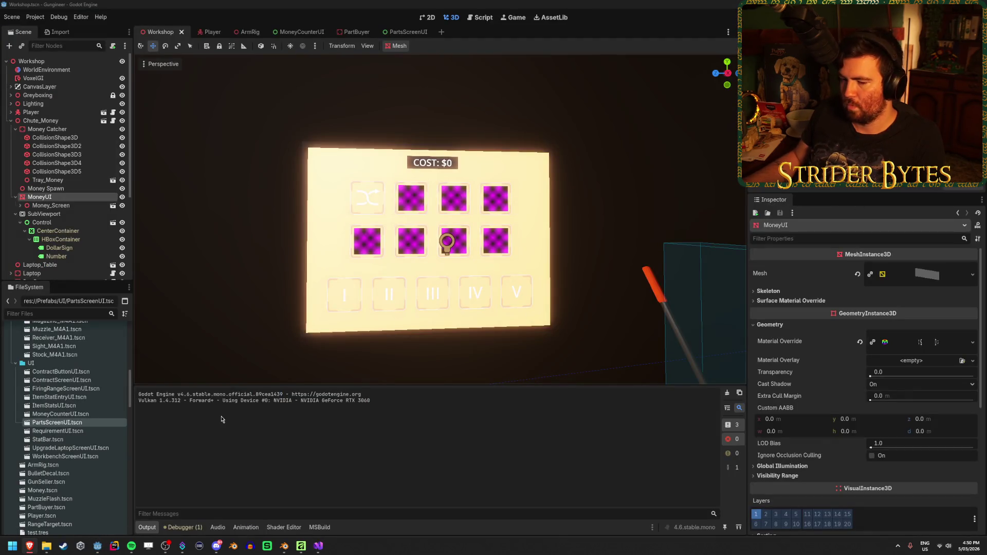
{"action": "left_click", "coordinate": [283, 546]}
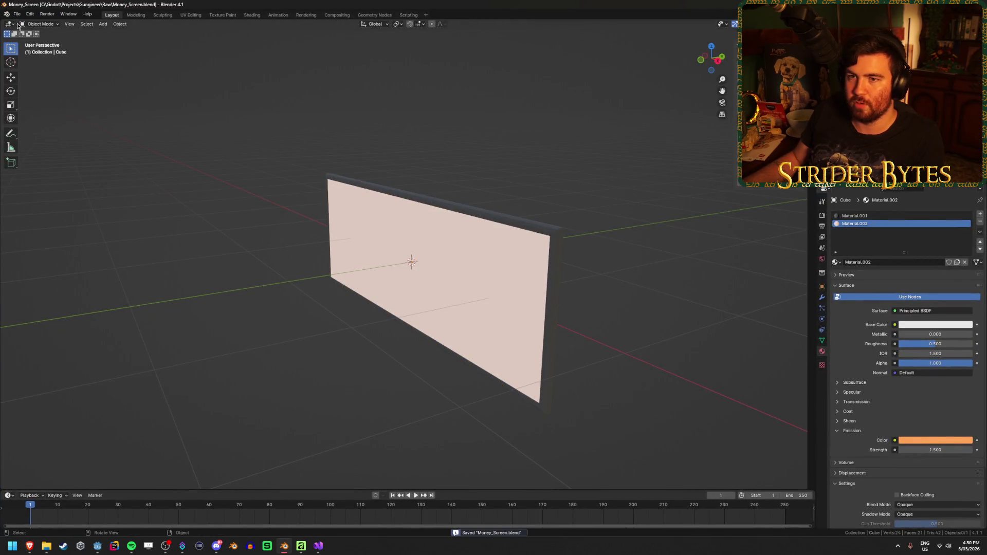
Return to the Godot editor and let the updated Money_Screen model finish reimporting
{"action": "left_click", "coordinate": [97, 545]}
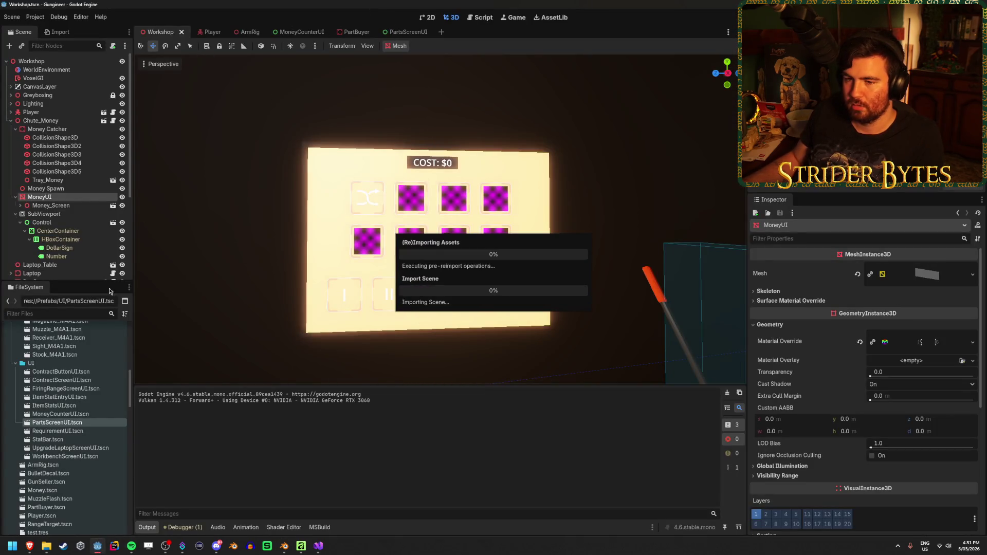
{"action": "scroll", "coordinate": [77, 417], "scroll_direction": "up", "scroll_amount": 10}
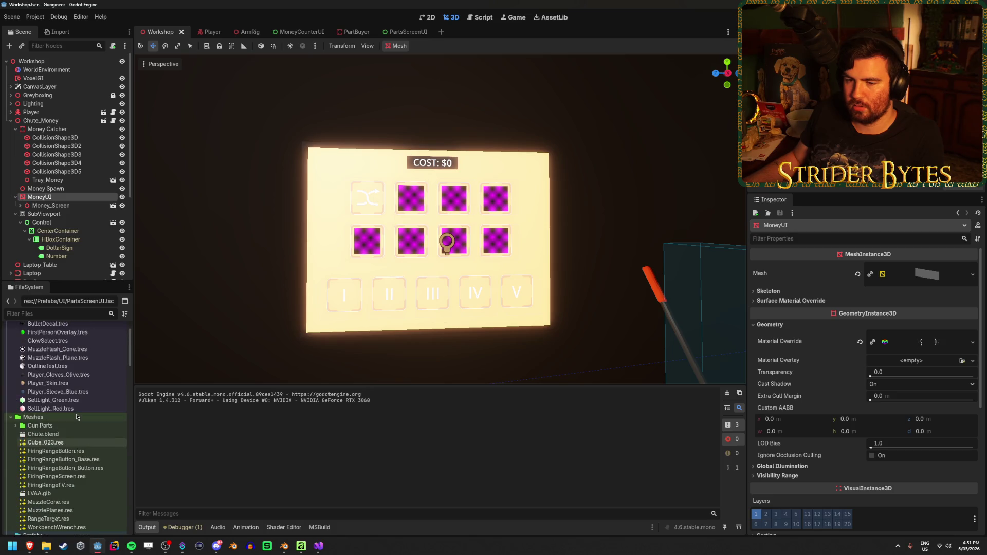
{"action": "scroll", "coordinate": [77, 417], "scroll_direction": "down", "scroll_amount": 10}
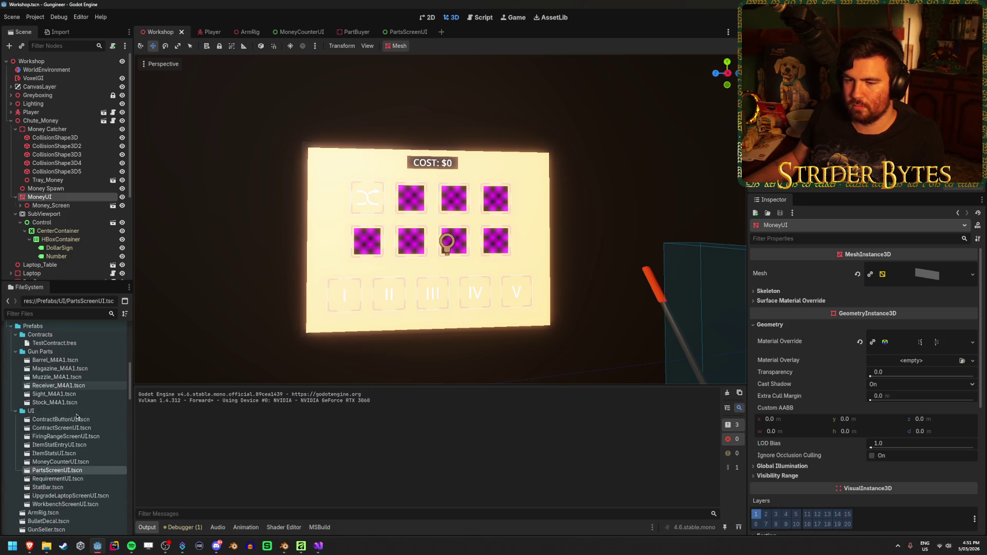
Open the Receiver_M4A1 scene and frame the M4_Receiver_Hammer mesh in the viewport
{"action": "double_click", "coordinate": [58, 385]}
{"action": "scroll", "coordinate": [506, 289], "scroll_direction": "up", "scroll_amount": 3}
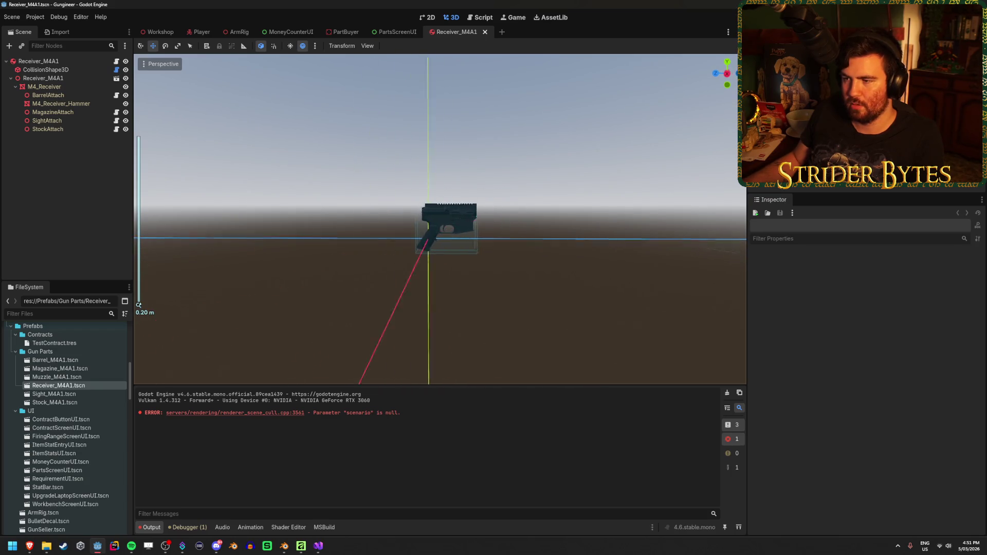
{"action": "left_click", "coordinate": [478, 252]}
{"action": "key", "text": "f"}
Select the root Receiver_M4A1 node, orbit the receiver, and compare it against the Workshop scene
{"action": "left_click", "coordinate": [447, 241]}
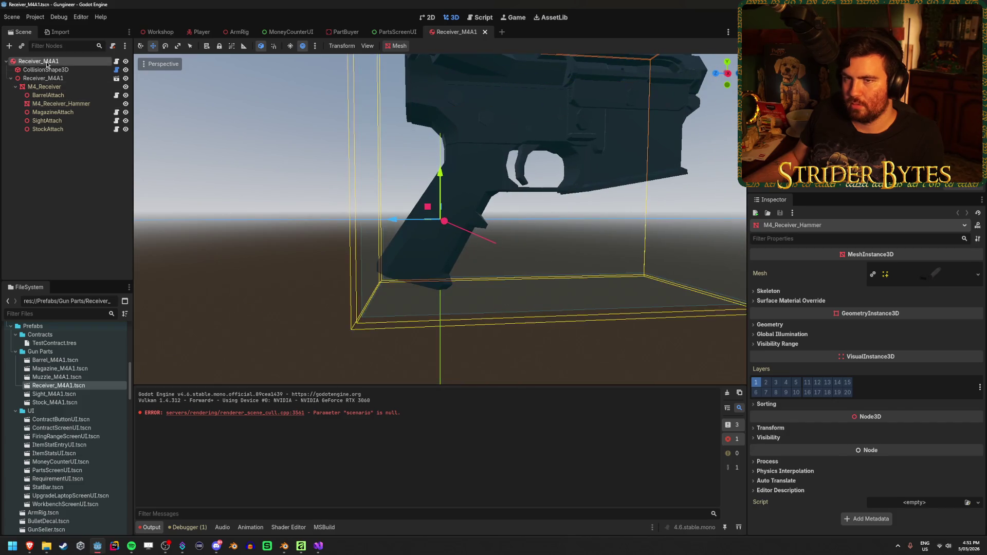
{"action": "scroll", "coordinate": [502, 294], "scroll_direction": "down", "scroll_amount": 5}
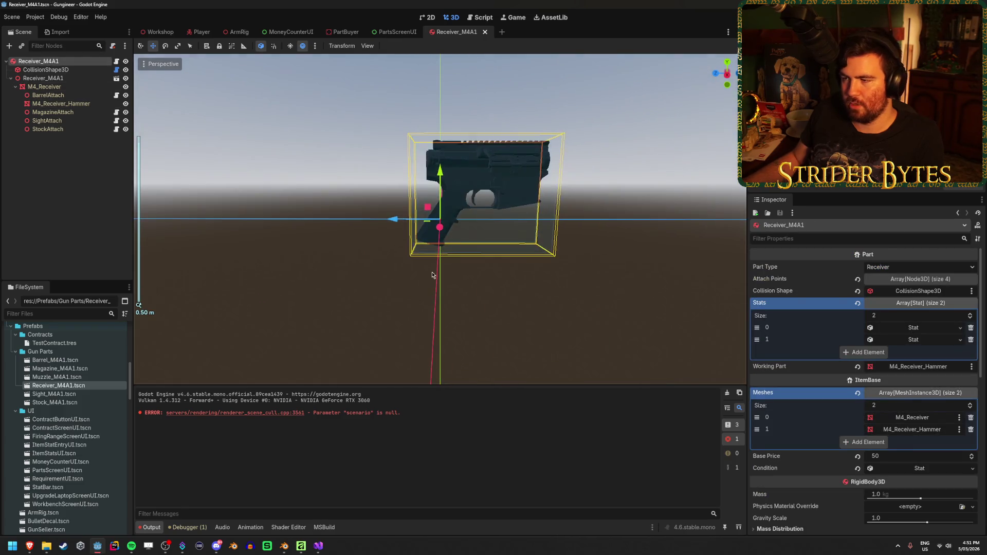
{"action": "left_click", "coordinate": [502, 294]}
{"action": "left_click_drag", "start_coordinate": [502, 294], "coordinate": [499, 284]}
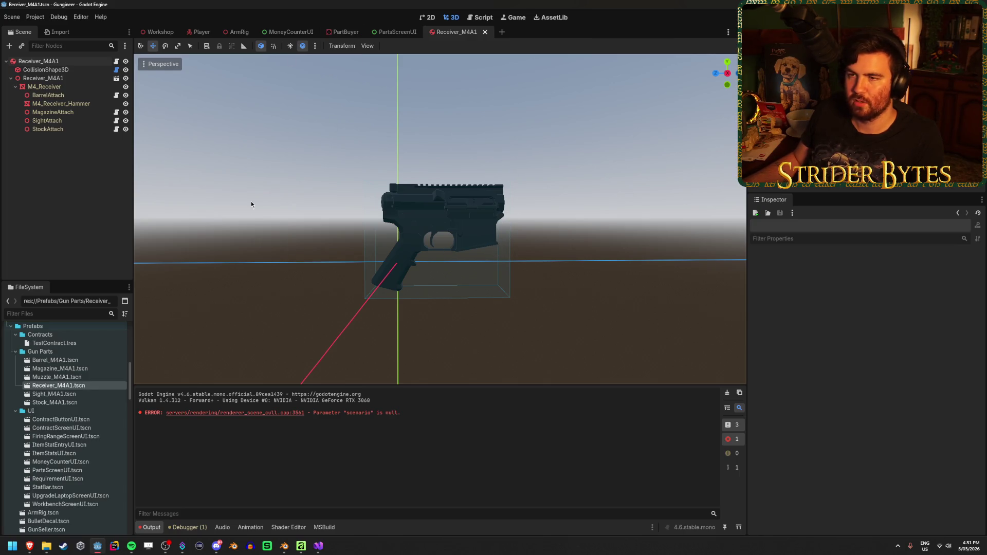
{"action": "left_click", "coordinate": [157, 33]}
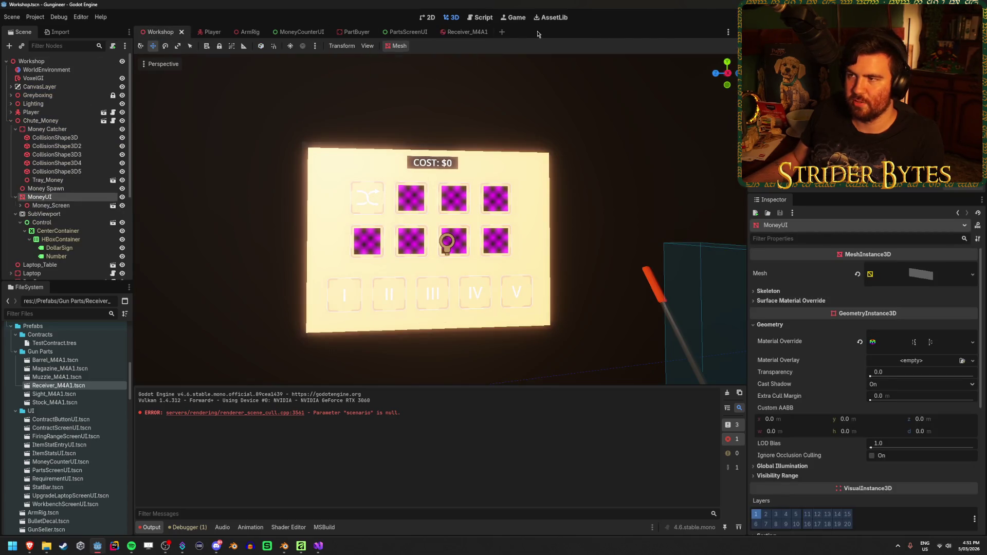
{"action": "left_click", "coordinate": [466, 32]}
Cover the whole canvas with a black rectangle with no stroke
{"action": "left_click", "coordinate": [302, 546]}
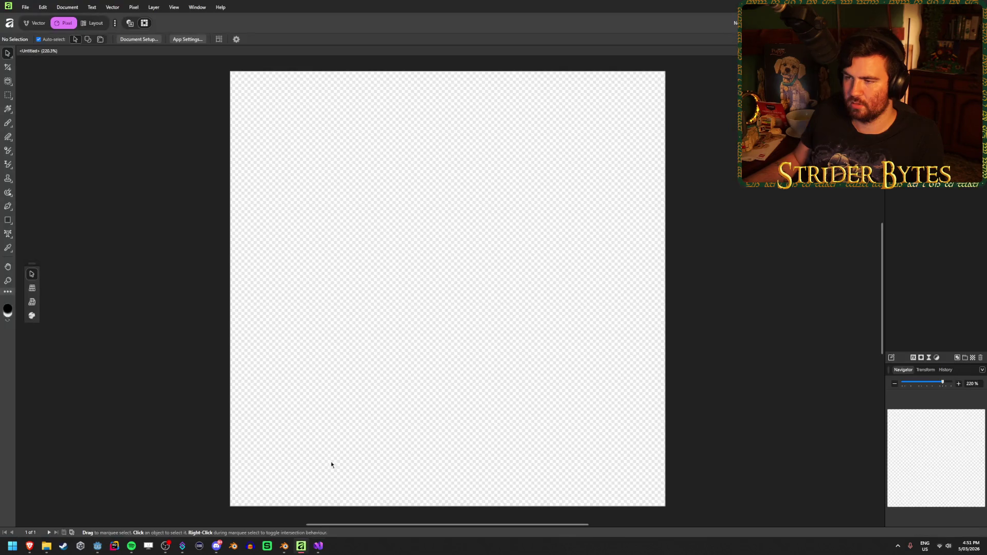
{"action": "left_click", "coordinate": [10, 221]}
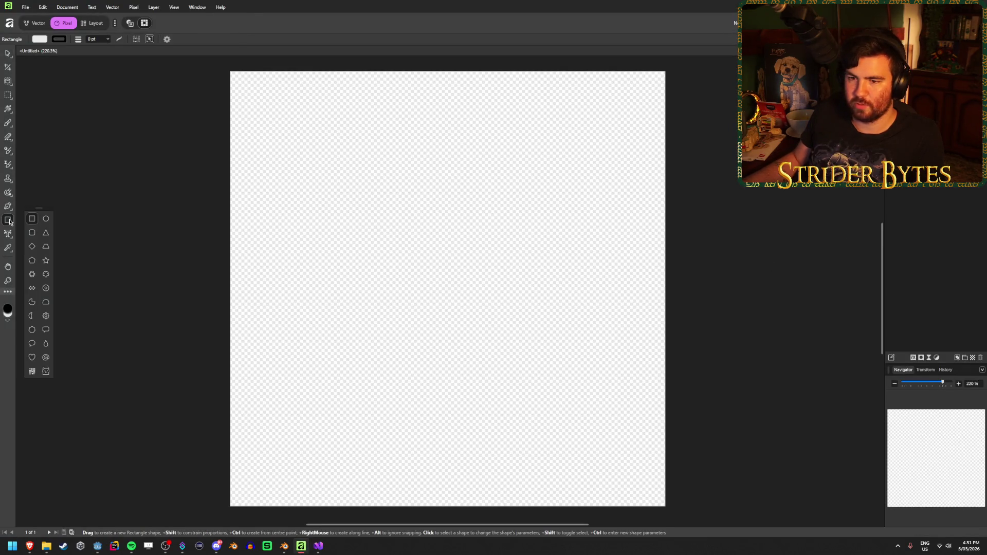
{"action": "left_click", "coordinate": [40, 40]}
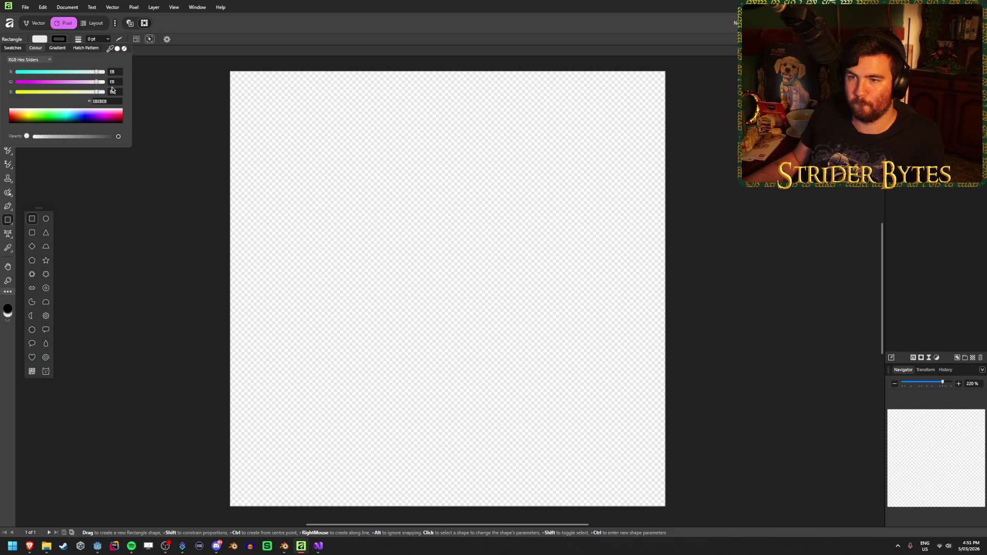
{"action": "left_click_drag", "start_coordinate": [107, 122], "coordinate": [130, 155]}
{"action": "left_click", "coordinate": [58, 39]}
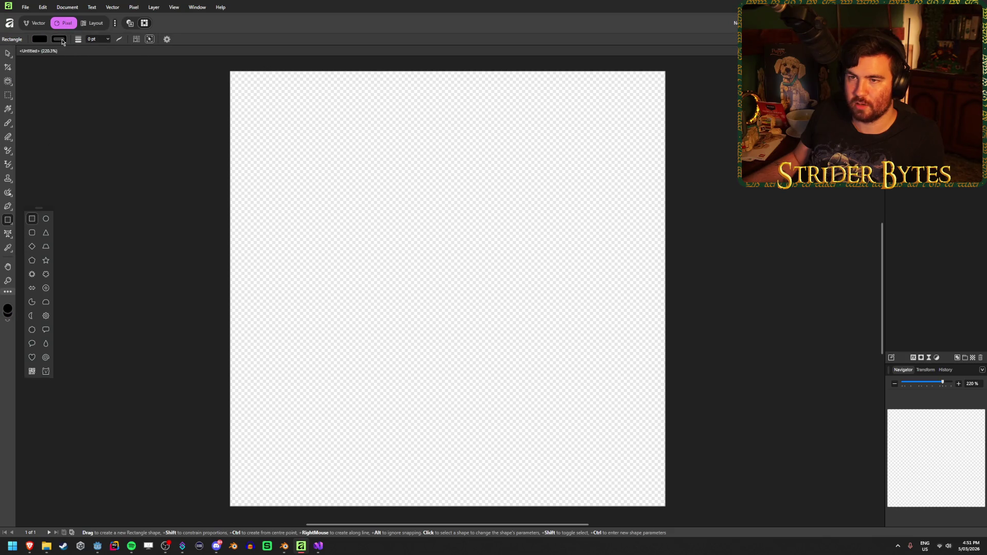
{"action": "left_click", "coordinate": [124, 48]}
{"action": "mouse_move", "coordinate": [231, 73]}
{"action": "left_mouse_down"}
{"action": "mouse_move", "coordinate": [258, 113]}
{"action": "mouse_move", "coordinate": [666, 505]}
{"action": "left_mouse_up"}
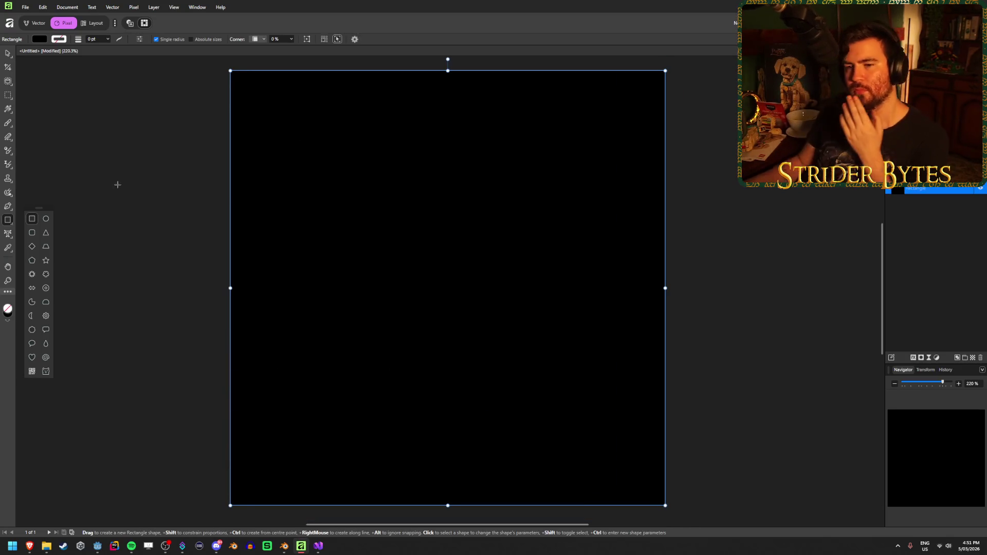
{"action": "left_click", "coordinate": [40, 40]}
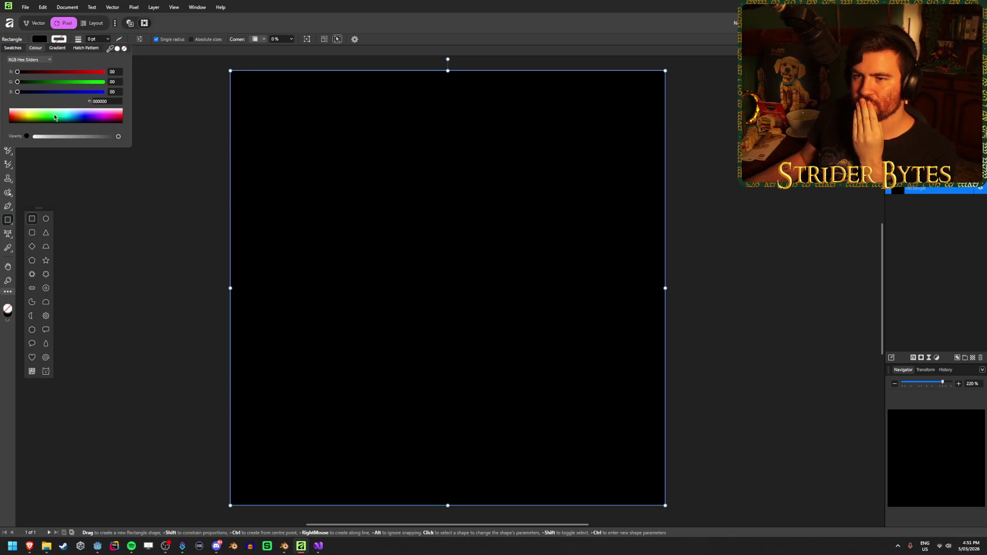
{"action": "left_click", "coordinate": [125, 49]}
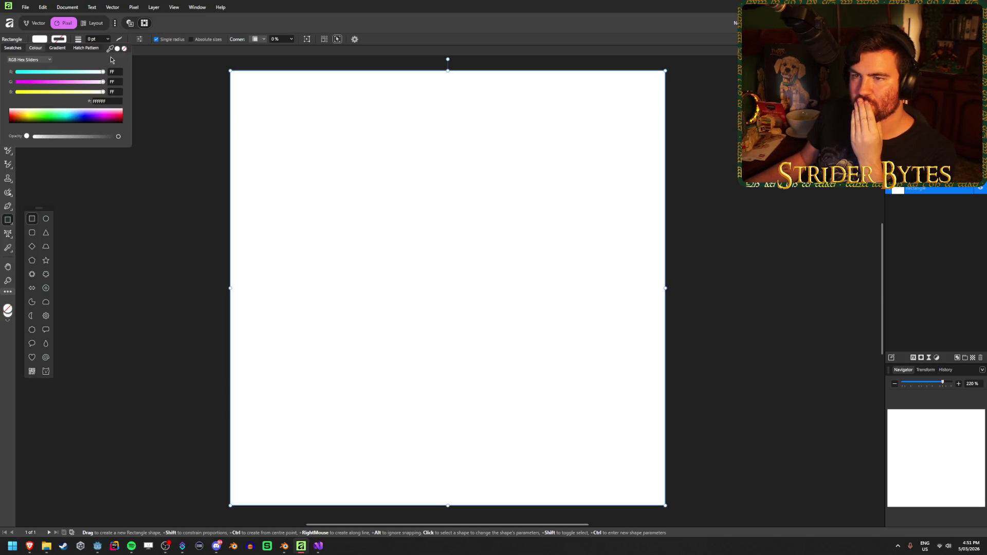
{"action": "left_click", "coordinate": [124, 48]}
{"action": "left_click", "coordinate": [148, 259]}
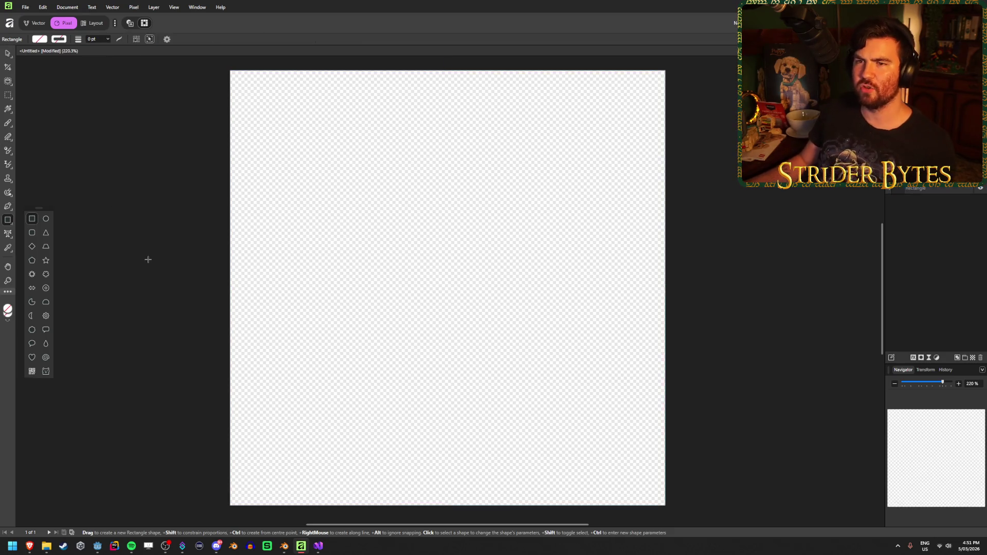
{"action": "key", "text": "ctrl+z"}
{"action": "key", "text": "ctrl+z"}
{"action": "key", "text": "ctrl+z"}
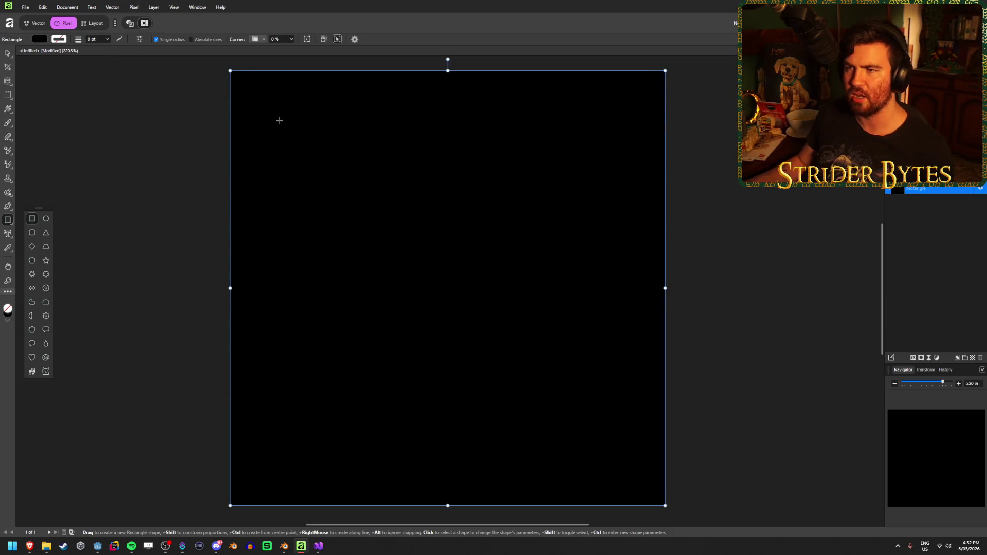
Draw a smaller white rectangle in the upper-left area of the canvas
{"action": "left_click_drag", "start_coordinate": [279, 120], "coordinate": [453, 341]}
{"action": "left_click", "coordinate": [36, 40]}
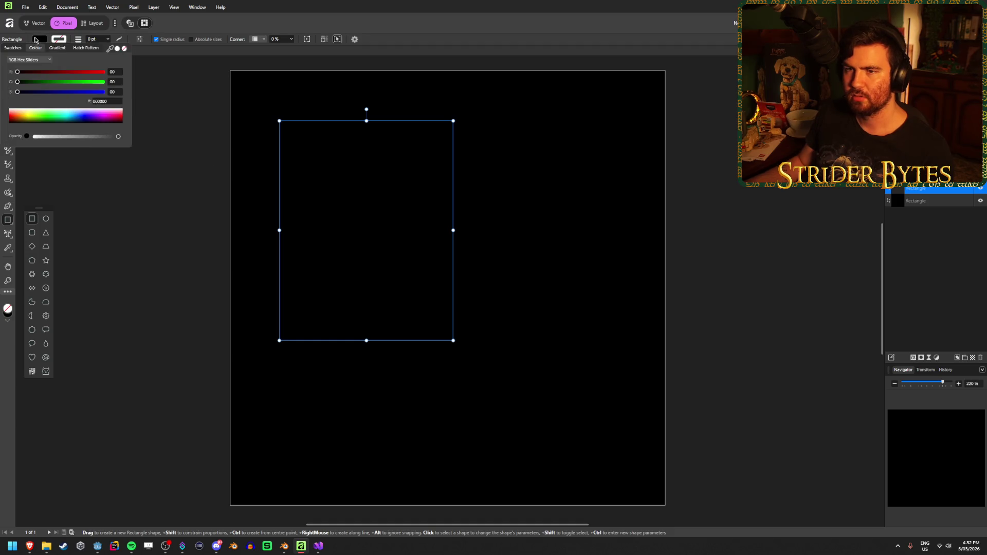
{"action": "left_click", "coordinate": [117, 48]}
{"action": "left_click", "coordinate": [121, 181]}
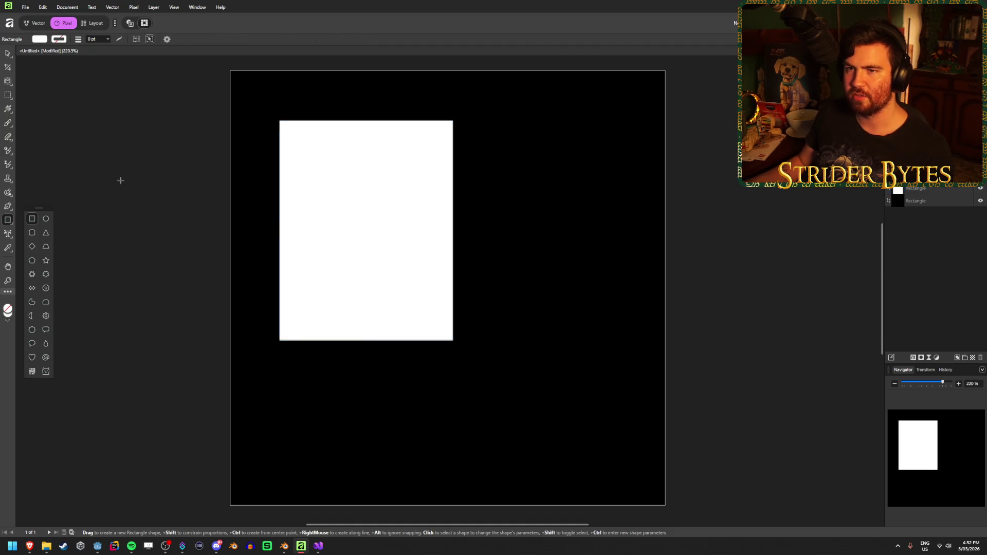
{"action": "left_click", "coordinate": [40, 23]}
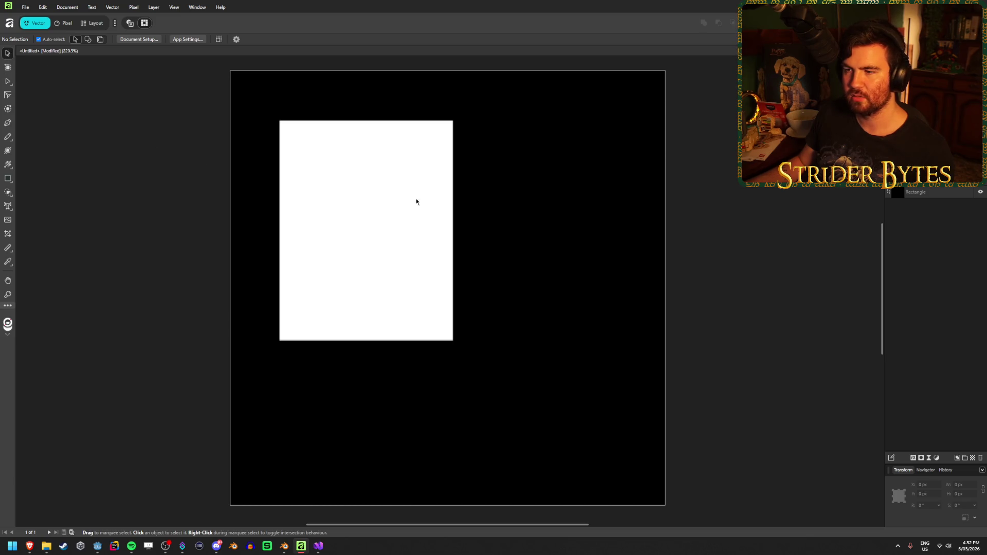
Move the white rectangle slightly right and down on the black background
{"action": "mouse_move", "coordinate": [383, 194]}
{"action": "left_mouse_down"}
{"action": "mouse_move", "coordinate": [423, 227]}
{"action": "mouse_move", "coordinate": [458, 205]}
{"action": "mouse_move", "coordinate": [448, 212]}
{"action": "left_mouse_up"}
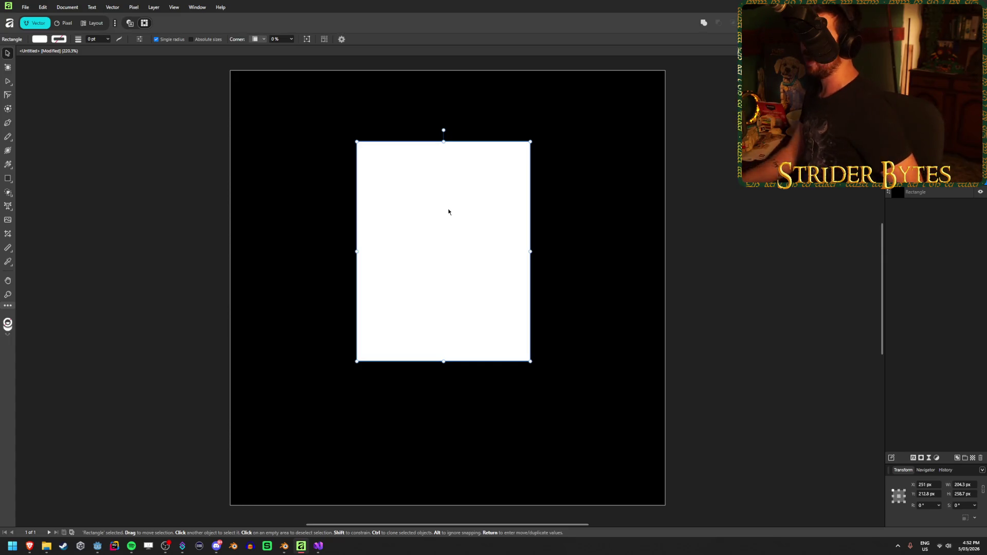
{"action": "left_click_drag", "start_coordinate": [439, 211], "coordinate": [443, 214]}
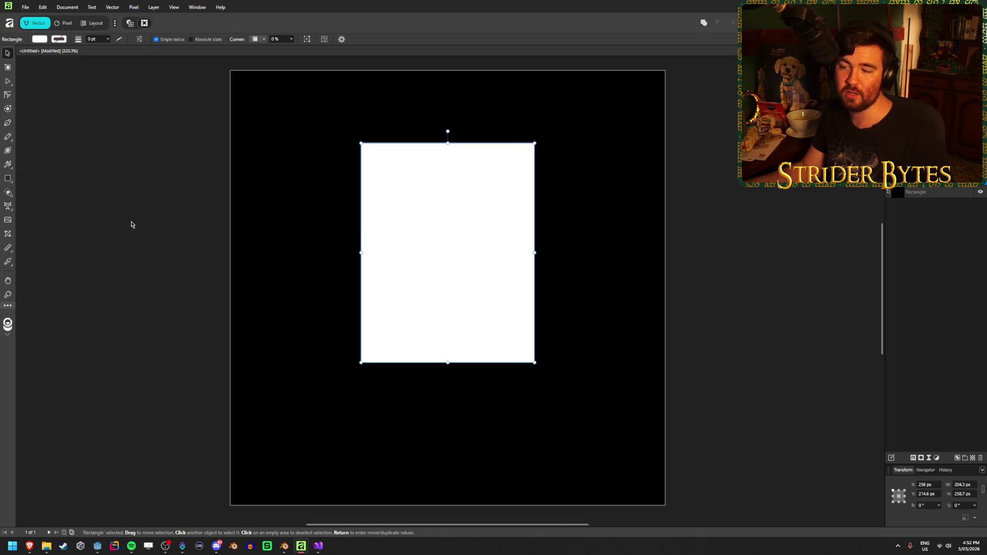
{"action": "left_click", "coordinate": [154, 236]}
{"action": "key", "text": "ctrl+z"}
{"action": "left_click", "coordinate": [268, 244]}
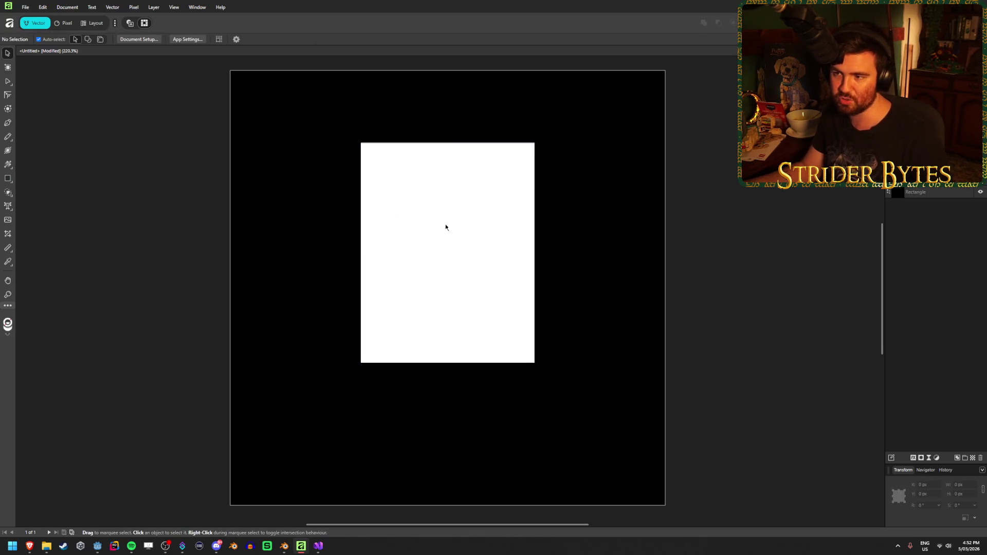
{"action": "left_click", "coordinate": [446, 227]}
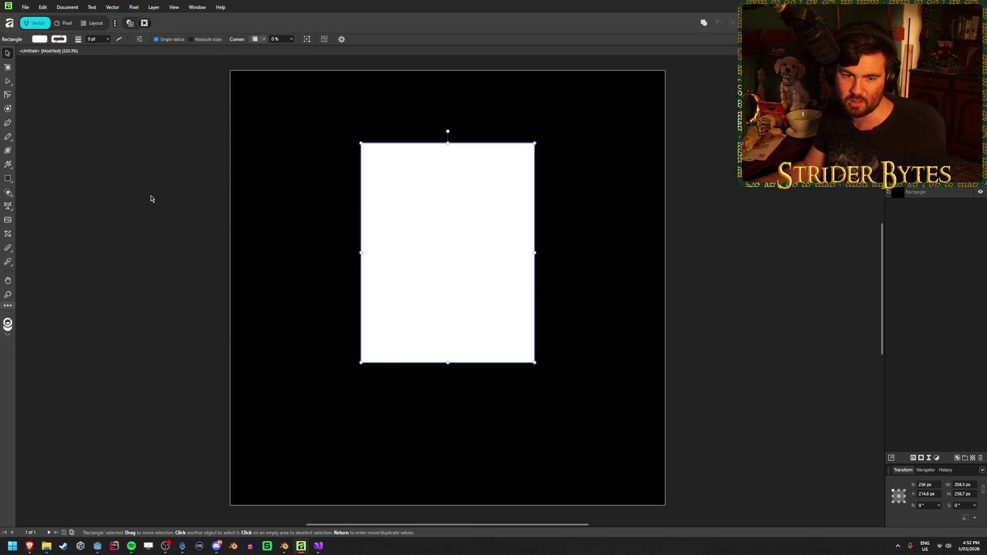
{"action": "key", "text": "Escape"}
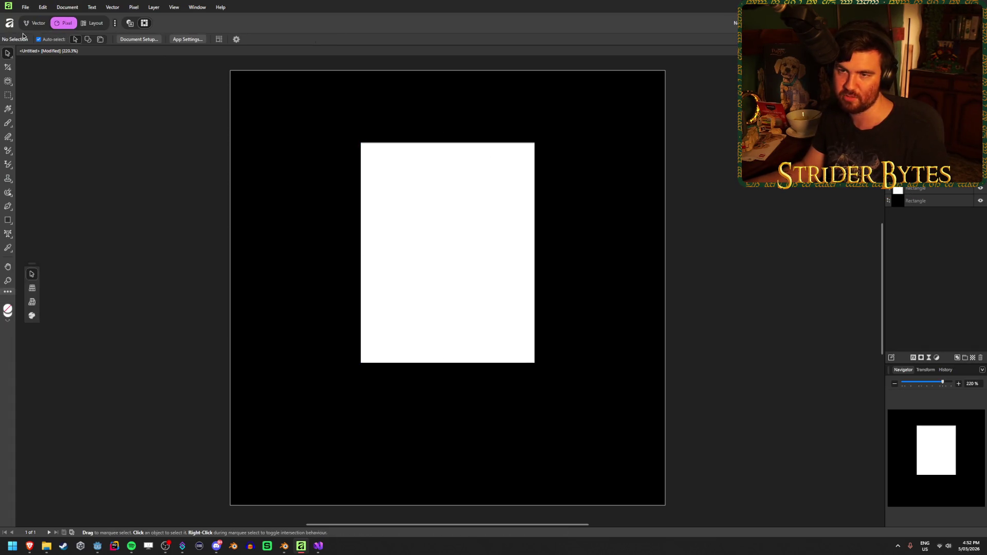
Deselect the rectangle and bring up the File menu's Open Recent list
{"action": "left_click", "coordinate": [438, 236]}
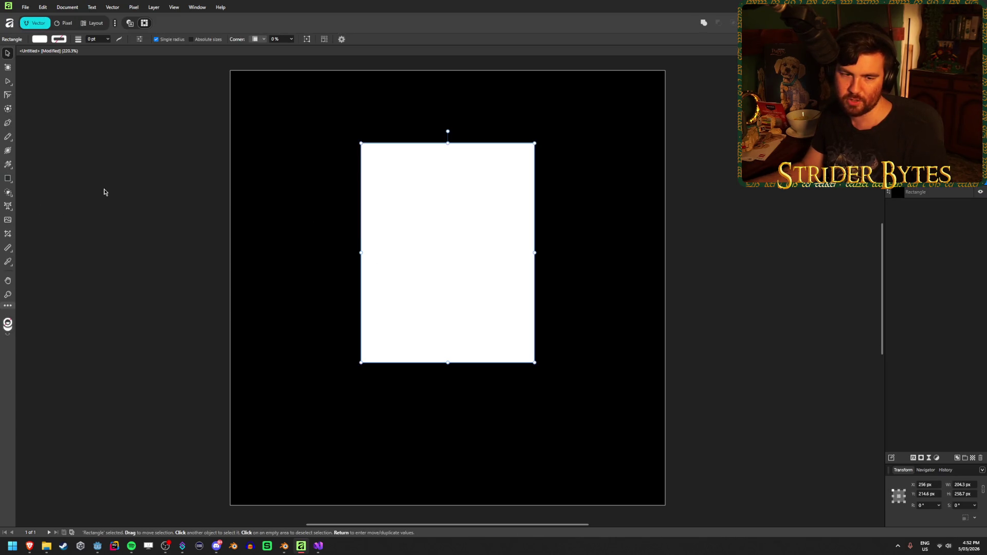
{"action": "key", "text": "Escape"}
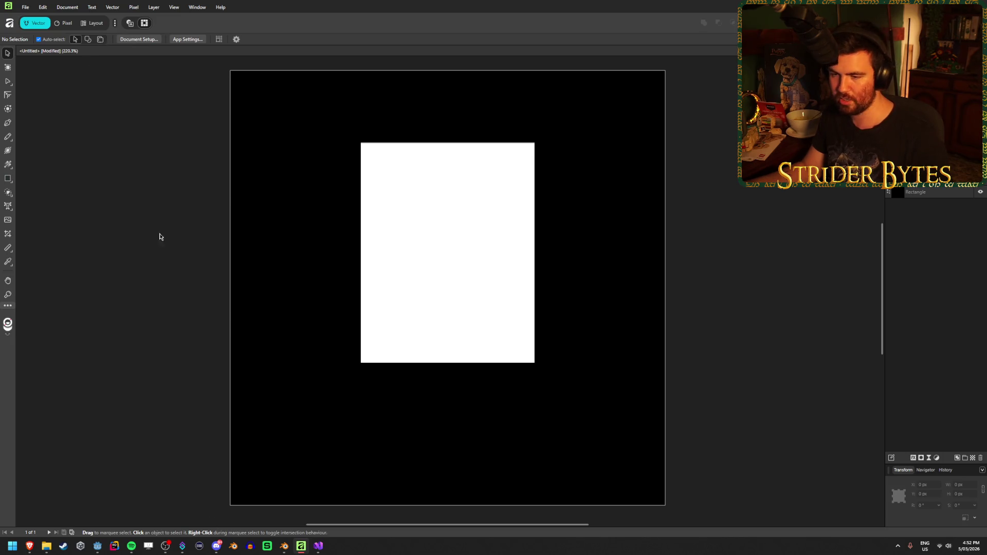
{"action": "left_click", "coordinate": [25, 6]}
{"action": "mouse_move", "coordinate": [35, 62]}
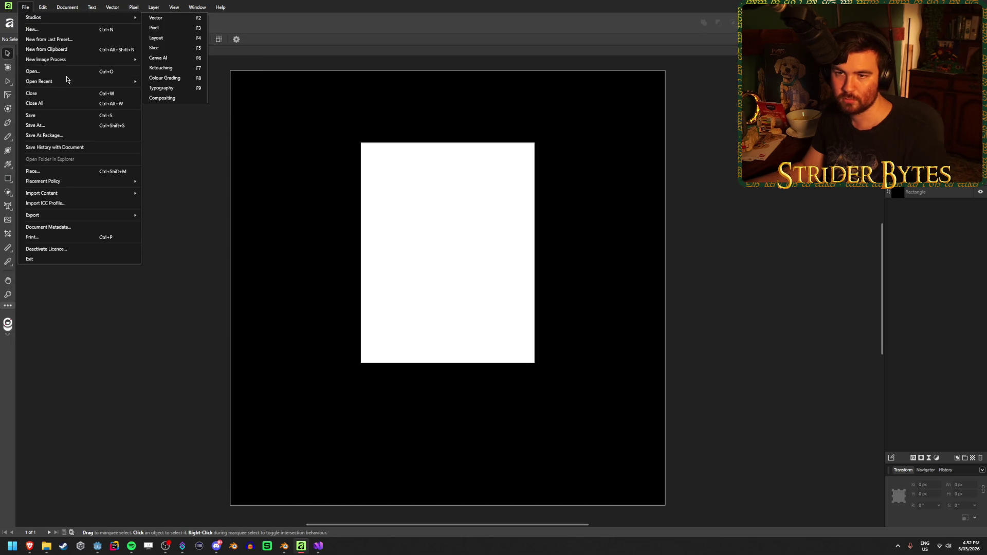
Reopen the PartBuyer_Any document and shorten the tail end of its arrow curve
{"action": "mouse_move", "coordinate": [67, 82]}
{"action": "left_click", "coordinate": [162, 81]}
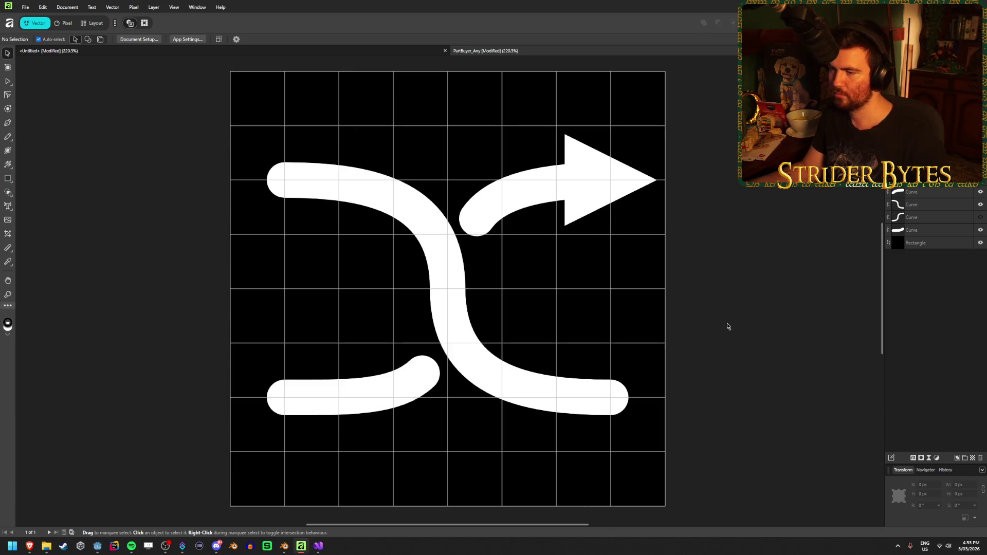
{"action": "left_click", "coordinate": [478, 209]}
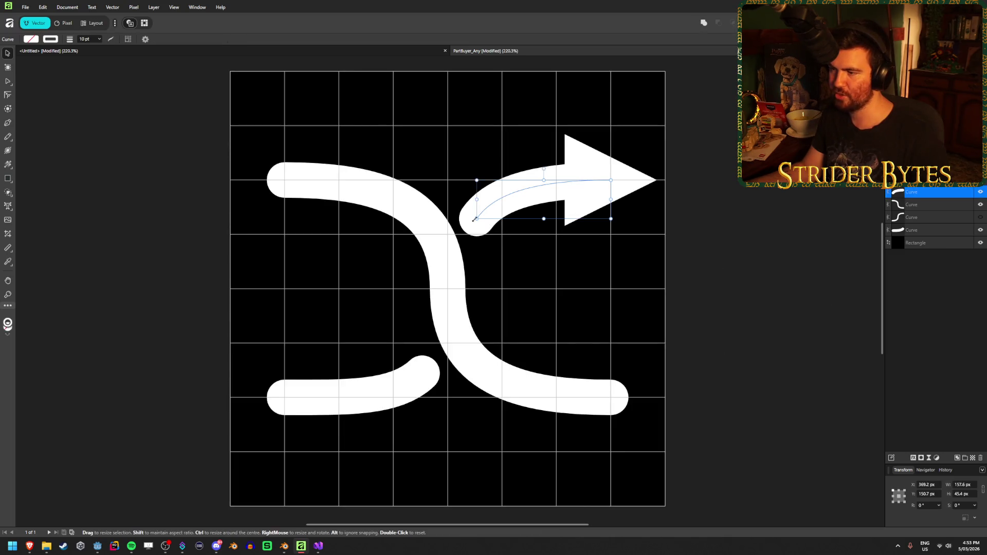
{"action": "key", "text": "a"}
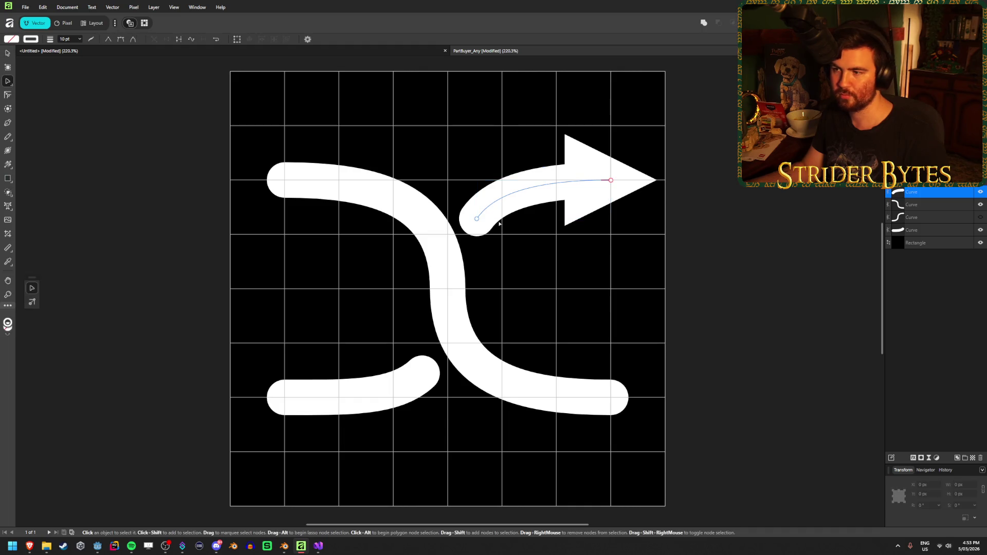
{"action": "left_click_drag", "start_coordinate": [475, 220], "coordinate": [512, 191]}
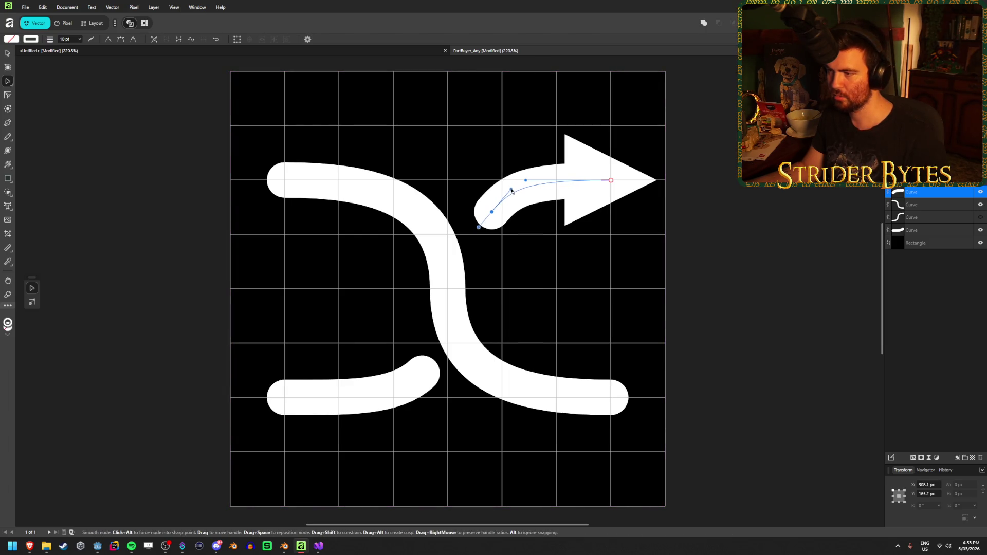
Shorten the end of the lower-left curve
{"action": "left_click", "coordinate": [421, 381]}
{"action": "mouse_move", "coordinate": [422, 375]}
{"action": "left_mouse_down"}
{"action": "mouse_move", "coordinate": [373, 393]}
{"action": "mouse_move", "coordinate": [379, 405]}
{"action": "mouse_move", "coordinate": [394, 393]}
{"action": "mouse_move", "coordinate": [345, 410]}
{"action": "mouse_move", "coordinate": [347, 397]}
{"action": "mouse_move", "coordinate": [382, 396]}
{"action": "mouse_move", "coordinate": [402, 371]}
{"action": "mouse_move", "coordinate": [374, 389]}
{"action": "left_mouse_up"}
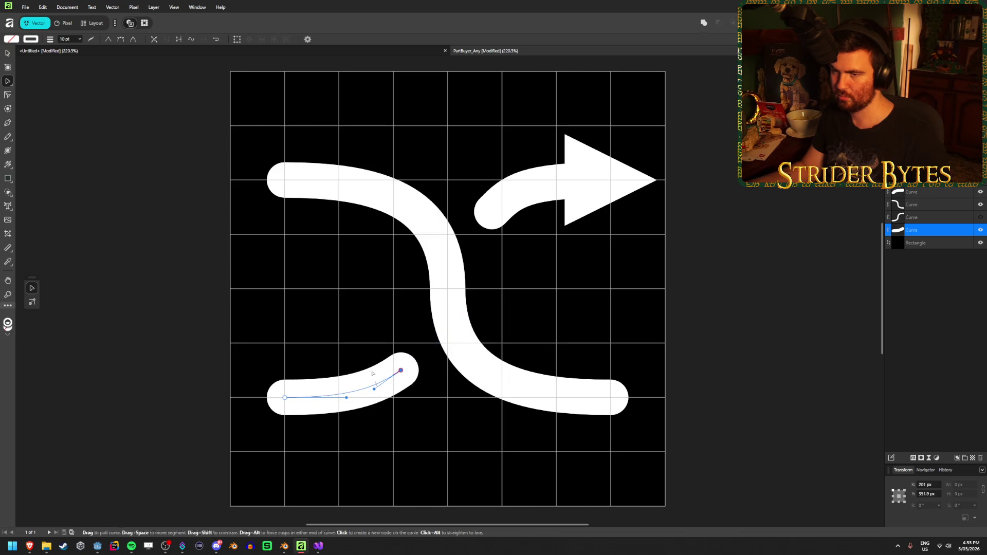
{"action": "left_click", "coordinate": [8, 53]}
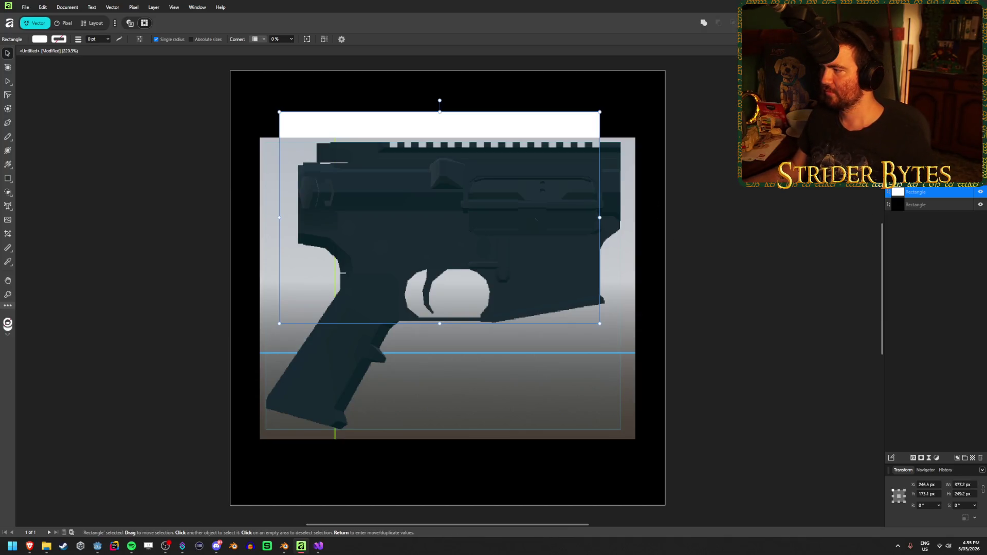
Bring the white rectangle forward, move and shrink it, then delete it
{"action": "left_click_drag", "start_coordinate": [931, 193], "coordinate": [933, 200]}
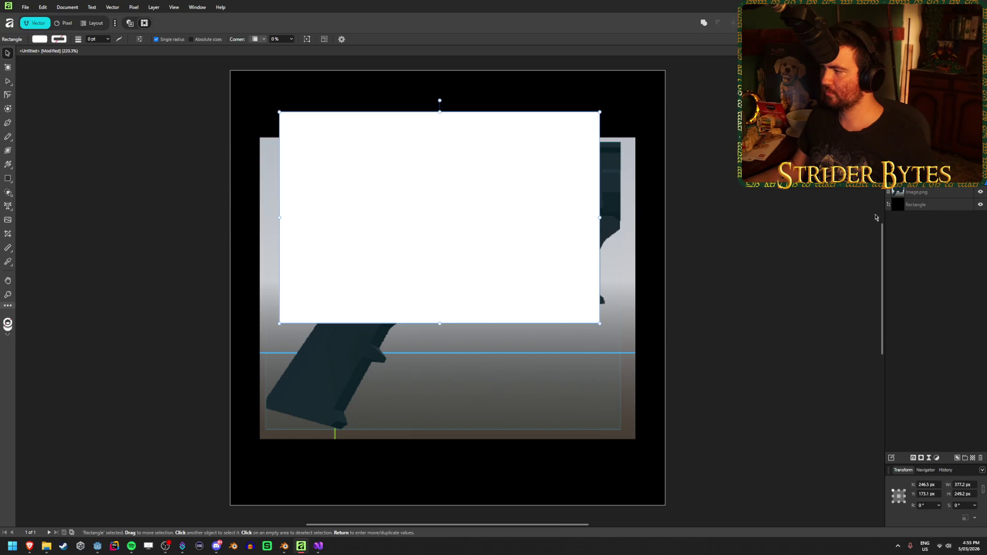
{"action": "mouse_move", "coordinate": [477, 225]}
{"action": "left_mouse_down"}
{"action": "mouse_move", "coordinate": [492, 276]}
{"action": "mouse_move", "coordinate": [500, 244]}
{"action": "left_mouse_up"}
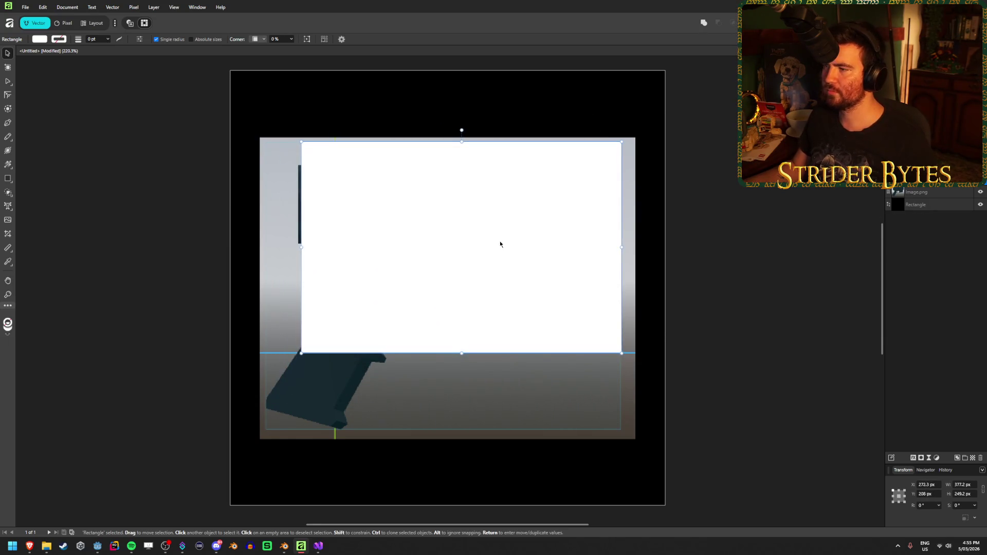
{"action": "mouse_move", "coordinate": [462, 353]}
{"action": "left_mouse_down"}
{"action": "mouse_move", "coordinate": [462, 233]}
{"action": "mouse_move", "coordinate": [461, 322]}
{"action": "left_mouse_up"}
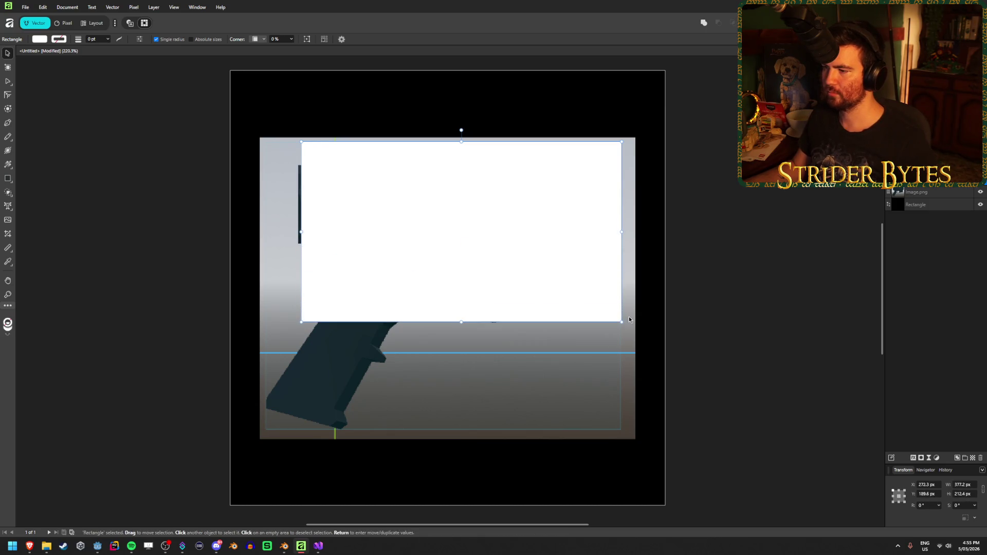
{"action": "mouse_move", "coordinate": [629, 320]}
{"action": "left_mouse_down"}
{"action": "mouse_move", "coordinate": [555, 236]}
{"action": "mouse_move", "coordinate": [619, 268]}
{"action": "left_mouse_up"}
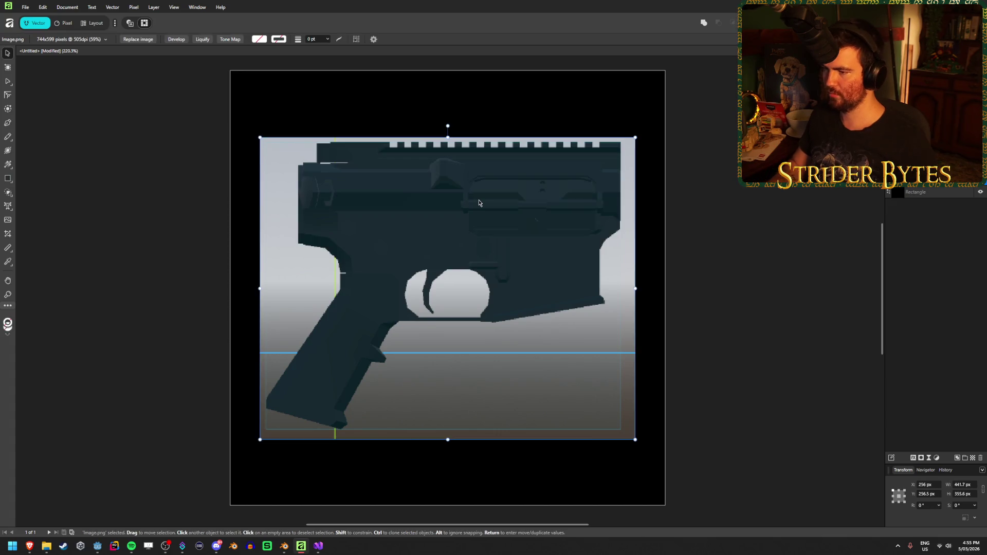
{"action": "key", "text": "Delete"}
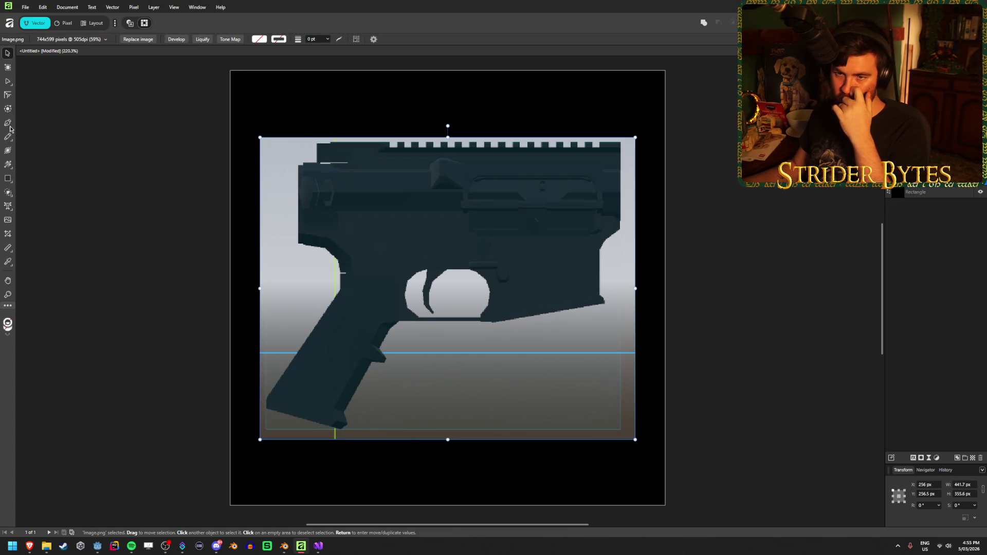
{"action": "left_click", "coordinate": [8, 122]}
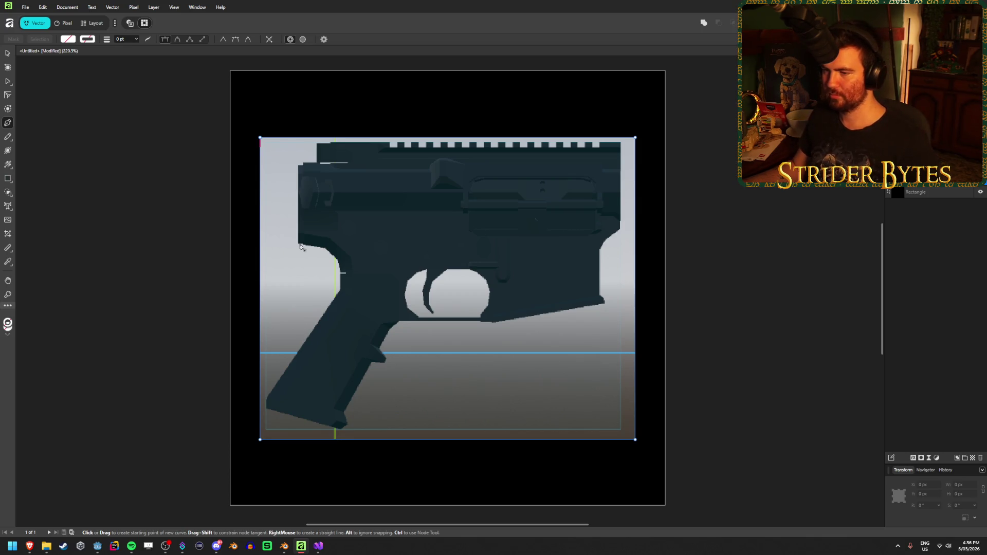
Trace the receiver body, trigger-guard bottom and angled grip as a closed Pen outline
{"action": "left_click", "coordinate": [300, 244]}
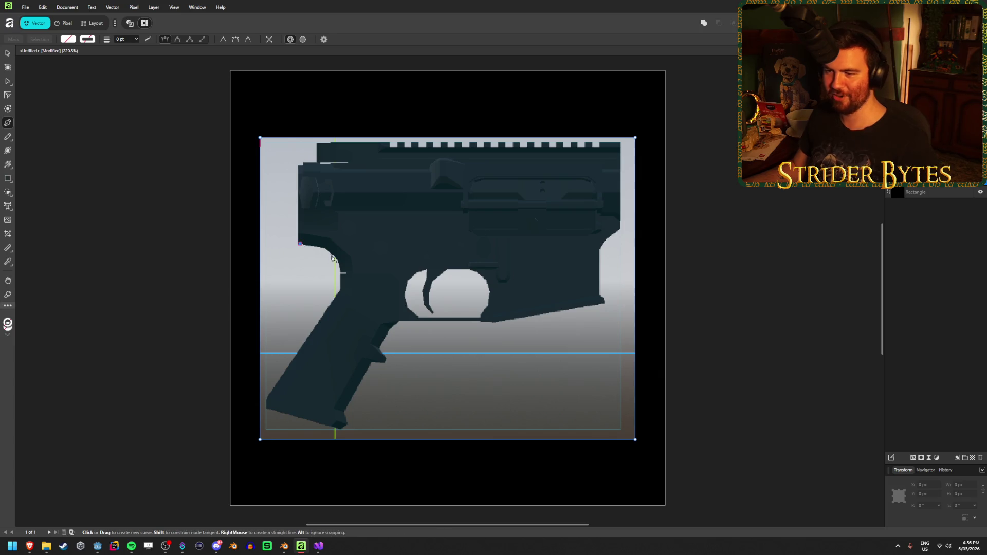
{"action": "left_click", "coordinate": [340, 288]}
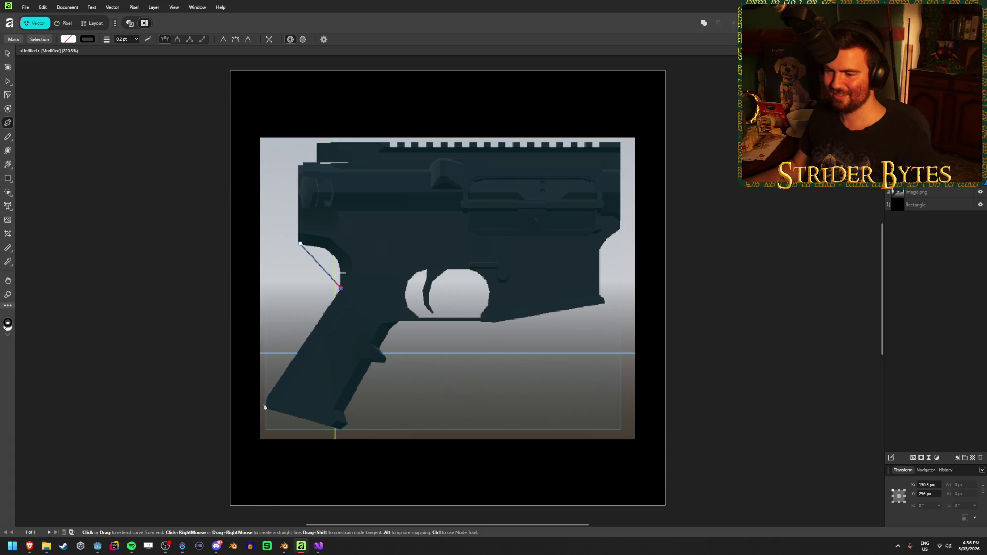
{"action": "left_click", "coordinate": [264, 406]}
{"action": "left_click", "coordinate": [339, 429]}
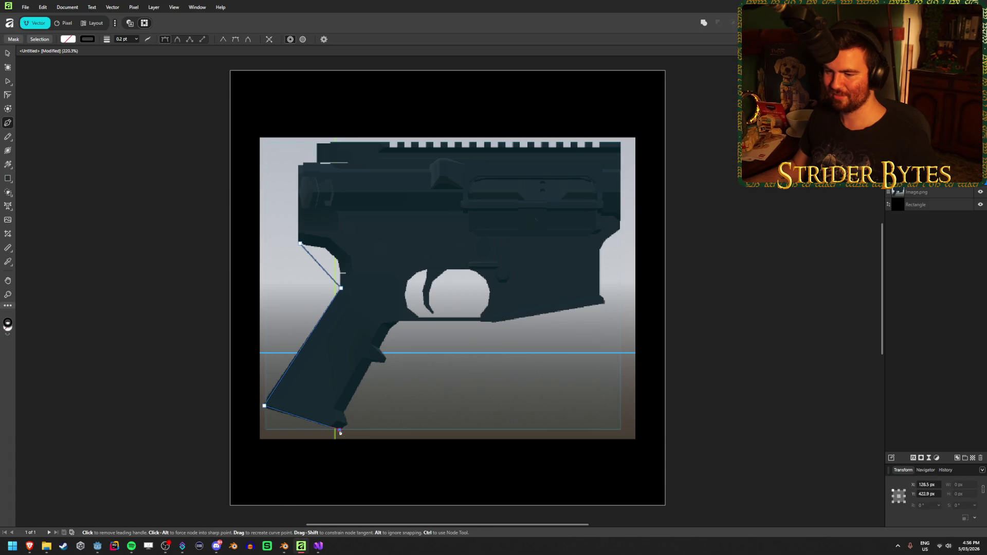
{"action": "left_click", "coordinate": [397, 320]}
{"action": "left_click", "coordinate": [494, 320]}
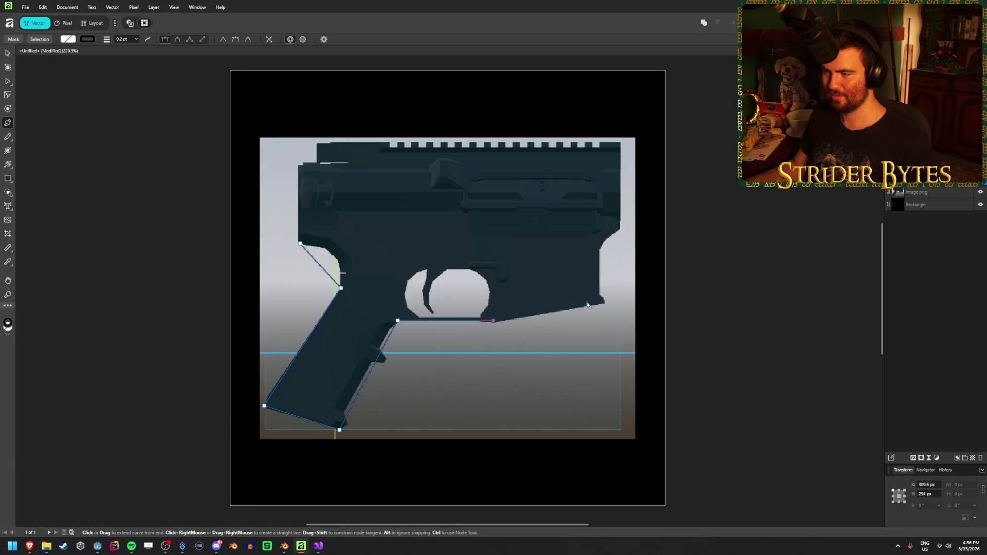
{"action": "left_click", "coordinate": [602, 301]}
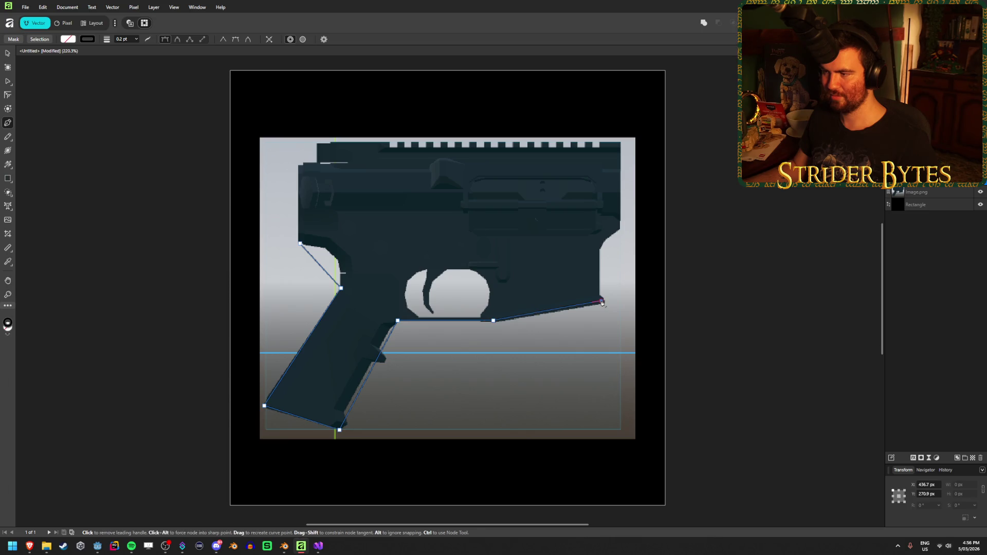
{"action": "left_click", "coordinate": [601, 244]}
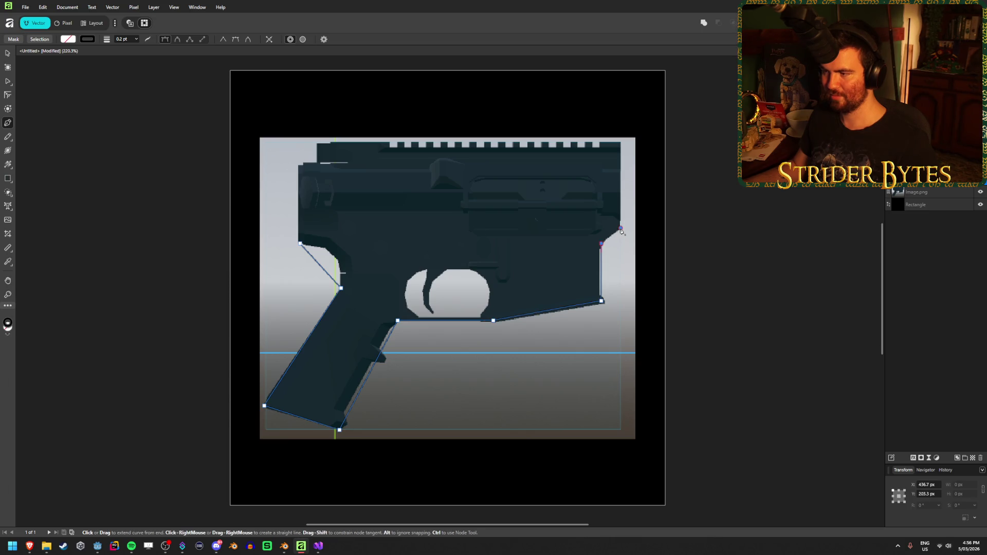
{"action": "left_click", "coordinate": [621, 159]}
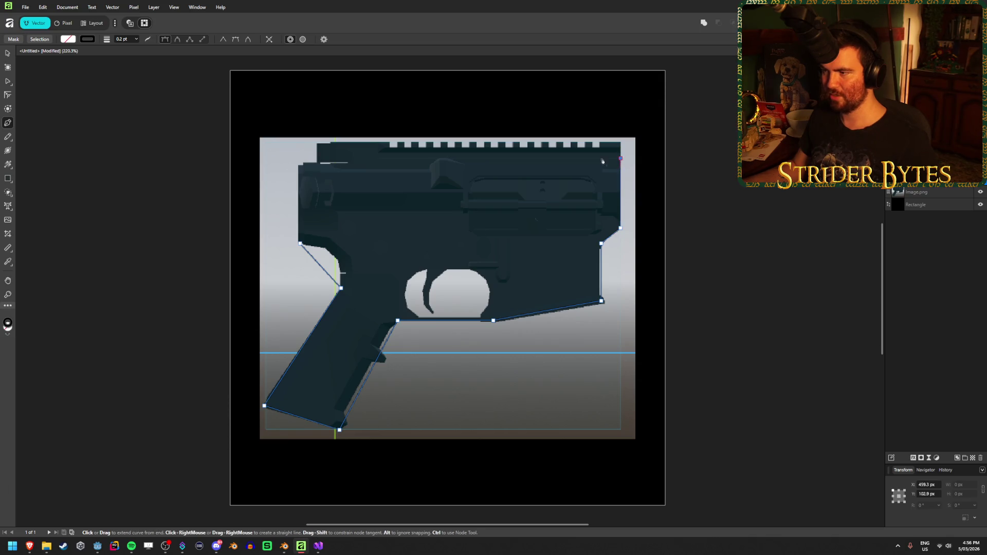
{"action": "left_click", "coordinate": [299, 158]}
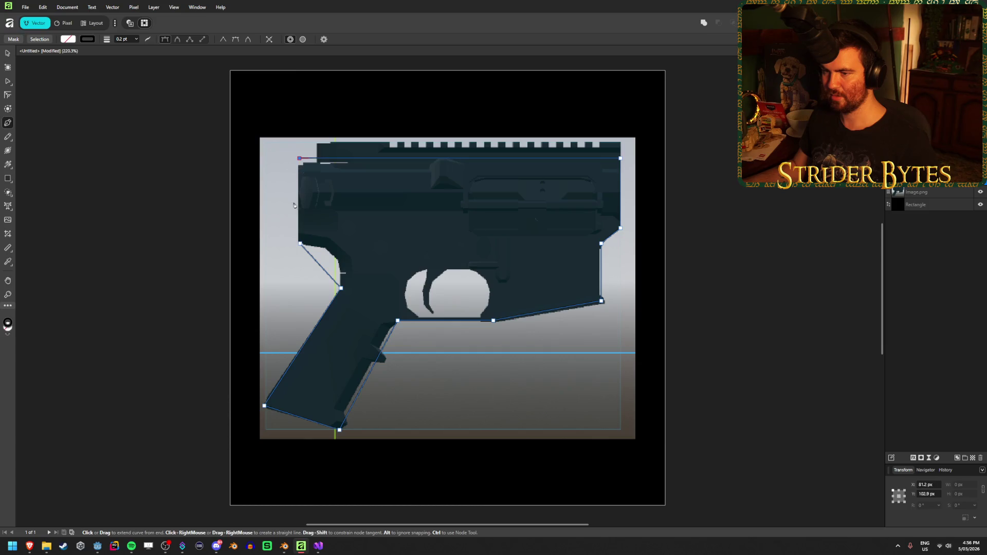
{"action": "left_click", "coordinate": [300, 244]}
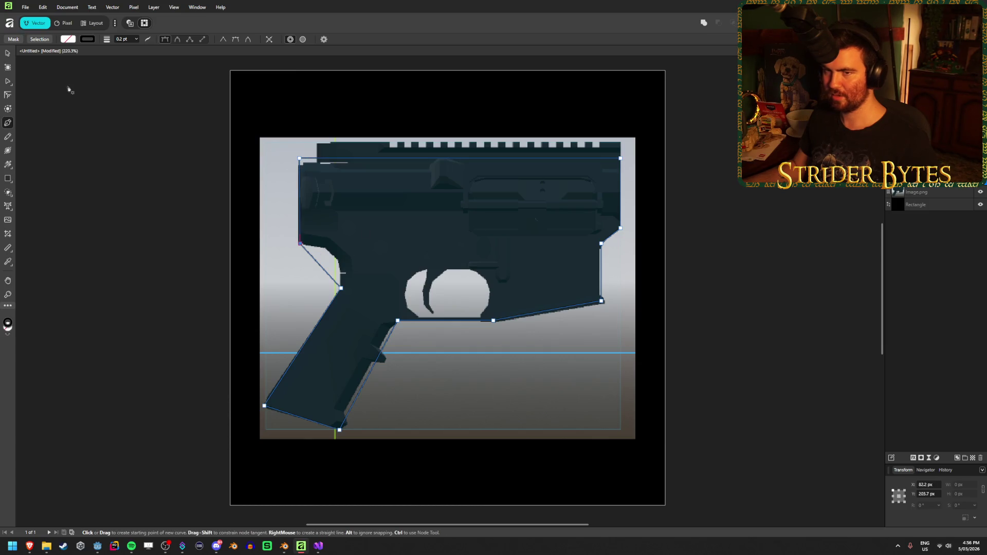
Give the receiver outline a white fill with no stroke
{"action": "left_click", "coordinate": [69, 39]}
{"action": "left_click", "coordinate": [120, 49]}
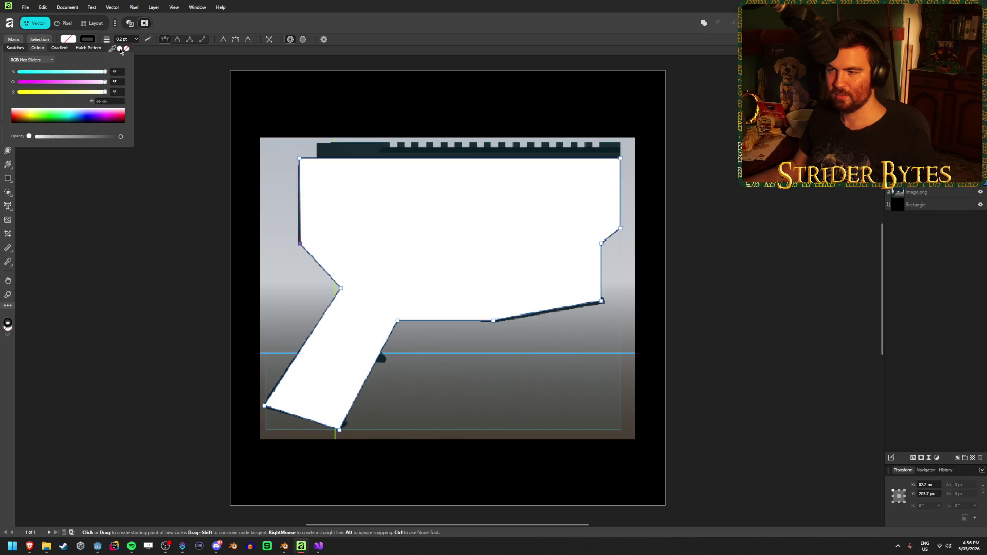
{"action": "left_click", "coordinate": [87, 39]}
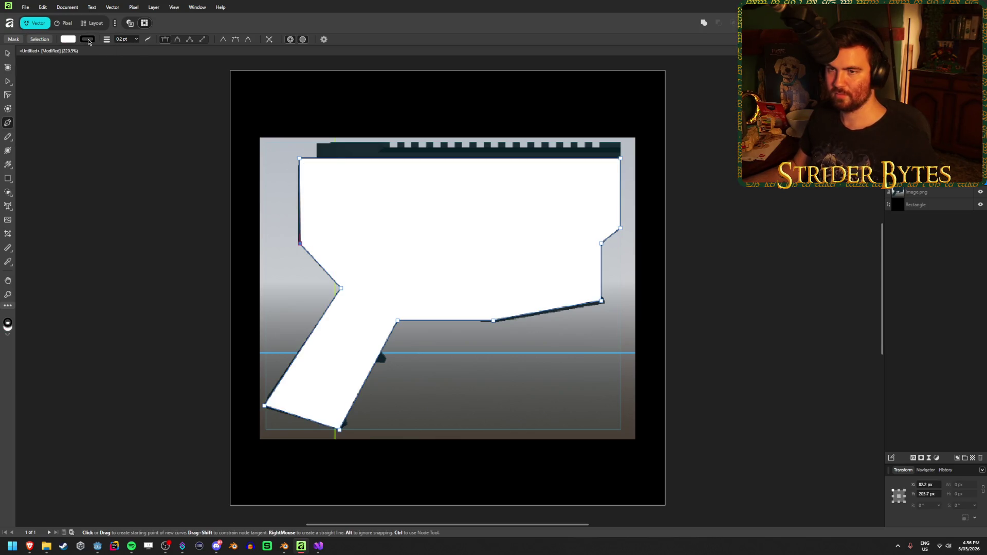
{"action": "left_click", "coordinate": [87, 39]}
{"action": "left_click", "coordinate": [146, 48]}
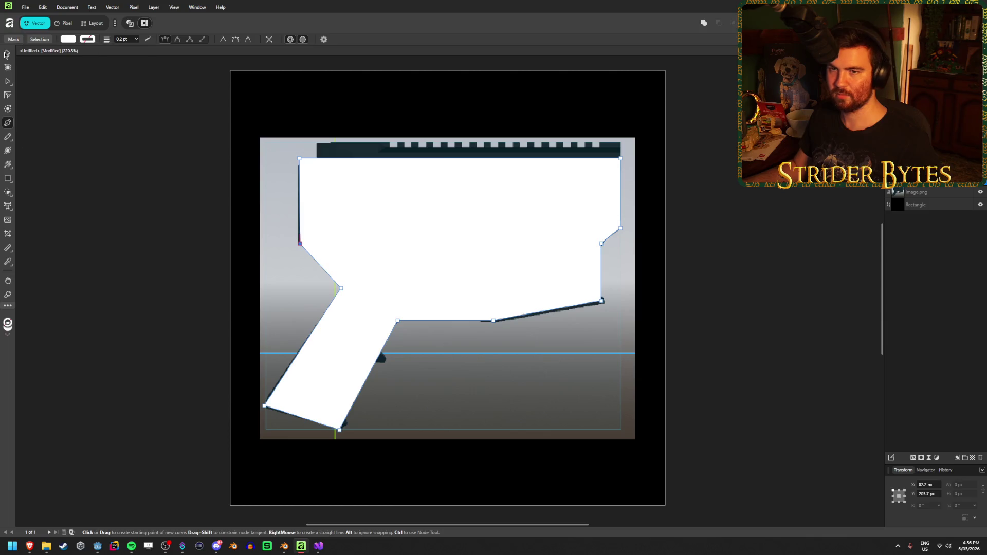
{"action": "key", "text": "v"}
{"action": "left_click", "coordinate": [169, 234]}
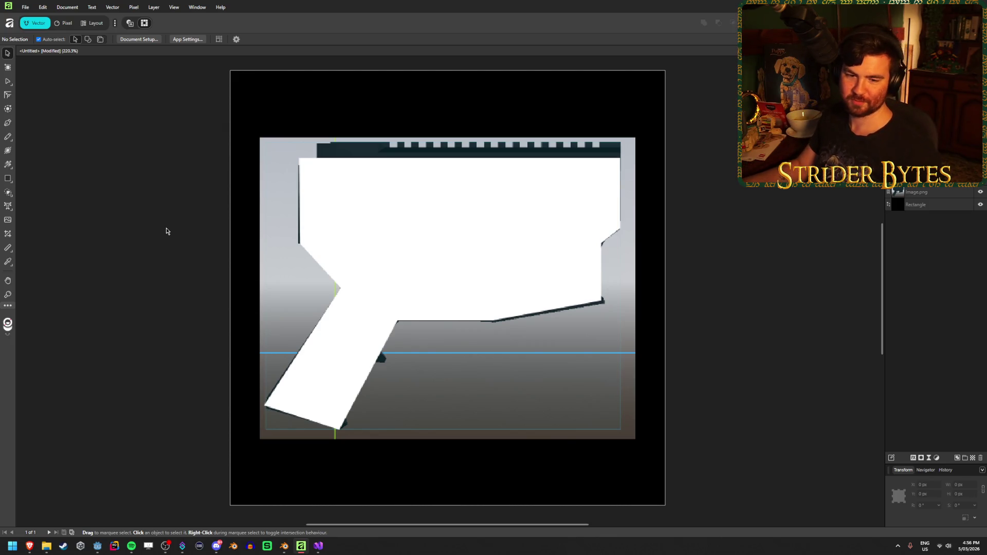
Check the white receiver shape against the gun reference image, ending with nothing selected
{"action": "left_click", "coordinate": [392, 203]}
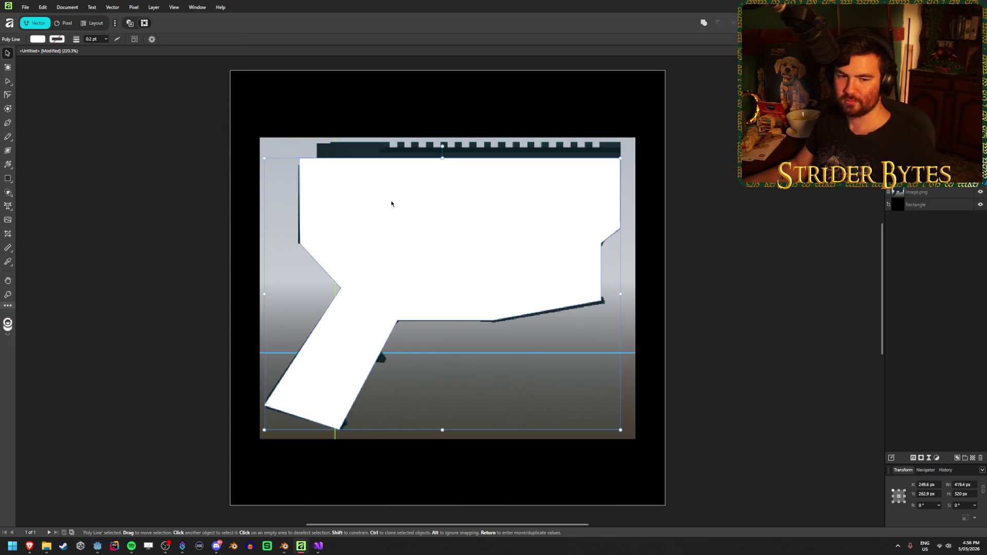
{"action": "left_click", "coordinate": [143, 210]}
{"action": "left_click", "coordinate": [343, 152]}
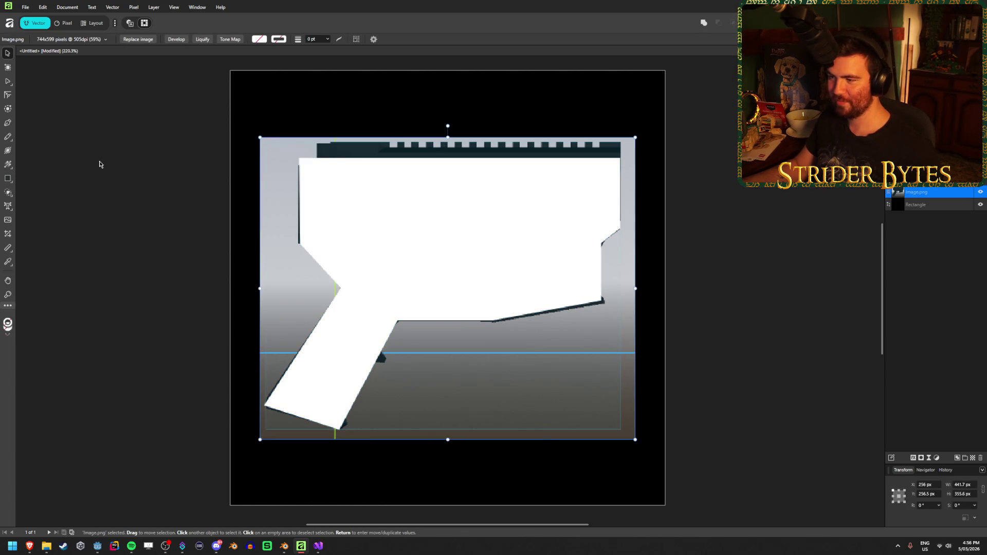
{"action": "left_click", "coordinate": [442, 247]}
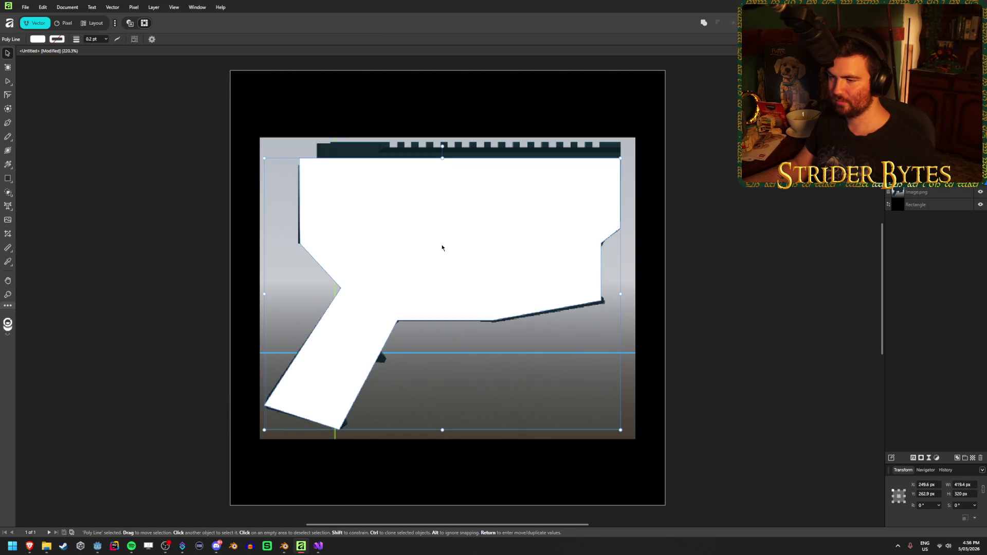
{"action": "left_click", "coordinate": [157, 260]}
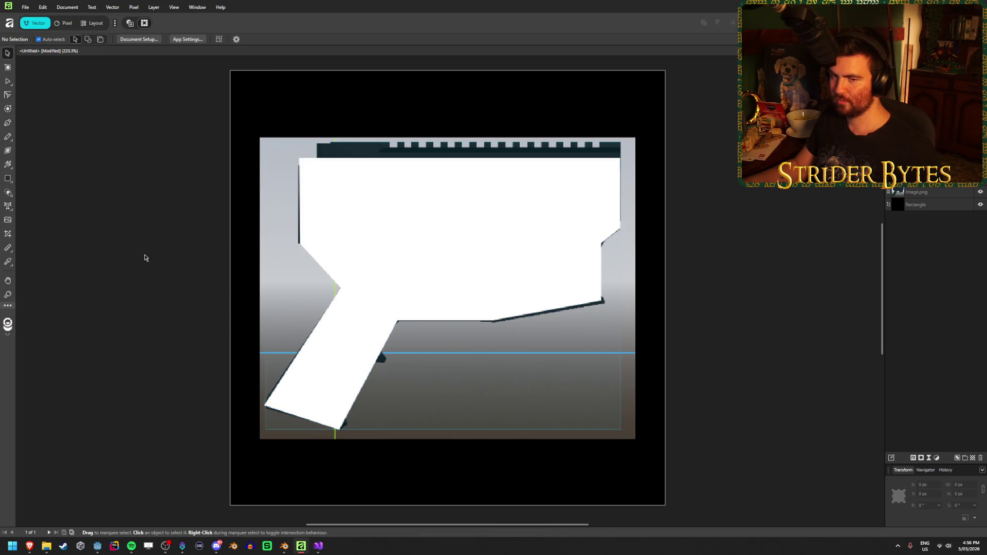
{"action": "left_click", "coordinate": [9, 179]}
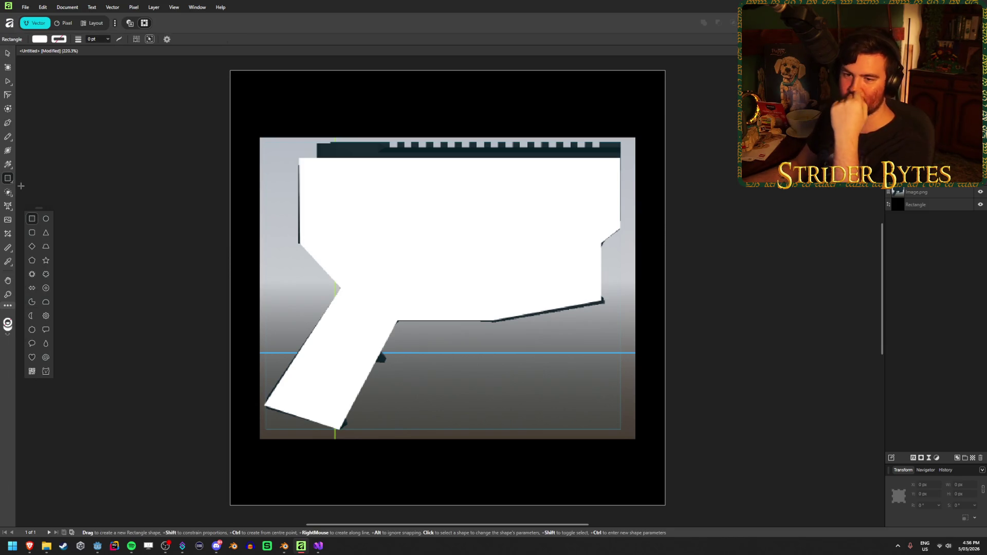
Draw a rounded rectangle and move it up and left into the trigger-guard opening
{"action": "left_click", "coordinate": [32, 232]}
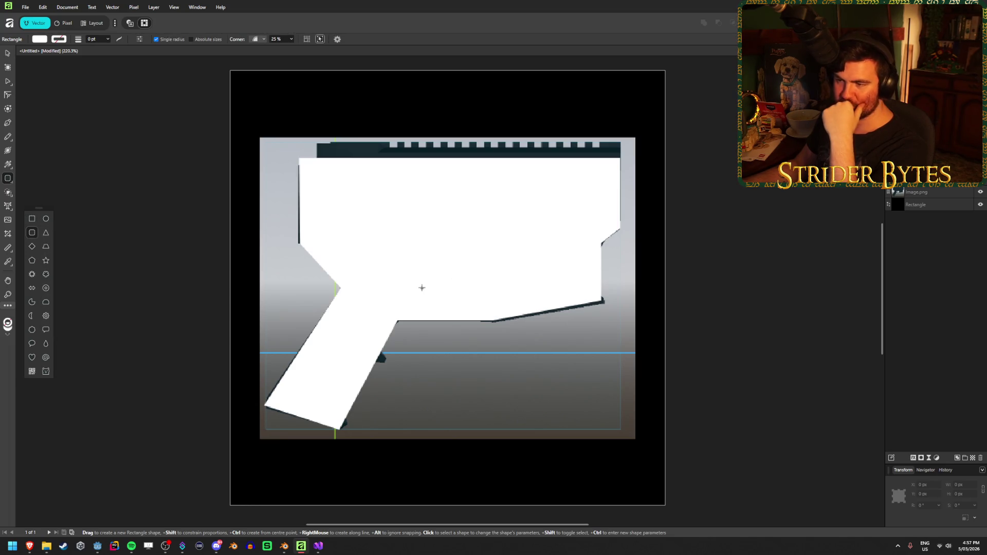
{"action": "mouse_move", "coordinate": [417, 294]}
{"action": "left_mouse_down"}
{"action": "mouse_move", "coordinate": [481, 308]}
{"action": "mouse_move", "coordinate": [467, 332]}
{"action": "mouse_move", "coordinate": [482, 335]}
{"action": "left_mouse_up"}
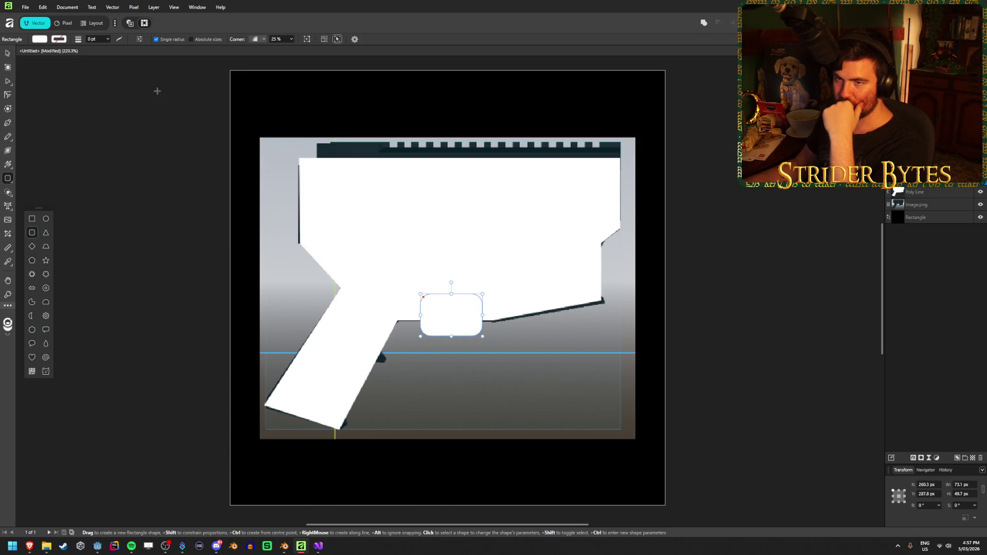
{"action": "left_click", "coordinate": [35, 40]}
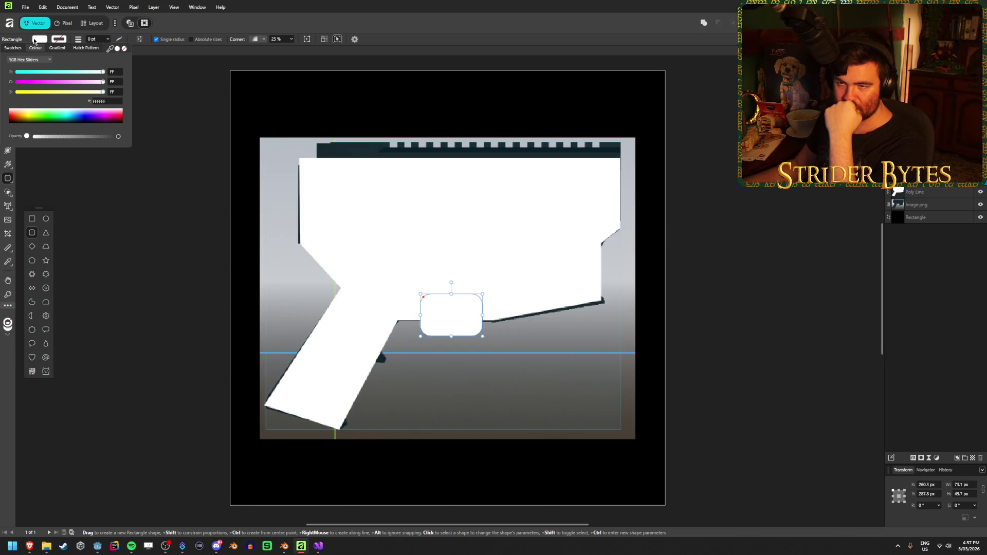
{"action": "left_click", "coordinate": [34, 40]}
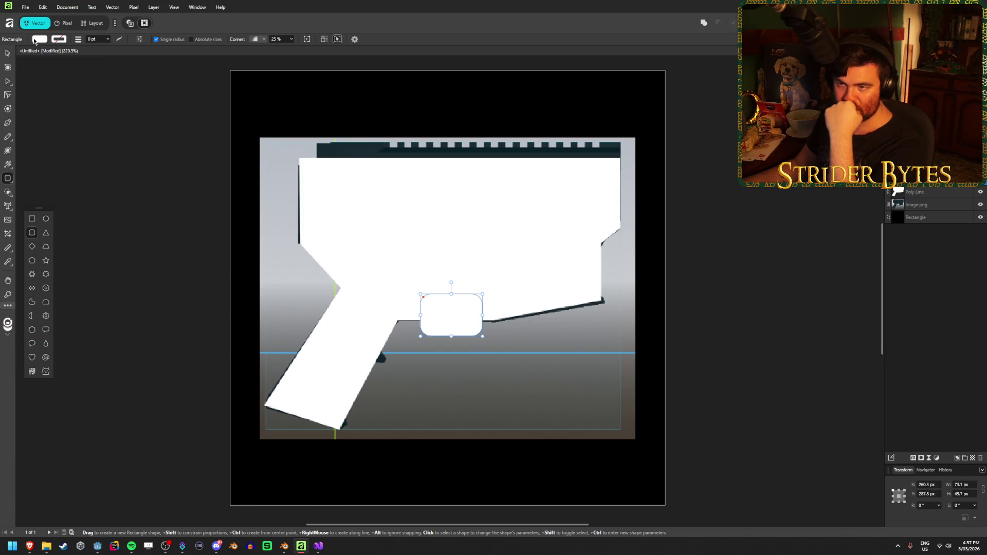
{"action": "key", "text": "v"}
{"action": "left_click_drag", "start_coordinate": [463, 312], "coordinate": [450, 286]}
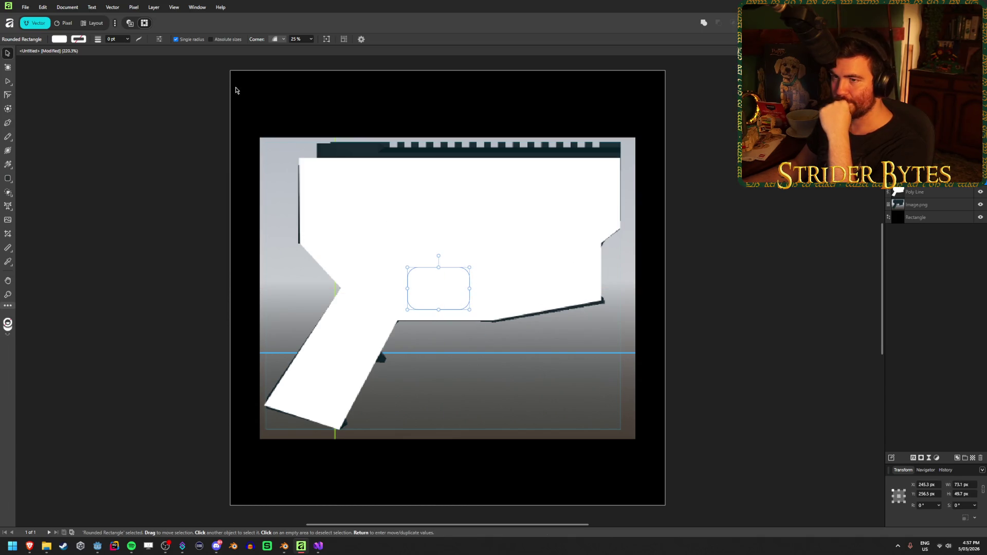
Set the rounded rectangle's corners fully round into a pill and nudge it right
{"action": "left_click", "coordinate": [298, 41]}
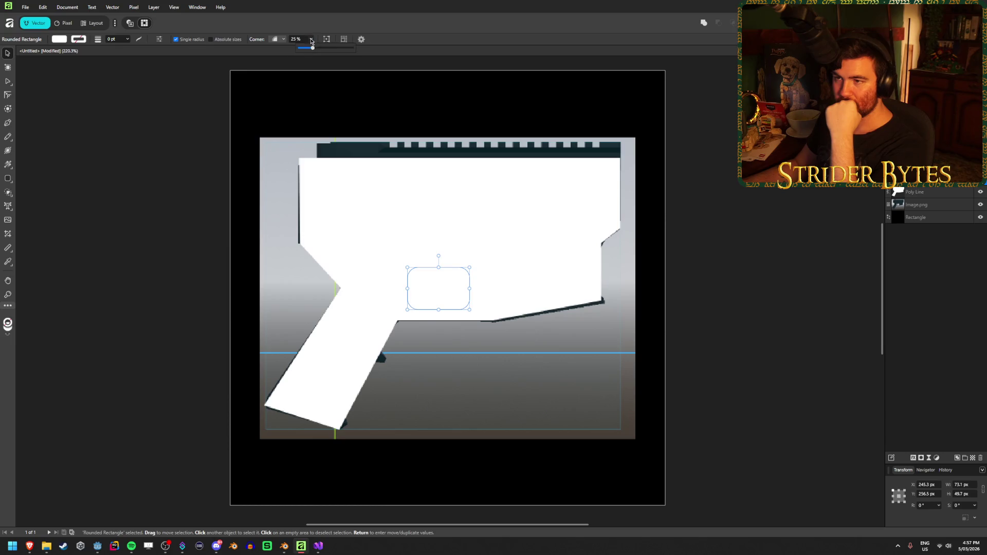
{"action": "left_click_drag", "start_coordinate": [312, 48], "coordinate": [435, 52]}
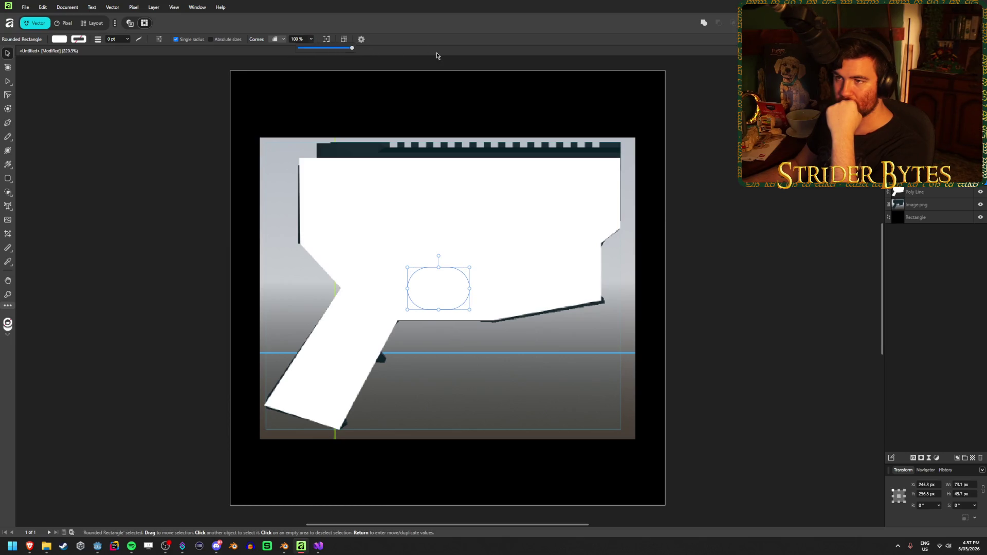
{"action": "left_click", "coordinate": [109, 117]}
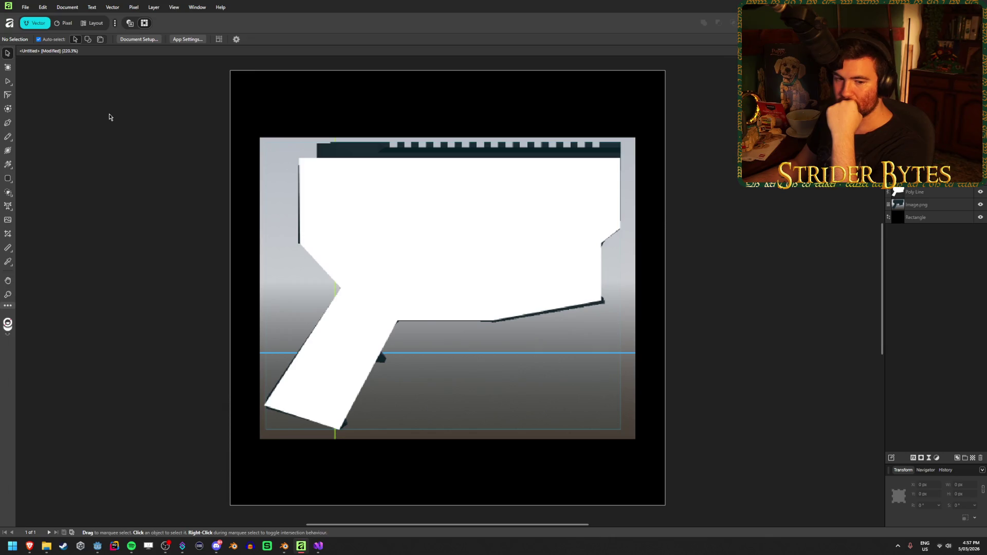
{"action": "left_click", "coordinate": [436, 294]}
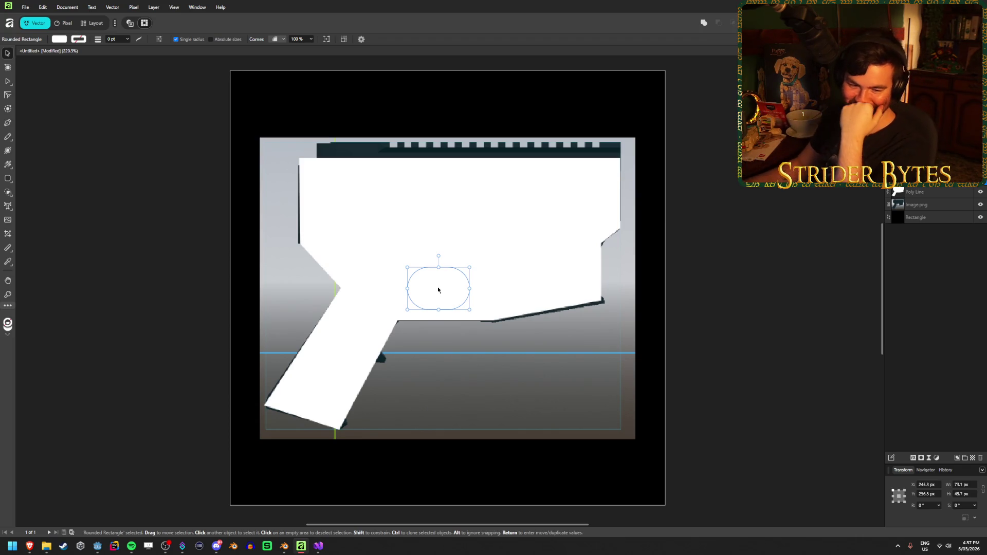
{"action": "left_click_drag", "start_coordinate": [438, 290], "coordinate": [461, 286]}
{"action": "key", "text": "Delete"}
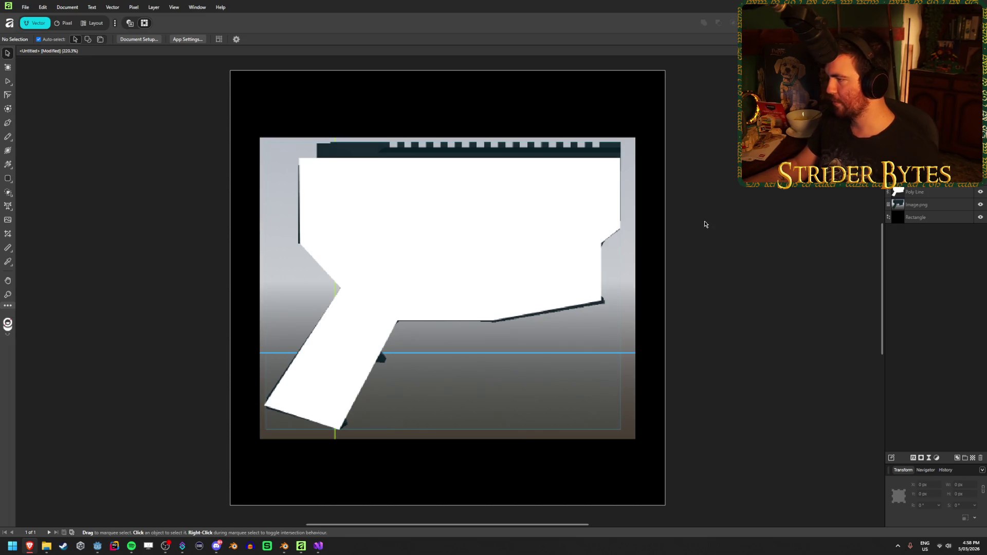
{"action": "left_click", "coordinate": [583, 215]}
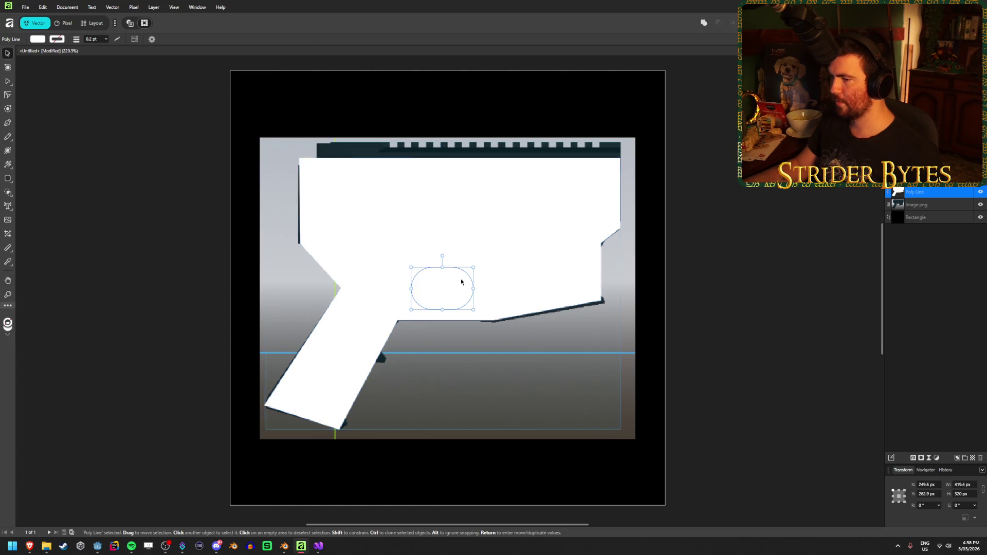
Change the pill shape's fill to black
{"action": "key", "text": "Escape"}
{"action": "left_click", "coordinate": [450, 291]}
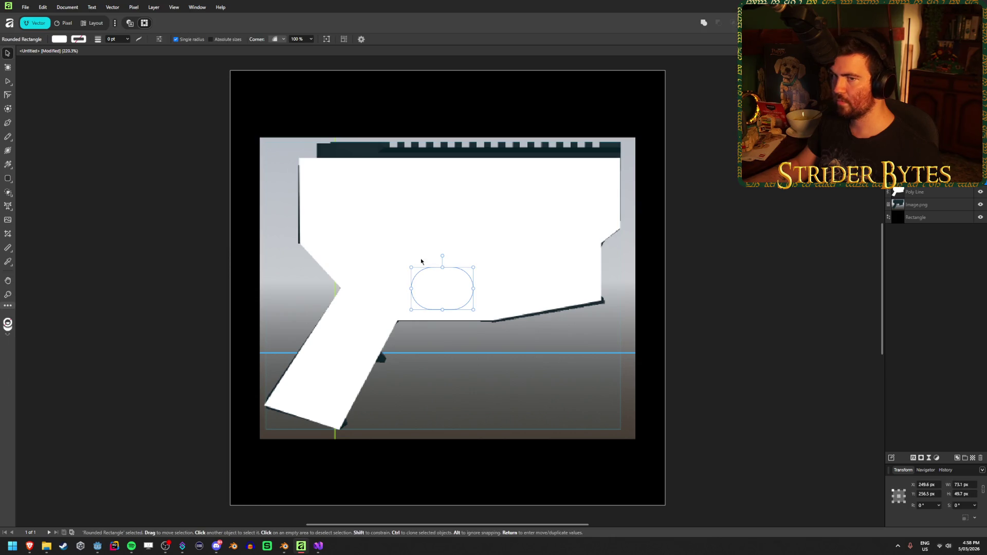
{"action": "left_click", "coordinate": [59, 39]}
{"action": "left_click", "coordinate": [83, 119]}
{"action": "left_click", "coordinate": [82, 122]}
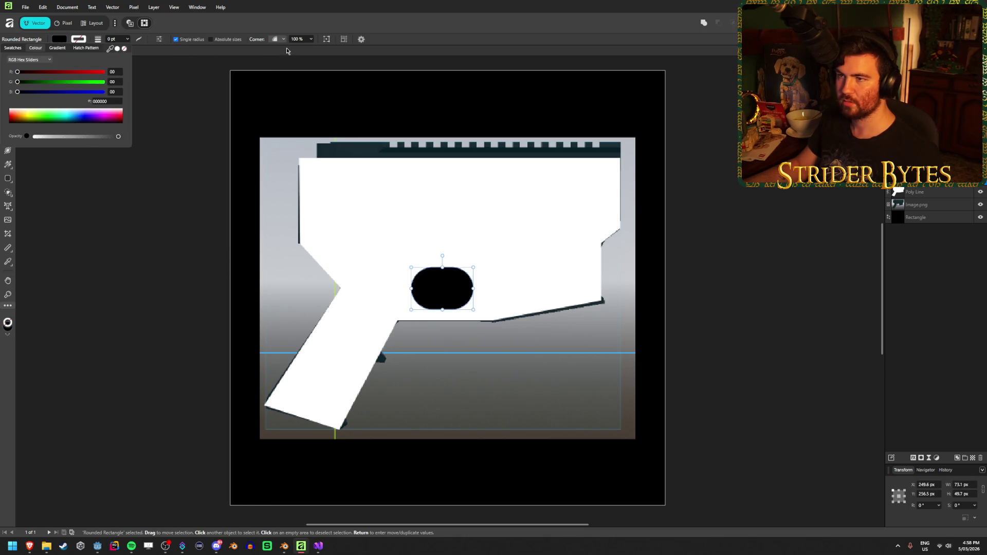
{"action": "key", "text": "Escape"}
Select the black pill and convert it to curves with Ctrl+Return
{"action": "left_click", "coordinate": [64, 23]}
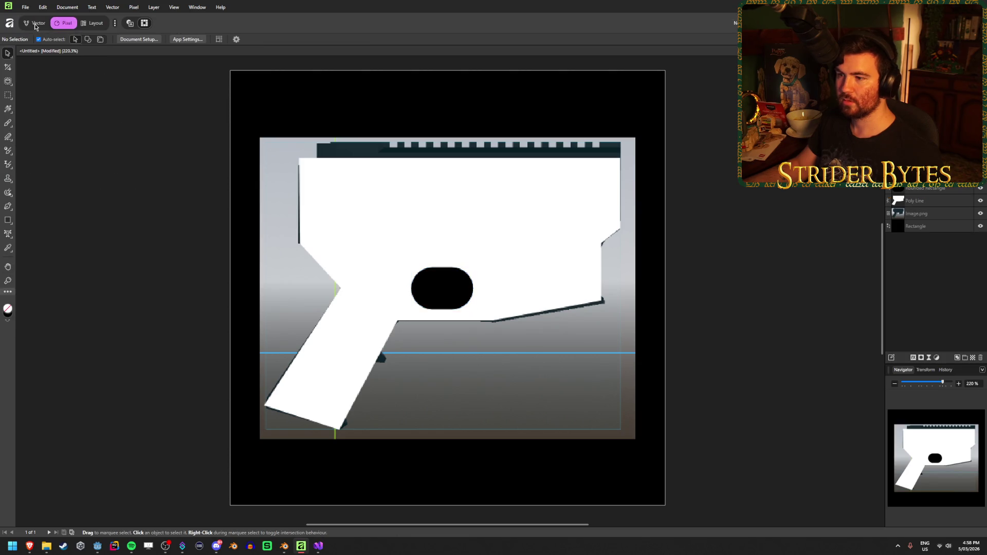
{"action": "left_click", "coordinate": [35, 25]}
{"action": "left_click", "coordinate": [423, 205]}
{"action": "left_click", "coordinate": [437, 292]}
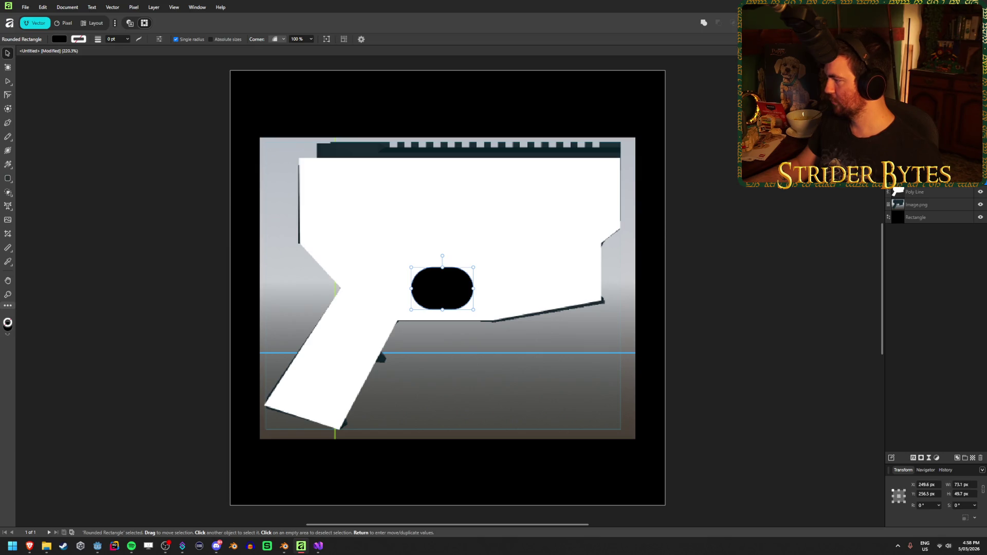
{"action": "key", "text": "alt+Tab"}
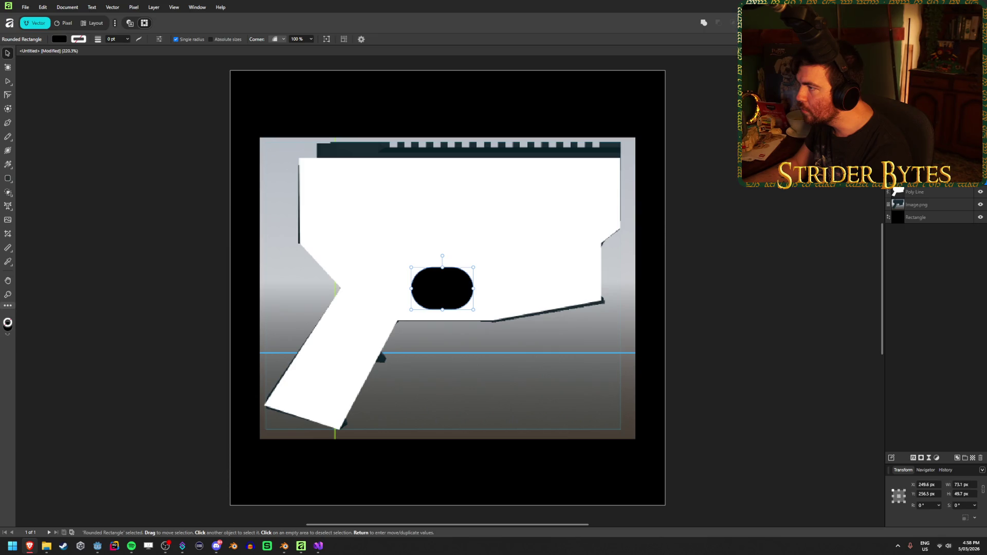
{"action": "key", "text": "ctrl+Return"}
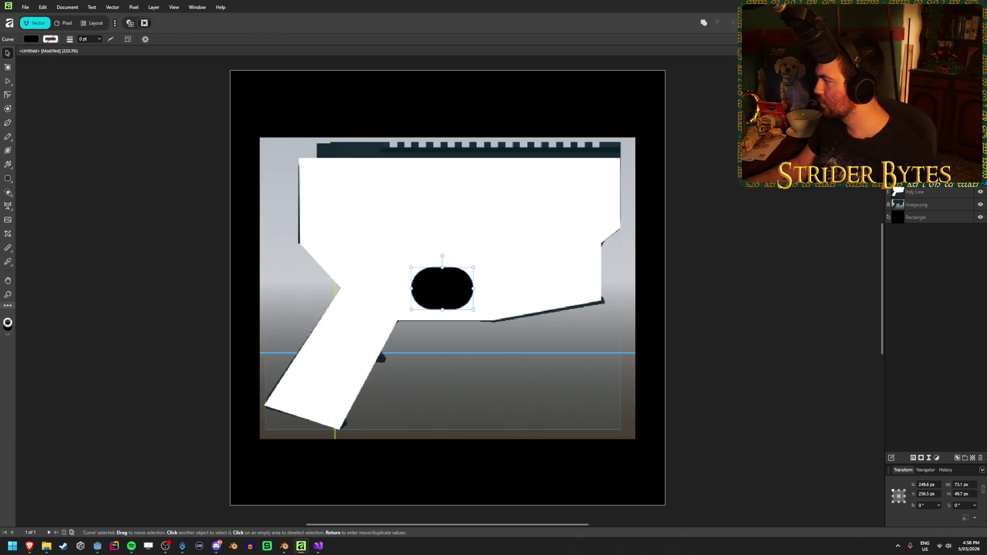
Try subtracting the pill from the gun outline as a hole, then undo it
{"action": "key", "text": "ctrl+z"}
{"action": "left_click", "coordinate": [483, 238], "text": "shift"}
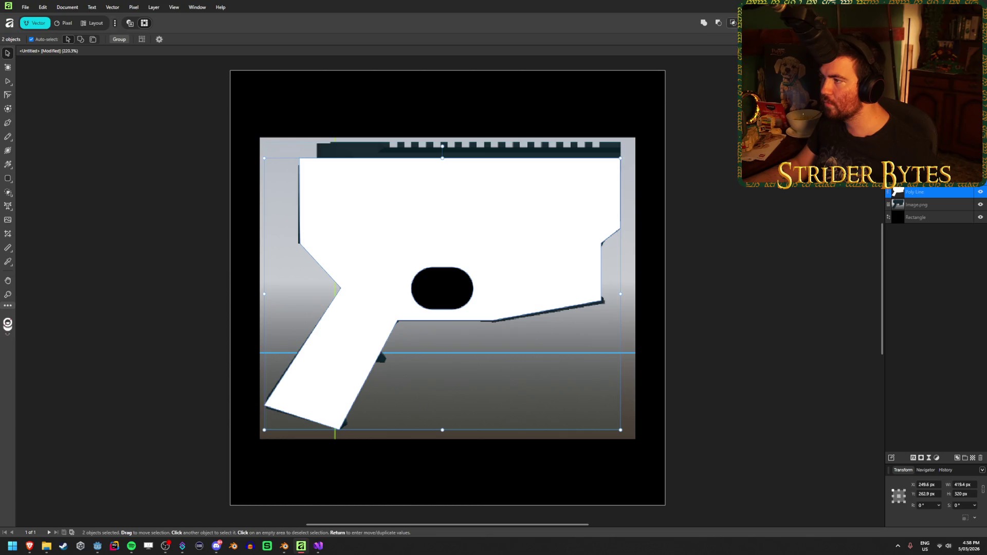
{"action": "left_click", "coordinate": [719, 23]}
{"action": "left_click", "coordinate": [729, 234]}
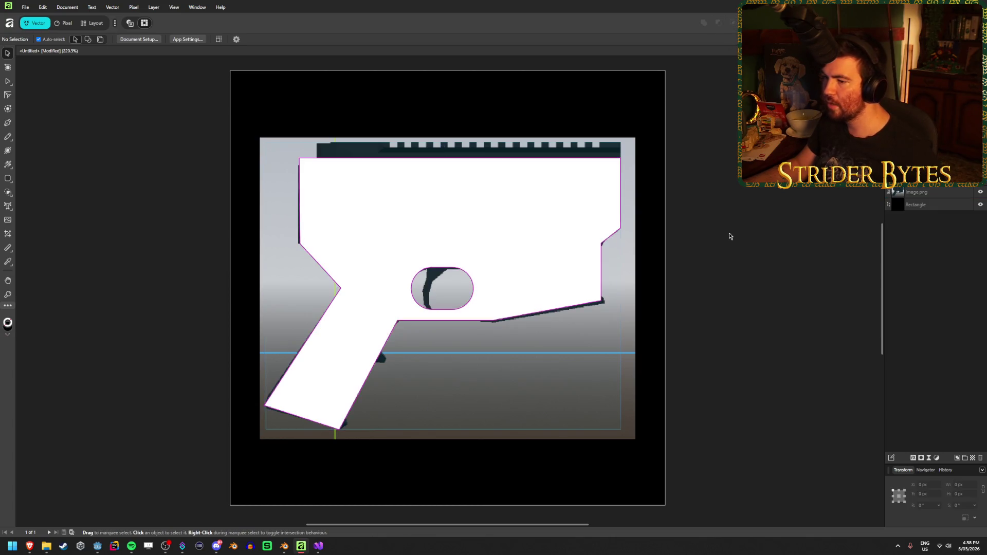
{"action": "left_click", "coordinate": [474, 286]}
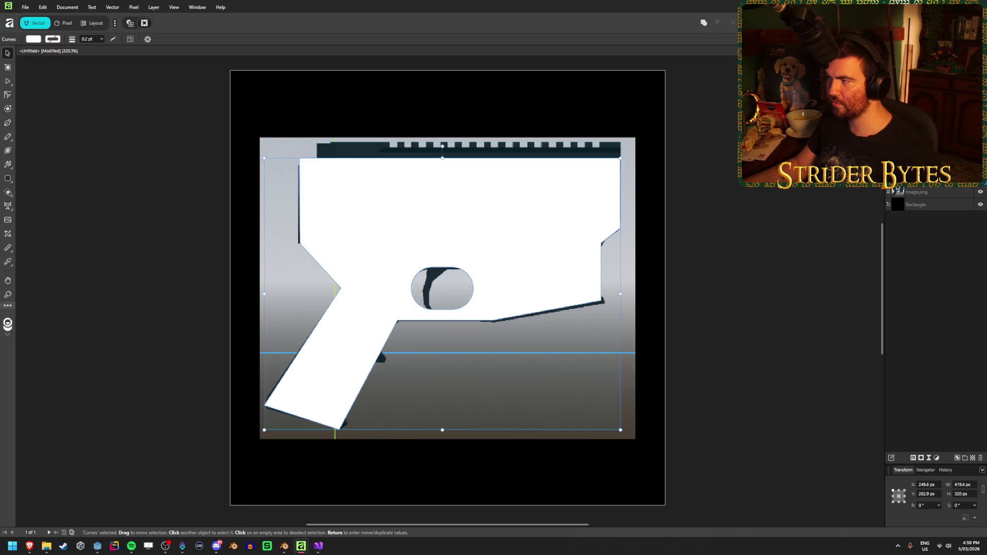
{"action": "key", "text": "ctrl+z"}
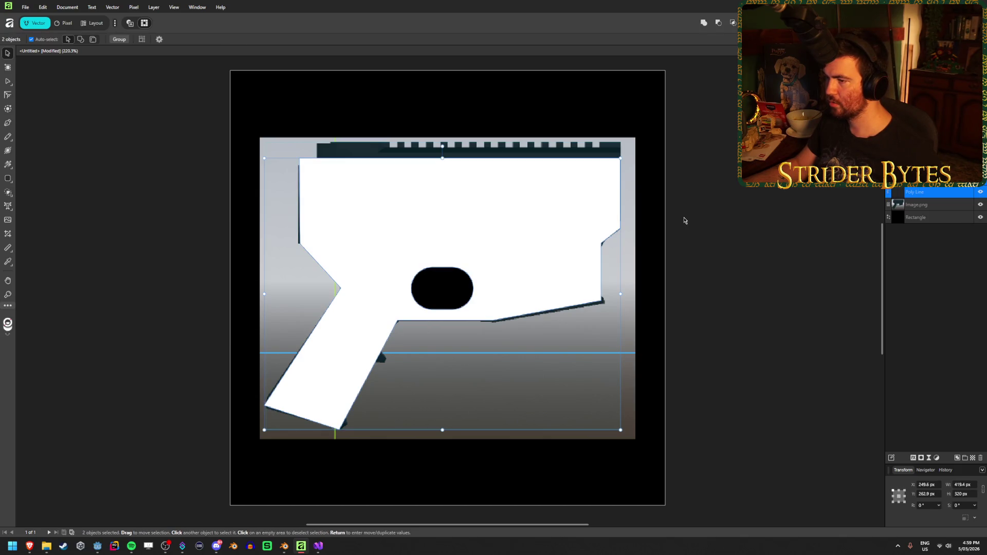
Make the white gun outline nearly transparent, hide its layer, and select the black pill
{"action": "left_click", "coordinate": [669, 218]}
{"action": "left_click", "coordinate": [513, 246]}
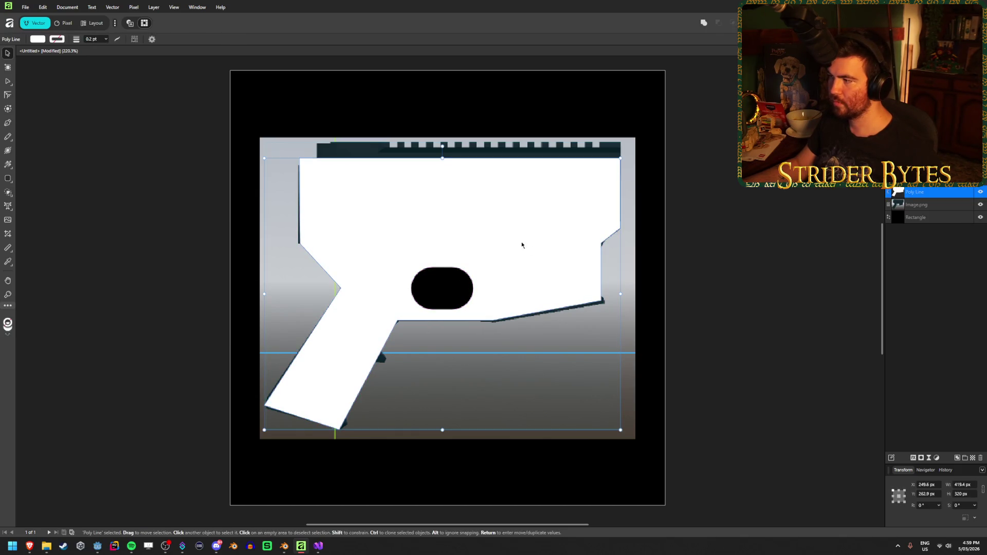
{"action": "key", "text": "1"}
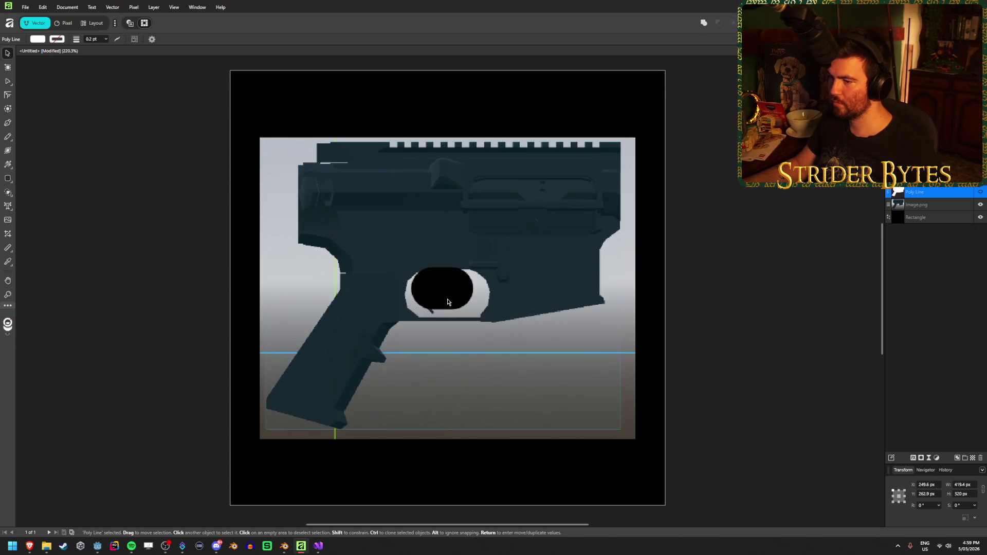
{"action": "key", "text": "alt"}
{"action": "left_click", "coordinate": [980, 192]}
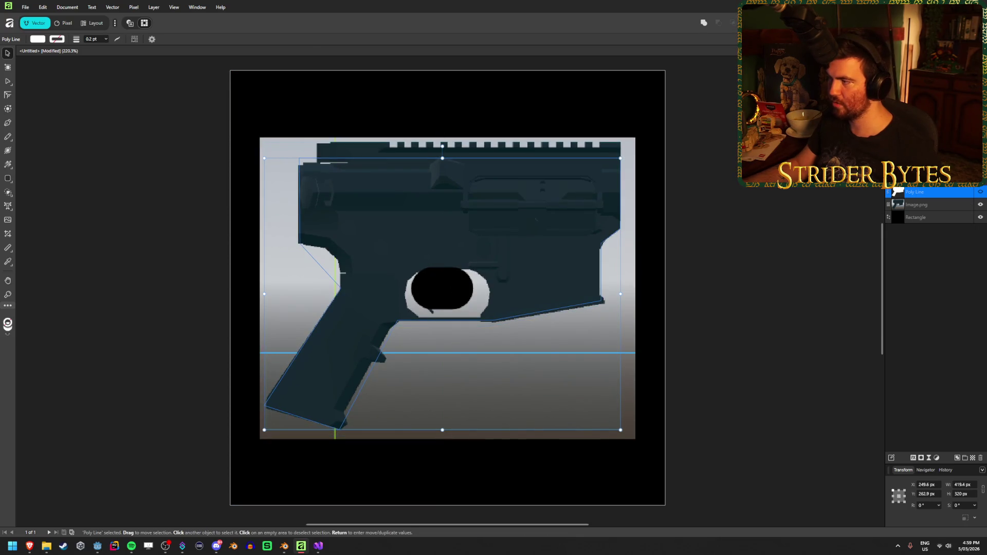
{"action": "left_click", "coordinate": [442, 287]}
Move and stretch the black pill to about 103.5 × 57 px over the trigger opening
{"action": "mouse_move", "coordinate": [460, 288]}
{"action": "left_mouse_down"}
{"action": "mouse_move", "coordinate": [453, 294]}
{"action": "mouse_move", "coordinate": [492, 295]}
{"action": "left_mouse_up"}
{"action": "left_click_drag", "start_coordinate": [447, 273], "coordinate": [447, 269]}
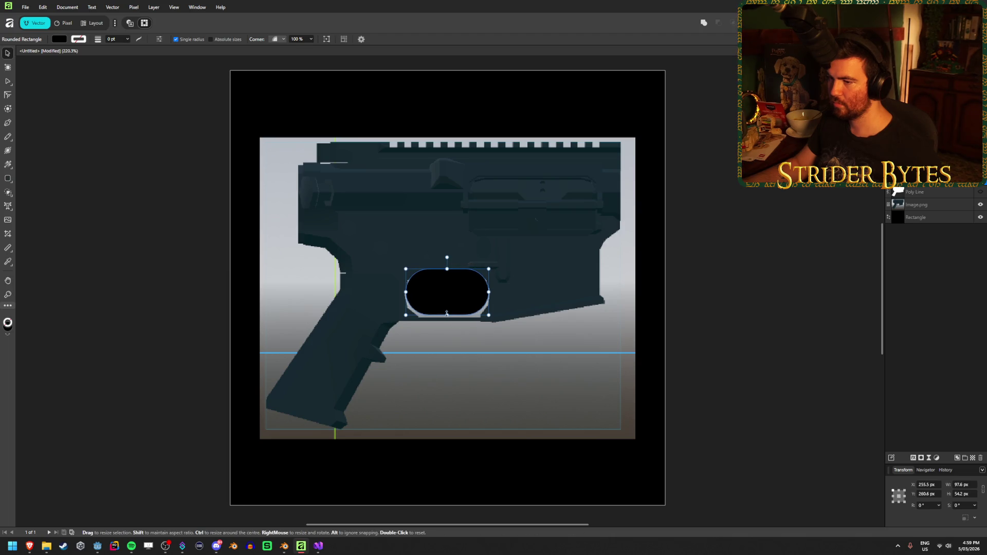
{"action": "left_click_drag", "start_coordinate": [447, 315], "coordinate": [447, 320]}
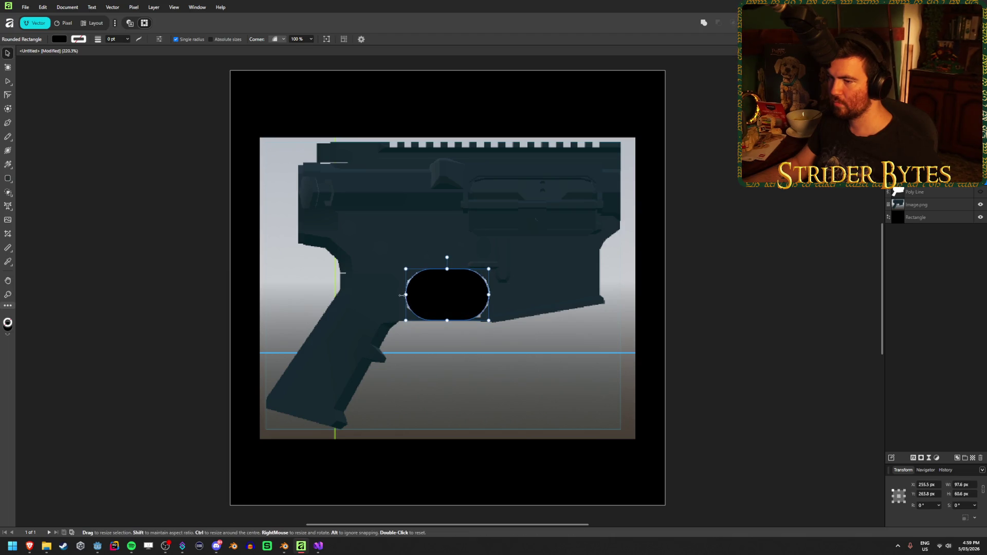
{"action": "left_click_drag", "start_coordinate": [404, 294], "coordinate": [402, 295]}
{"action": "left_click_drag", "start_coordinate": [489, 294], "coordinate": [490, 295]}
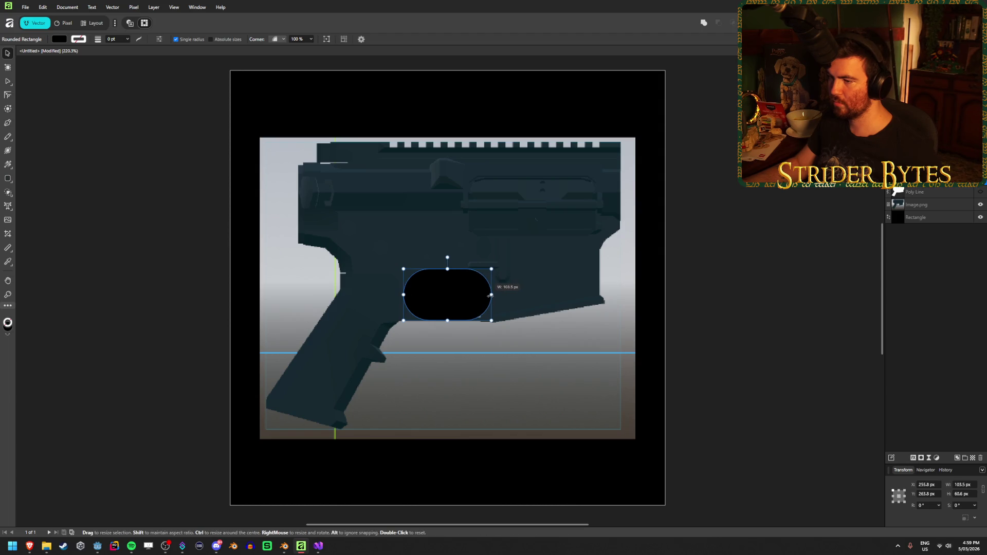
Reselect the pill, raise its bottom edge slightly, and make the white gun silhouette visible again
{"action": "key", "text": "v"}
{"action": "key", "text": "ctrl+d"}
{"action": "left_click", "coordinate": [412, 287]}
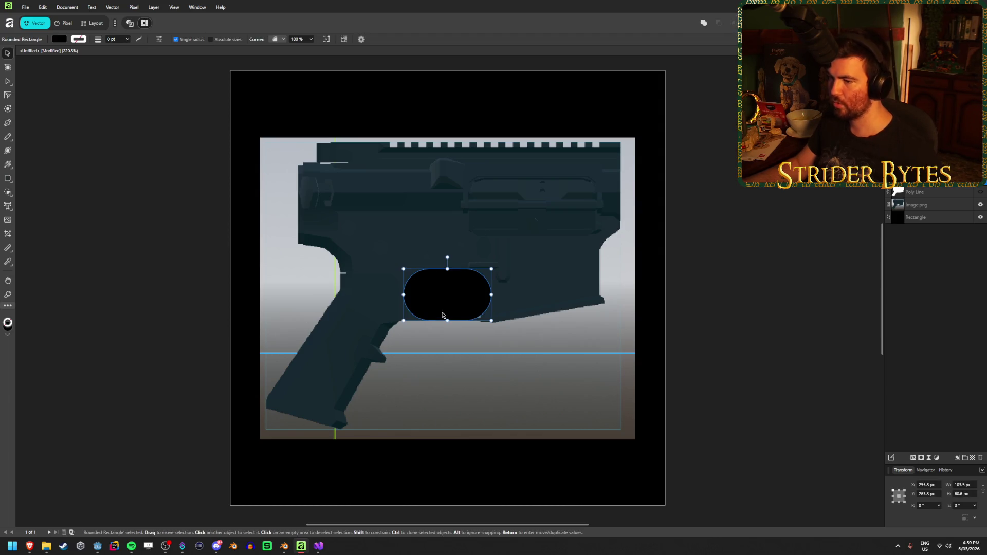
{"action": "left_click_drag", "start_coordinate": [447, 321], "coordinate": [449, 317]}
{"action": "left_click", "coordinate": [980, 192]}
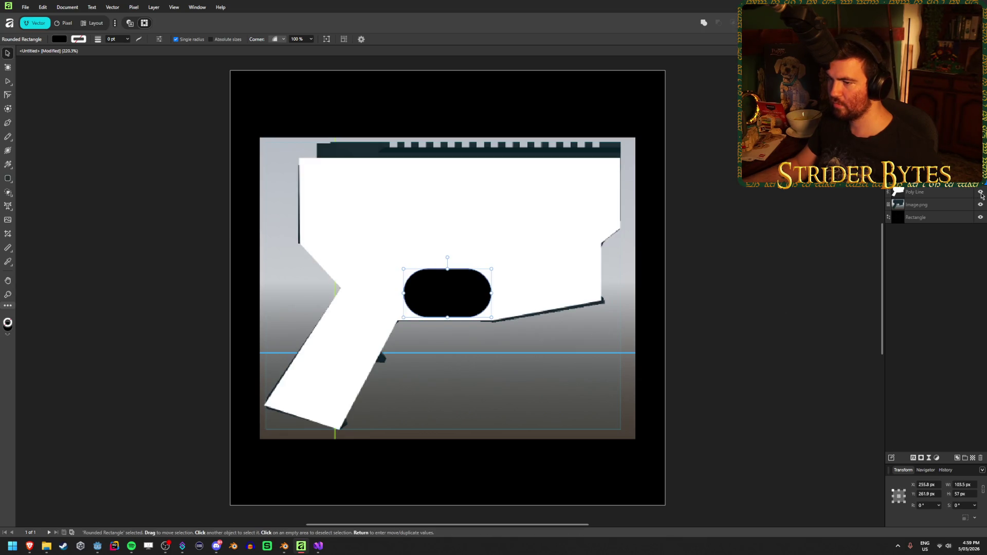
Shorten the rounded hole a little more by raising its bottom edge
{"action": "scroll", "coordinate": [420, 352], "scroll_direction": "up", "scroll_amount": 1}
{"action": "scroll", "coordinate": [447, 338], "scroll_direction": "up", "scroll_amount": 4}
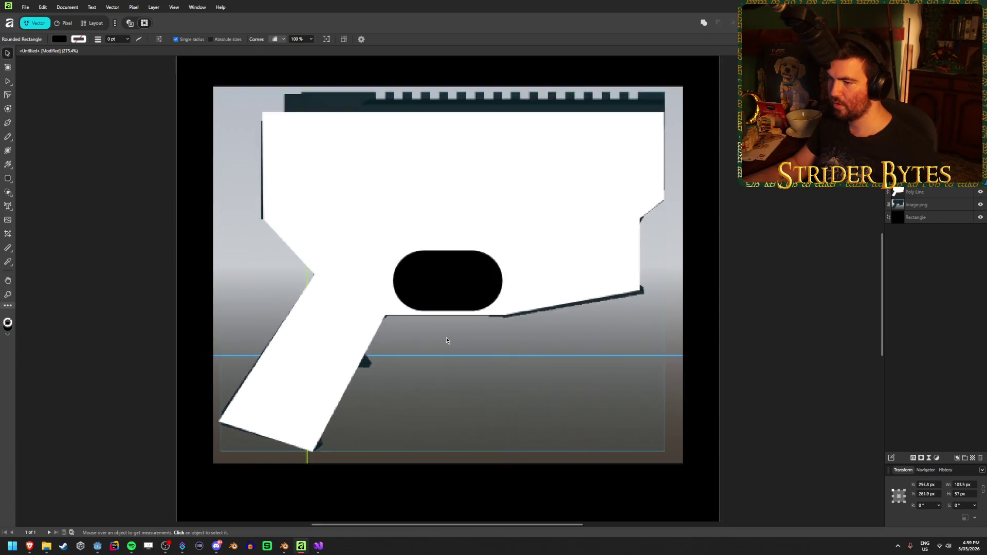
{"action": "left_click_drag", "start_coordinate": [448, 297], "coordinate": [448, 295]}
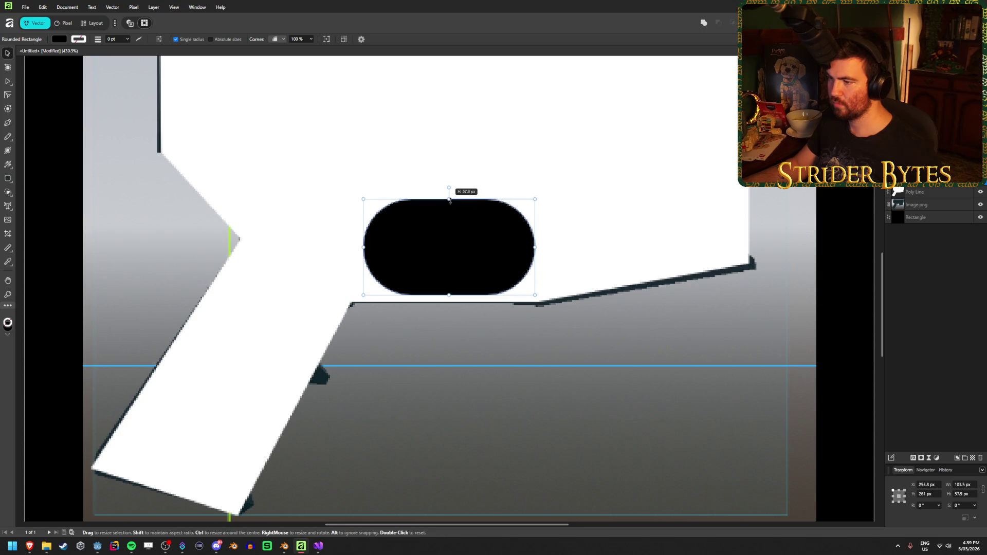
Check the background square and gun silhouette layers, then bring up Godot's receiver model
{"action": "left_click", "coordinate": [837, 264]}
{"action": "scroll", "coordinate": [636, 332], "scroll_direction": "down", "scroll_amount": 6}
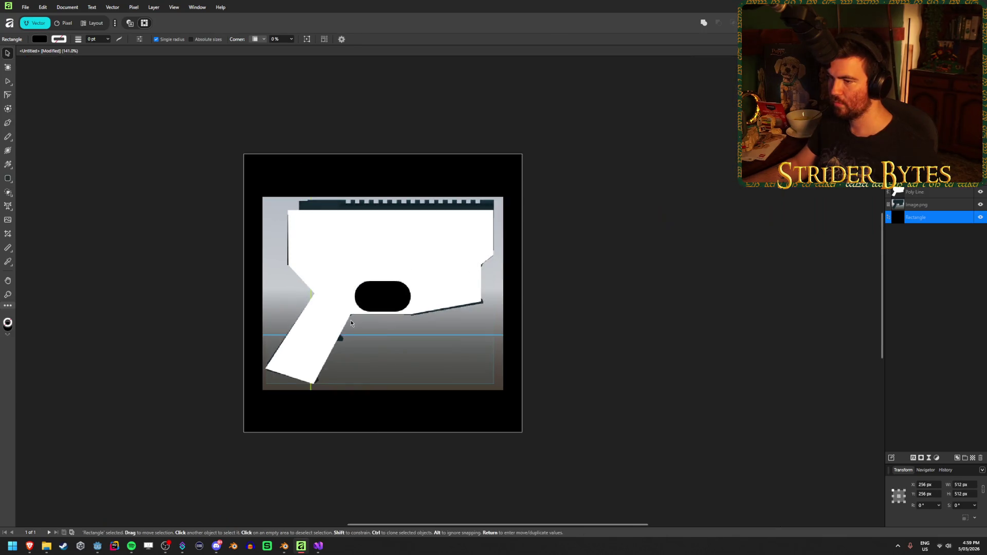
{"action": "scroll", "coordinate": [385, 310], "scroll_direction": "up", "scroll_amount": 3}
{"action": "scroll", "coordinate": [385, 310], "scroll_direction": "up", "scroll_amount": 2}
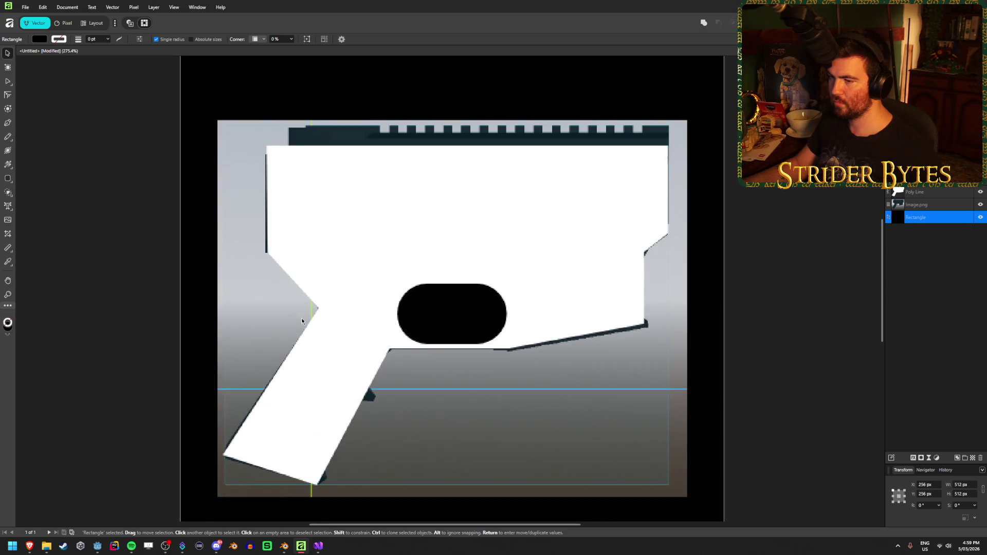
{"action": "scroll", "coordinate": [432, 307], "scroll_direction": "down", "scroll_amount": 1}
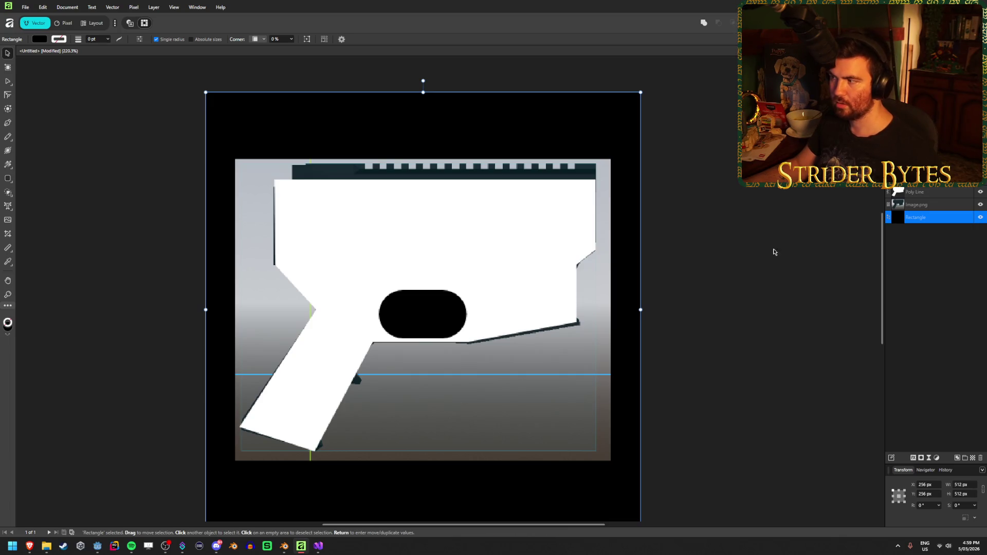
{"action": "left_click", "coordinate": [930, 192]}
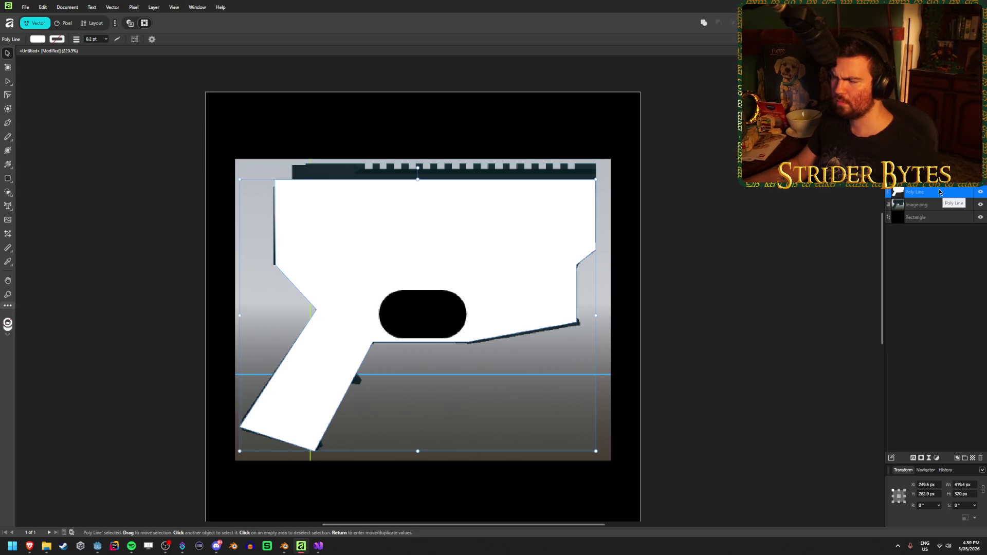
{"action": "left_click", "coordinate": [165, 308]}
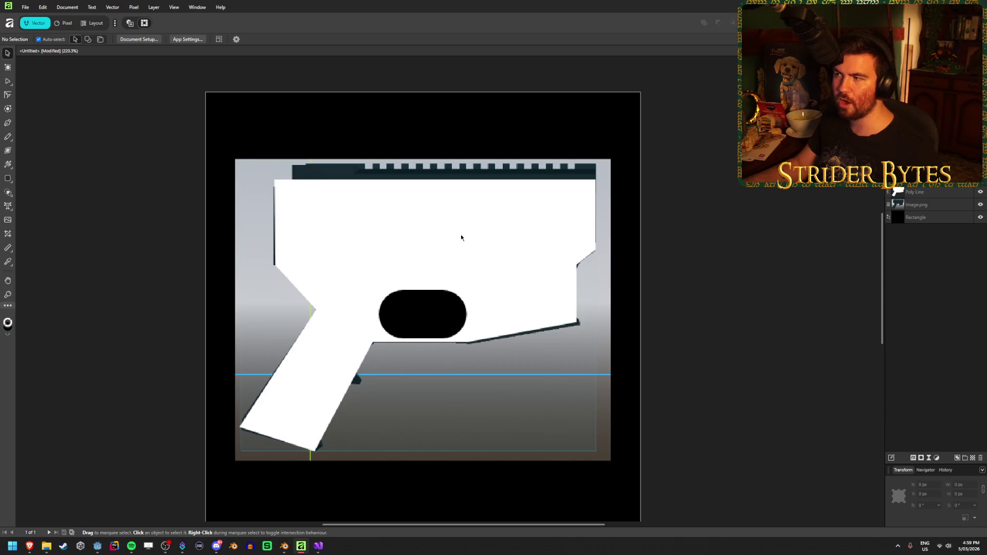
{"action": "left_click", "coordinate": [97, 546]}
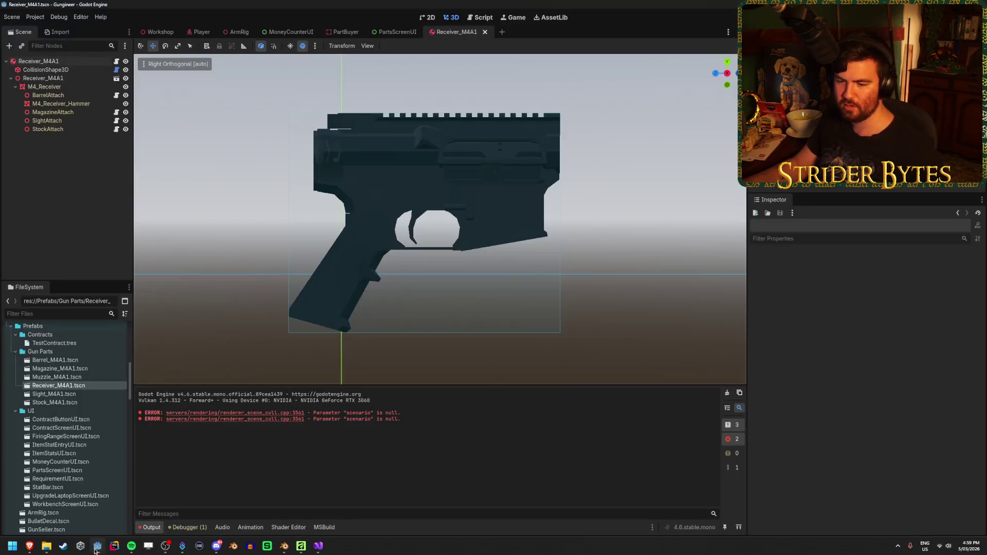
View the PartsScreenUI and Receiver_M4A1 scenes, then return to Affinity and select the gun silhouette
{"action": "left_click", "coordinate": [389, 30]}
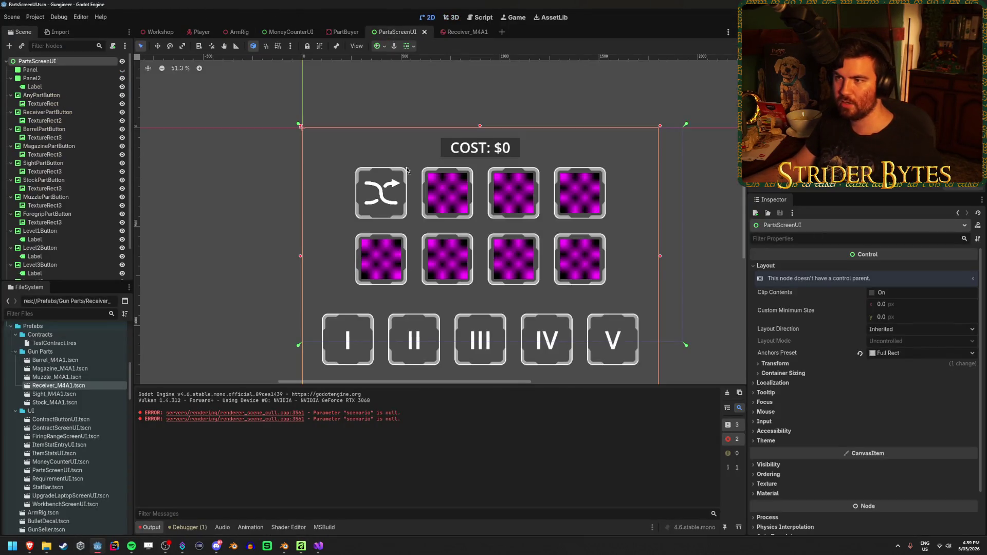
{"action": "left_click", "coordinate": [464, 32]}
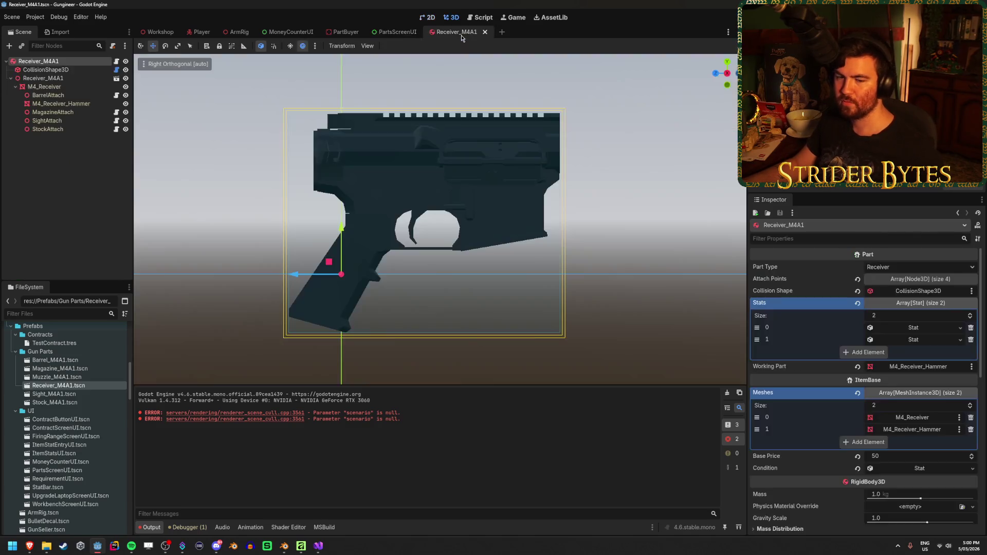
{"action": "left_click", "coordinate": [318, 546]}
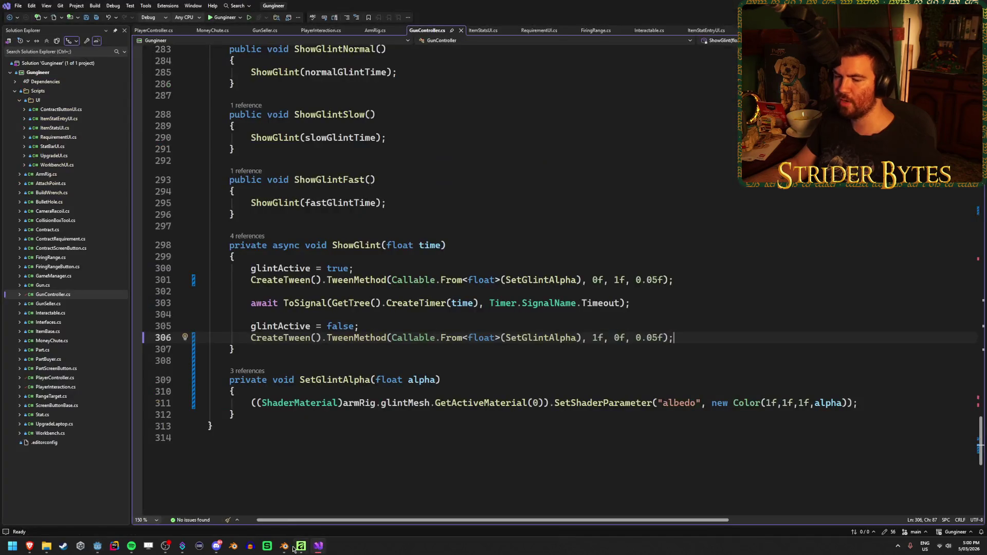
{"action": "mouse_move", "coordinate": [101, 549]}
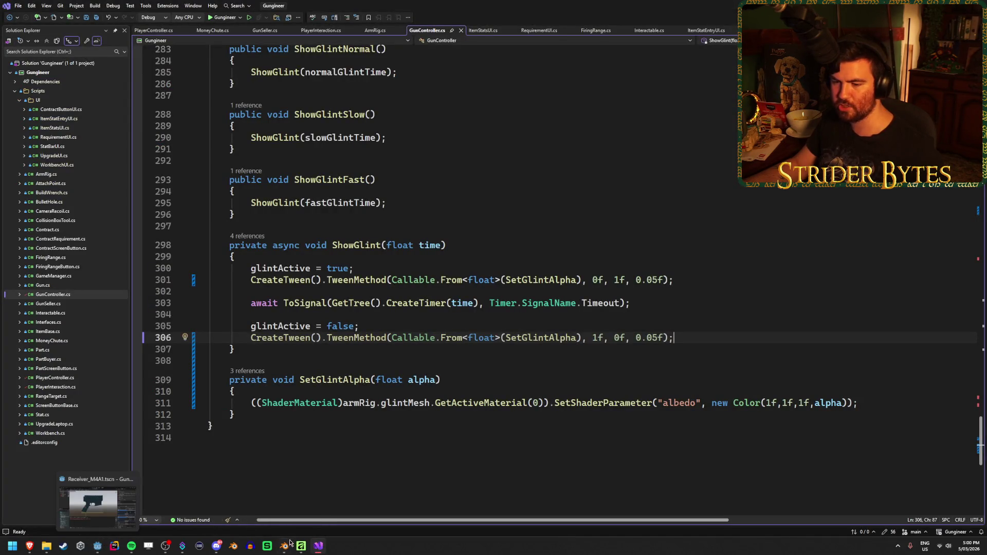
{"action": "left_click", "coordinate": [299, 545]}
{"action": "left_click", "coordinate": [458, 247]}
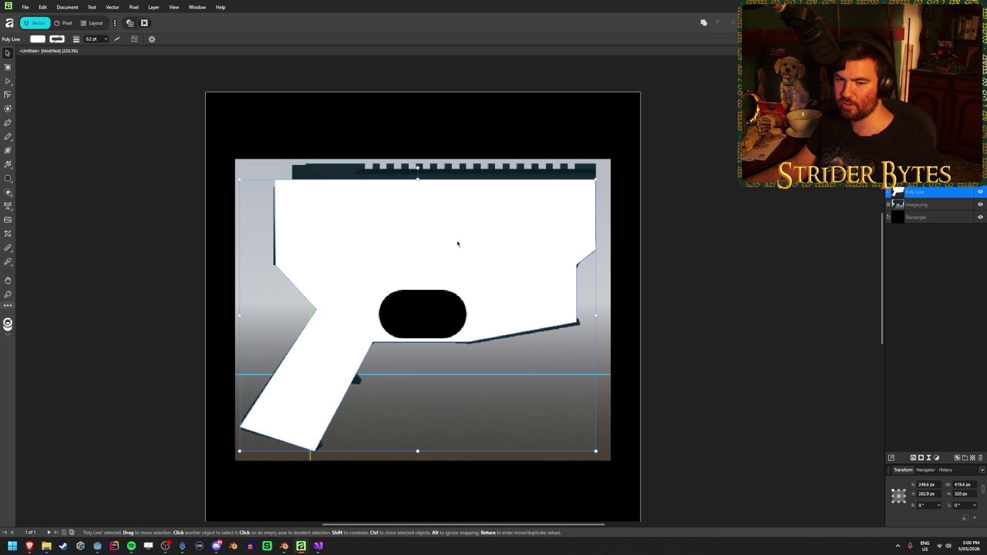
Subtract the rounded hole from the gun silhouette and pull the hole's left node outward
{"action": "left_click", "coordinate": [442, 318]}
{"action": "left_click", "coordinate": [524, 224], "text": "shift"}
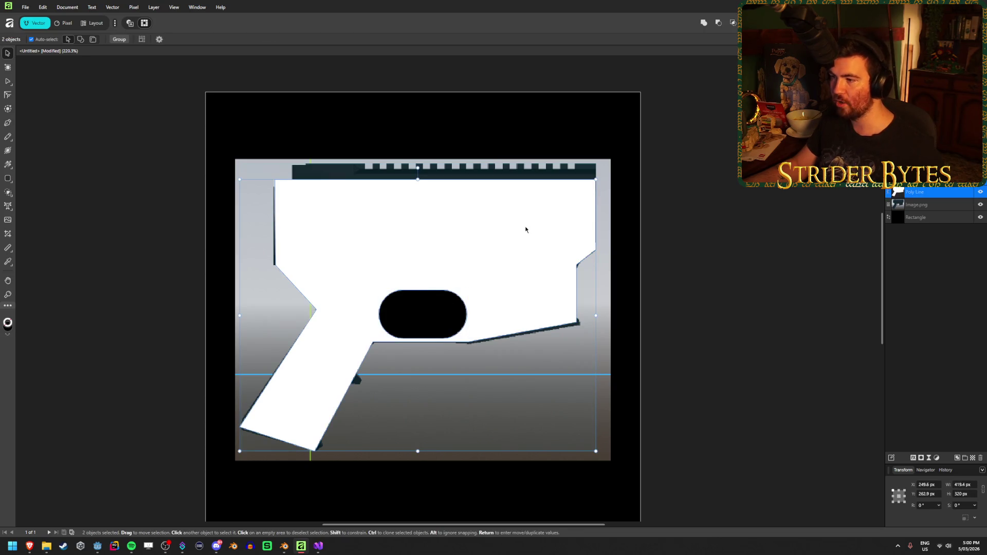
{"action": "left_click", "coordinate": [718, 23]}
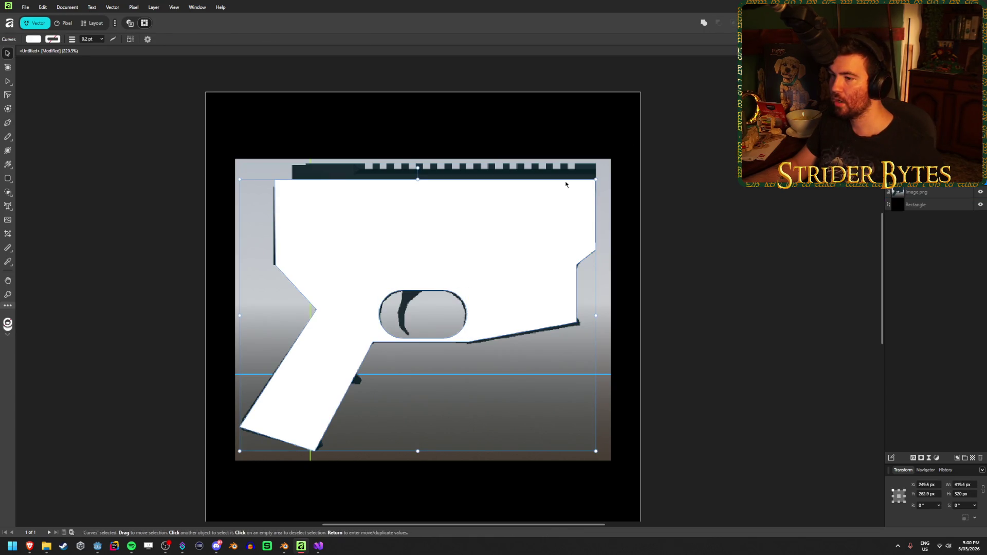
{"action": "key", "text": "a"}
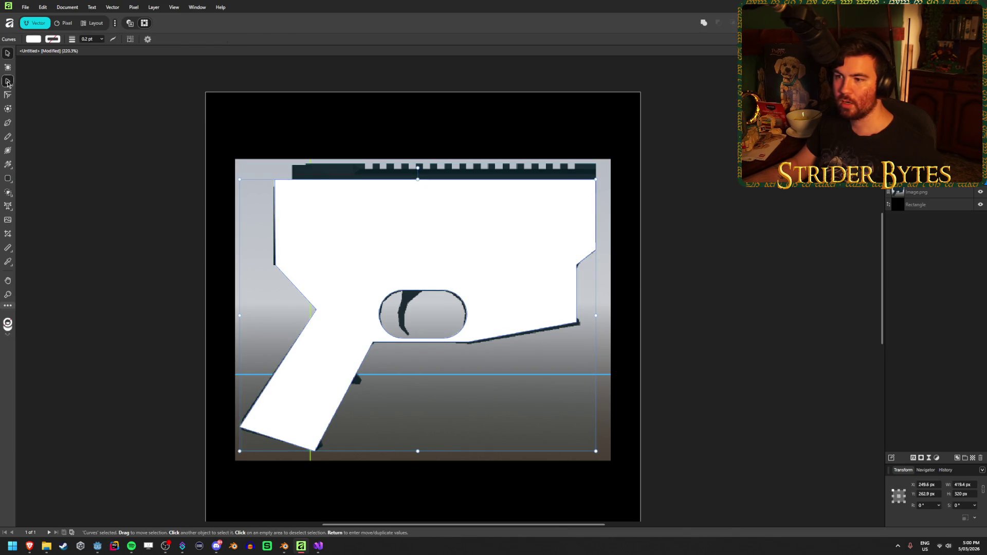
{"action": "left_click_drag", "start_coordinate": [380, 315], "coordinate": [366, 315]}
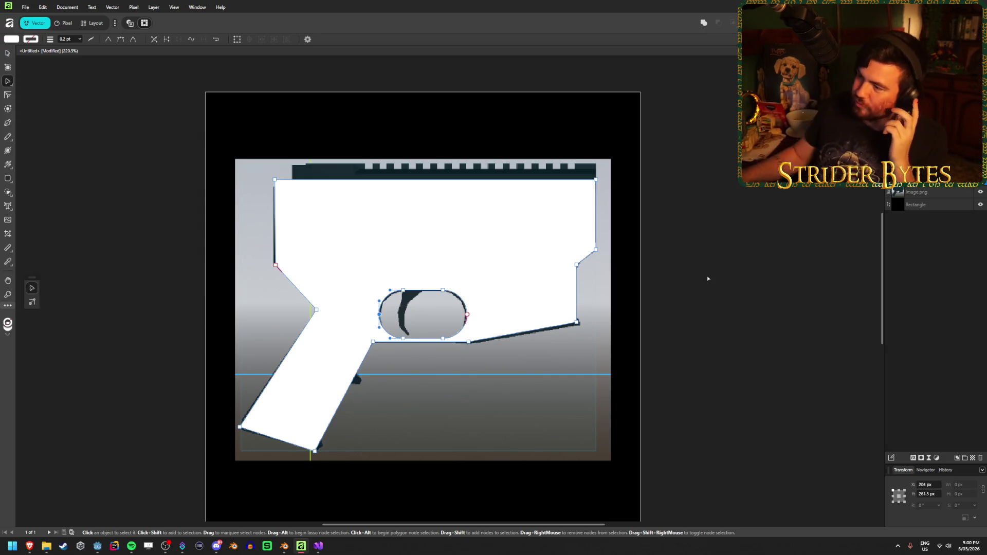
Reselect the gun shape and shift the grip's bottom-left corner node slightly
{"action": "left_click", "coordinate": [707, 278]}
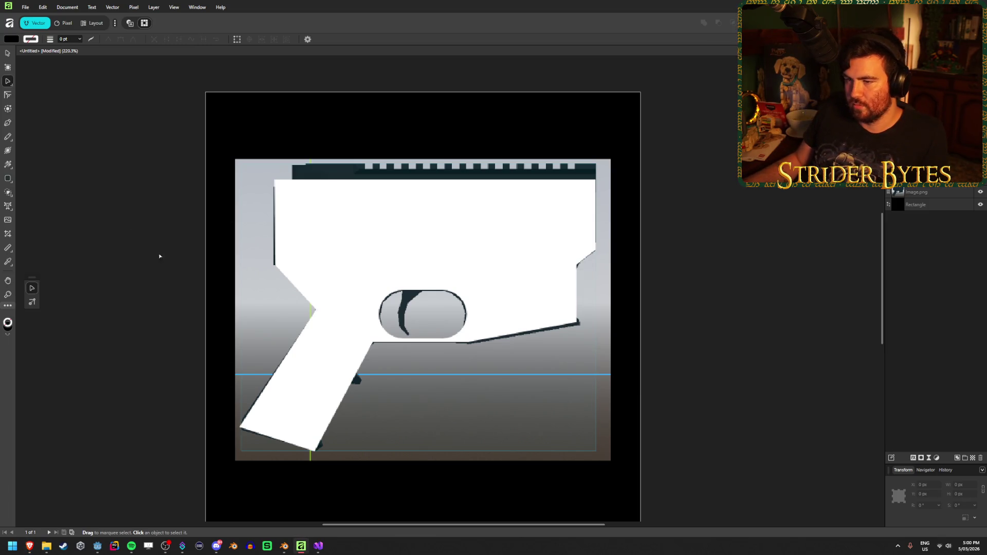
{"action": "scroll", "coordinate": [161, 288], "scroll_direction": "down", "scroll_amount": 3}
{"action": "scroll", "coordinate": [161, 289], "scroll_direction": "up", "scroll_amount": 3}
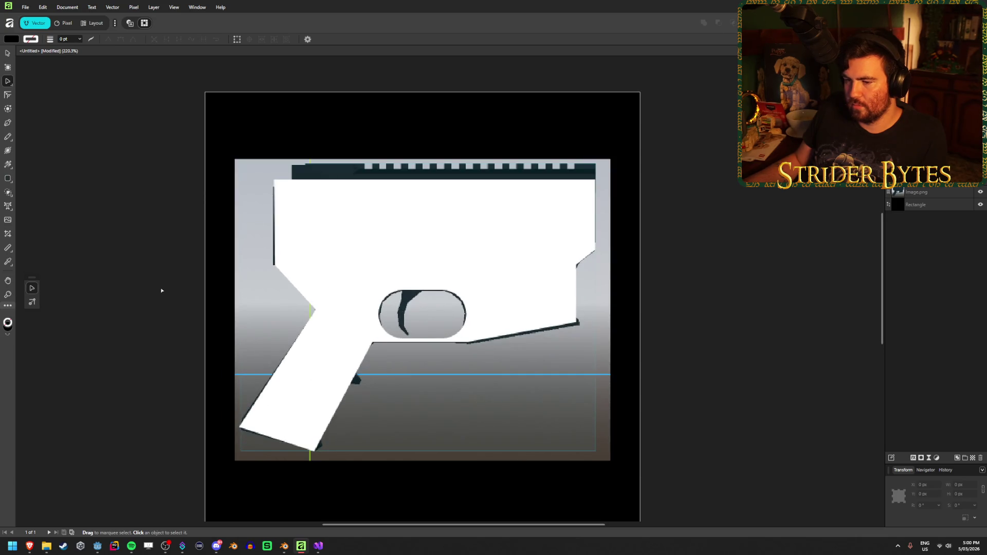
{"action": "left_click", "coordinate": [282, 404]}
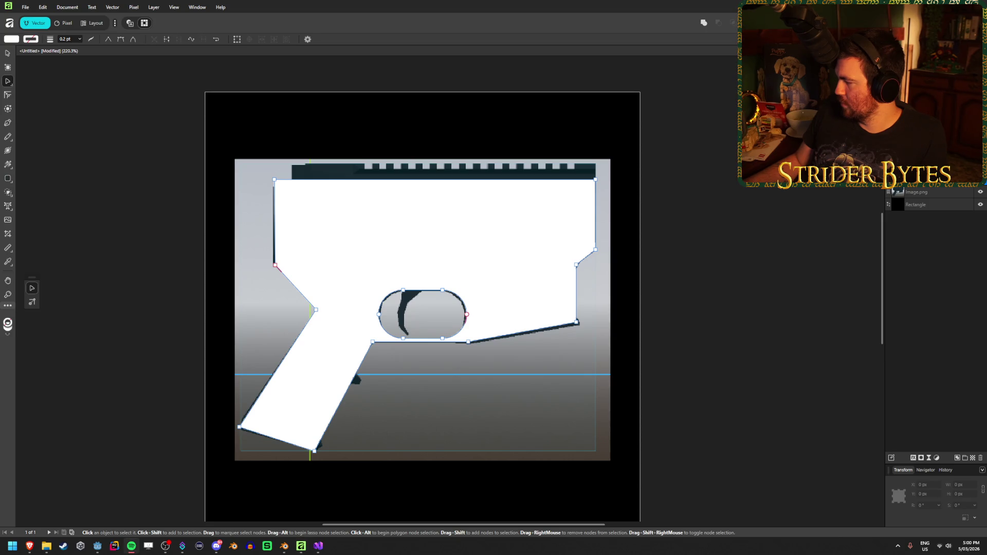
{"action": "left_click", "coordinate": [711, 293]}
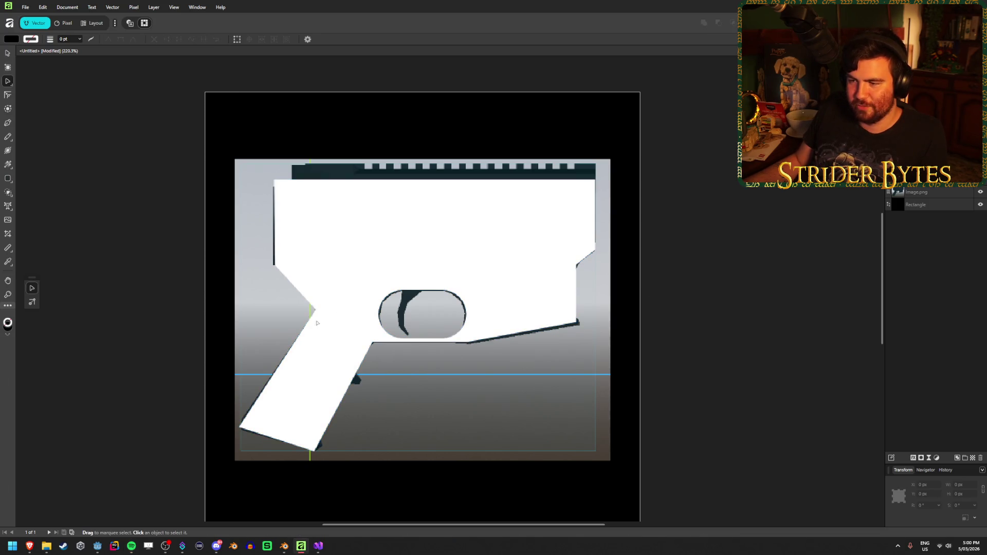
{"action": "left_click", "coordinate": [304, 342]}
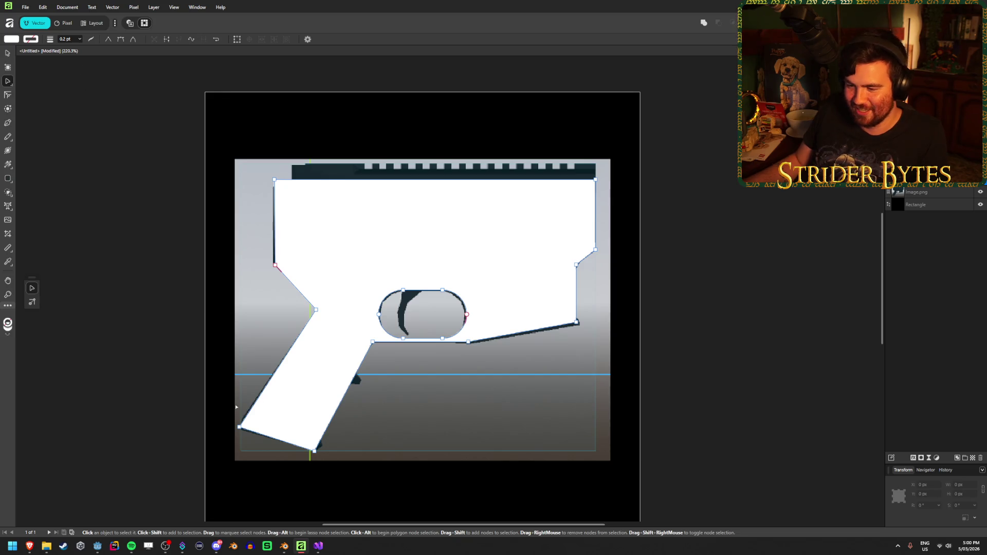
{"action": "mouse_move", "coordinate": [240, 427]}
{"action": "left_mouse_down"}
{"action": "mouse_move", "coordinate": [248, 439]}
{"action": "mouse_move", "coordinate": [234, 426]}
{"action": "left_mouse_up"}
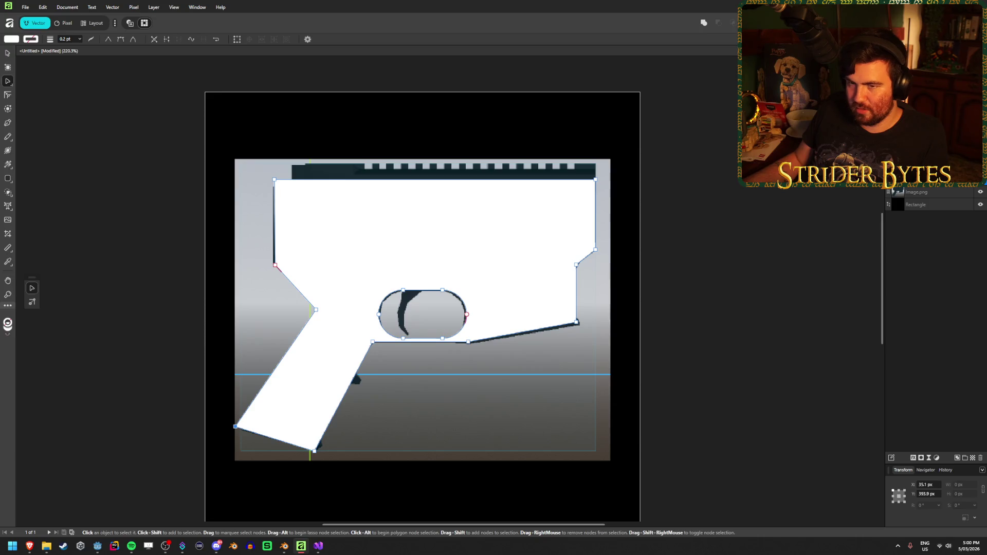
{"action": "left_click", "coordinate": [8, 122]}
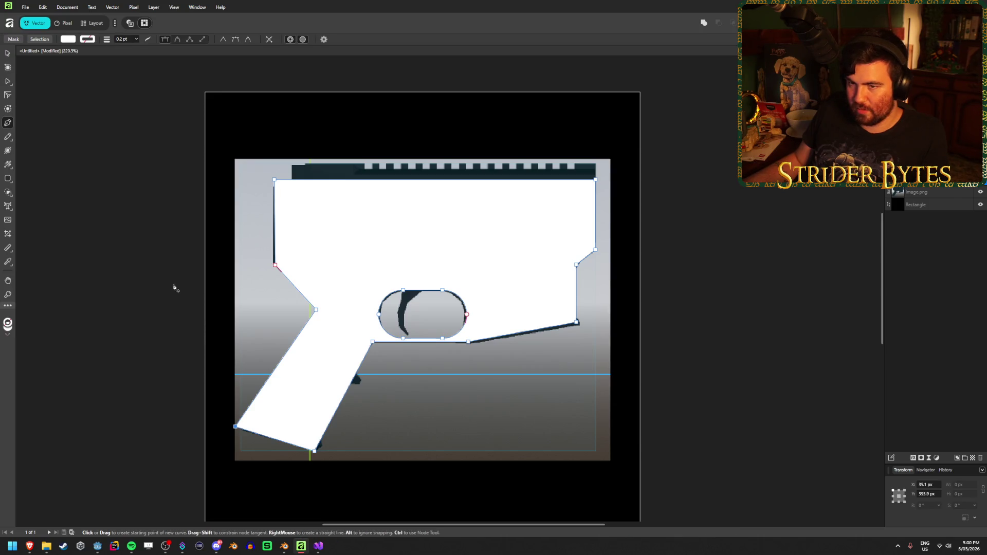
Drag curve handles out of the grip's bottom-left node to round that corner
{"action": "mouse_move", "coordinate": [236, 427]}
{"action": "left_mouse_down"}
{"action": "mouse_move", "coordinate": [267, 430]}
{"action": "mouse_move", "coordinate": [242, 390]}
{"action": "mouse_move", "coordinate": [220, 386]}
{"action": "mouse_move", "coordinate": [227, 410]}
{"action": "mouse_move", "coordinate": [226, 375]}
{"action": "mouse_move", "coordinate": [233, 419]}
{"action": "left_mouse_up"}
{"action": "left_click", "coordinate": [8, 54]}
{"action": "left_click", "coordinate": [116, 223]}
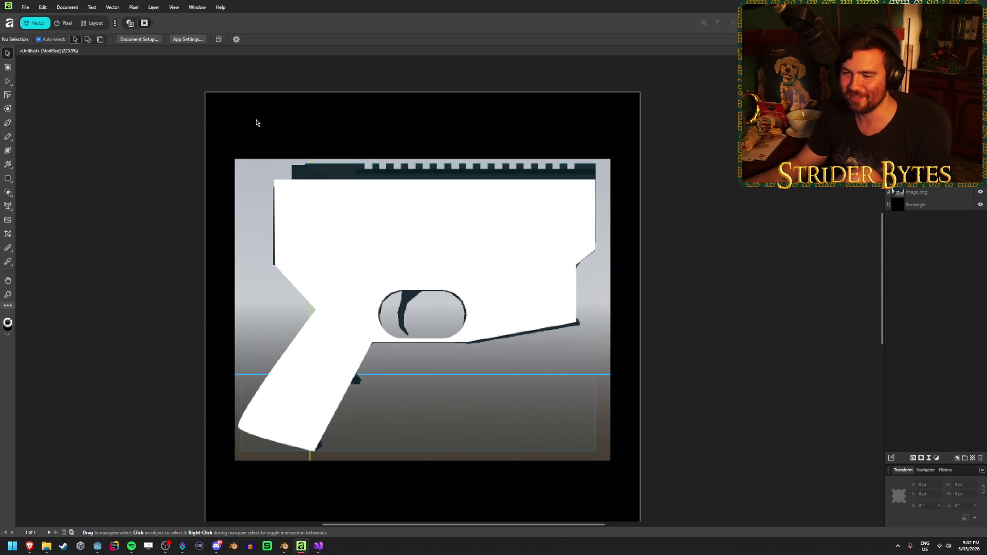
{"action": "left_click", "coordinate": [314, 240]}
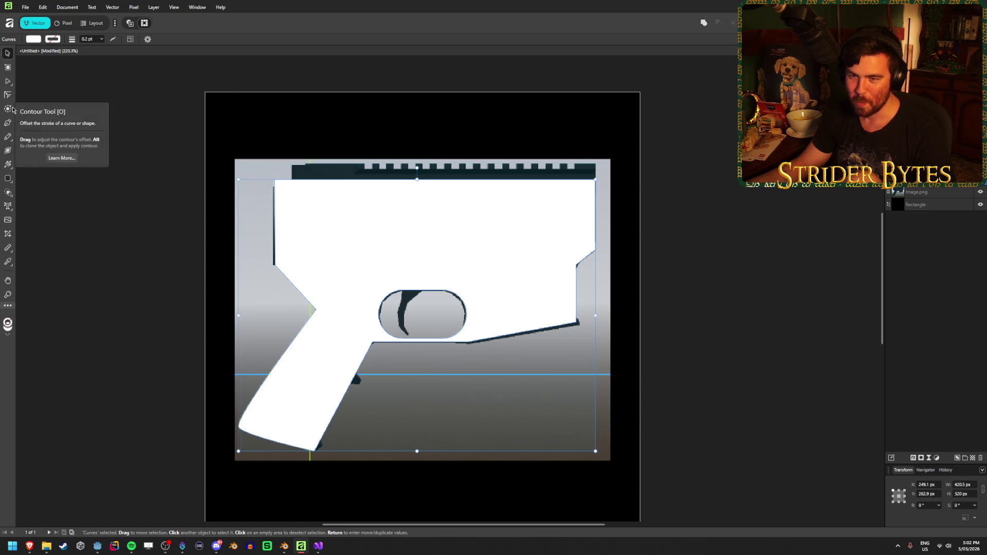
Curve the corner where body meets grip, make that node smooth, and nudge it left
{"action": "left_click", "coordinate": [8, 123]}
{"action": "mouse_move", "coordinate": [316, 311]}
{"action": "left_mouse_down"}
{"action": "mouse_move", "coordinate": [318, 353]}
{"action": "mouse_move", "coordinate": [354, 339]}
{"action": "mouse_move", "coordinate": [317, 347]}
{"action": "left_mouse_up"}
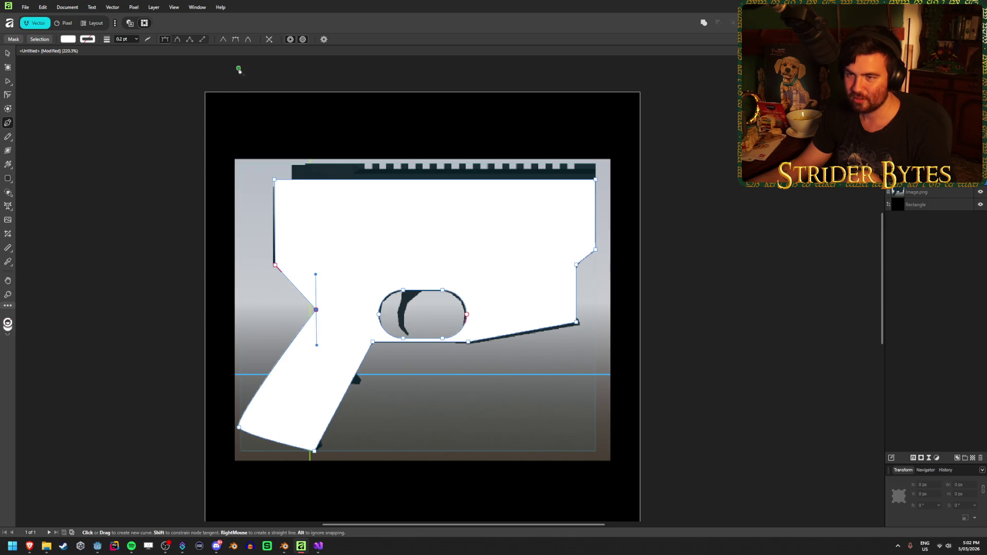
{"action": "left_click", "coordinate": [177, 40]}
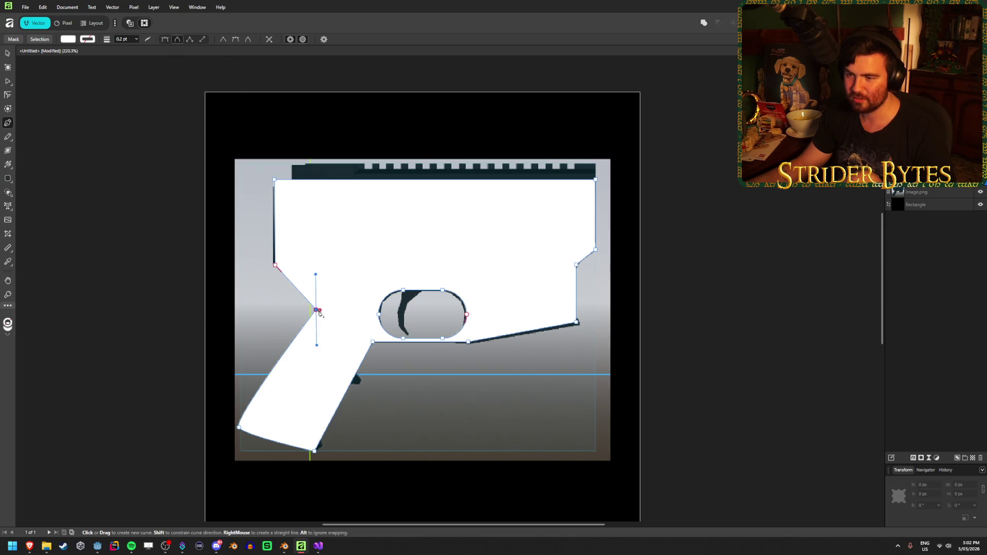
{"action": "key", "text": "ctrl"}
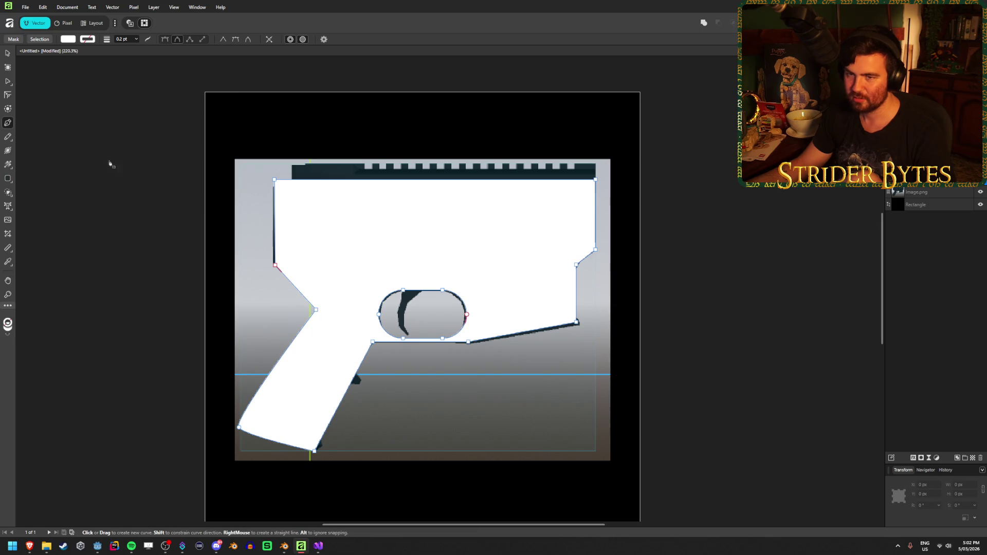
{"action": "left_click", "coordinate": [316, 311]}
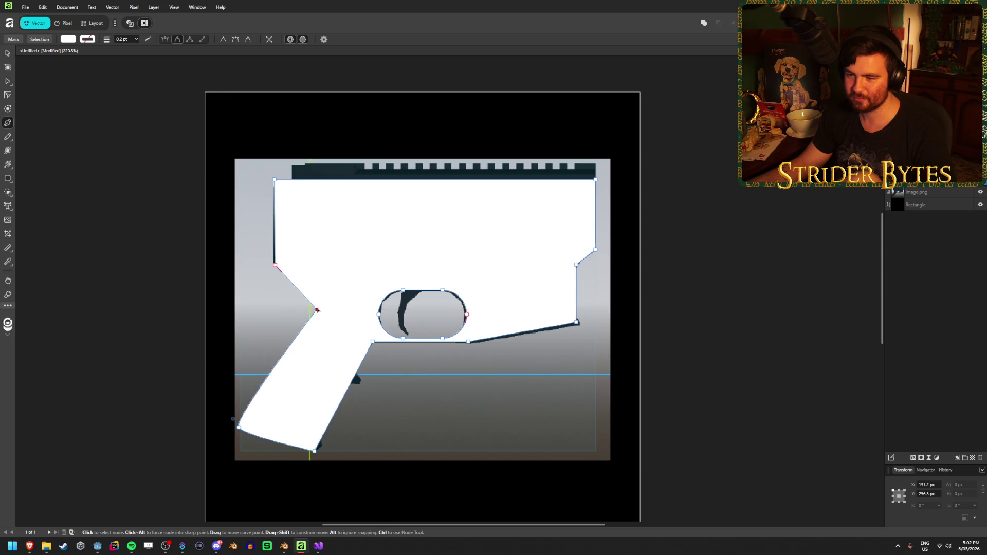
{"action": "left_click_drag", "start_coordinate": [317, 311], "coordinate": [314, 310]}
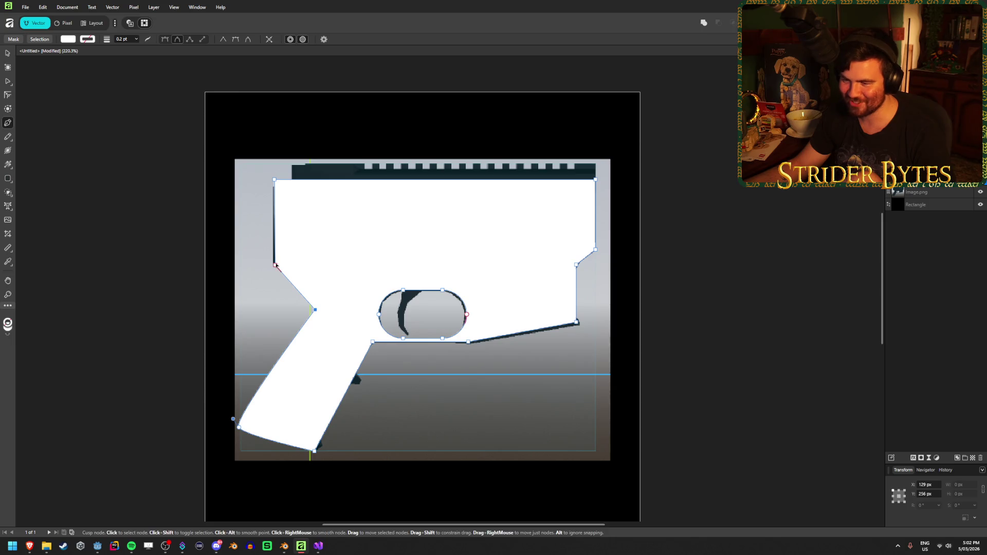
Move the grip's upper-left node down-left and bow the edge below it inward
{"action": "mouse_move", "coordinate": [275, 266]}
{"action": "left_mouse_down"}
{"action": "mouse_move", "coordinate": [262, 288]}
{"action": "mouse_move", "coordinate": [275, 267]}
{"action": "mouse_move", "coordinate": [298, 289]}
{"action": "mouse_move", "coordinate": [302, 268]}
{"action": "mouse_move", "coordinate": [274, 265]}
{"action": "left_mouse_up"}
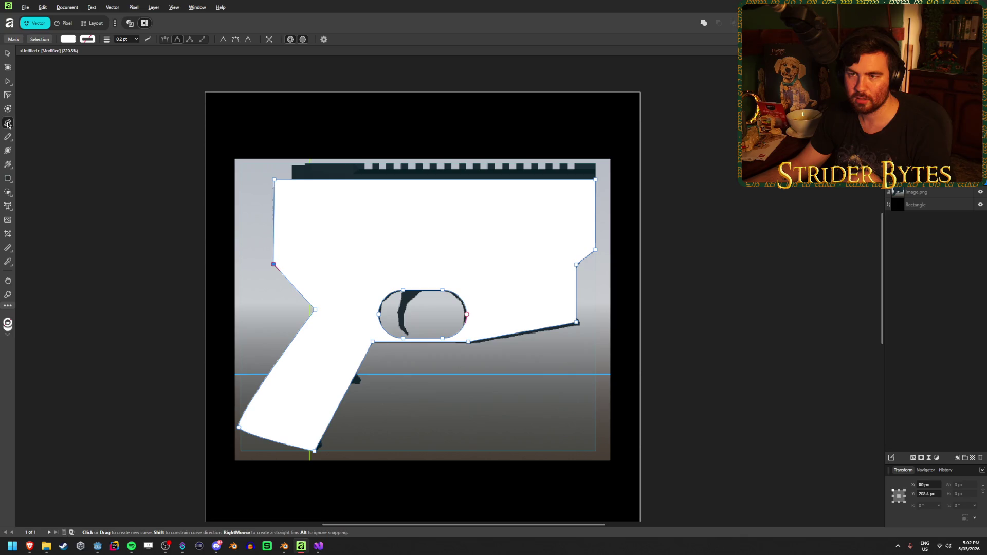
{"action": "left_click", "coordinate": [165, 40]}
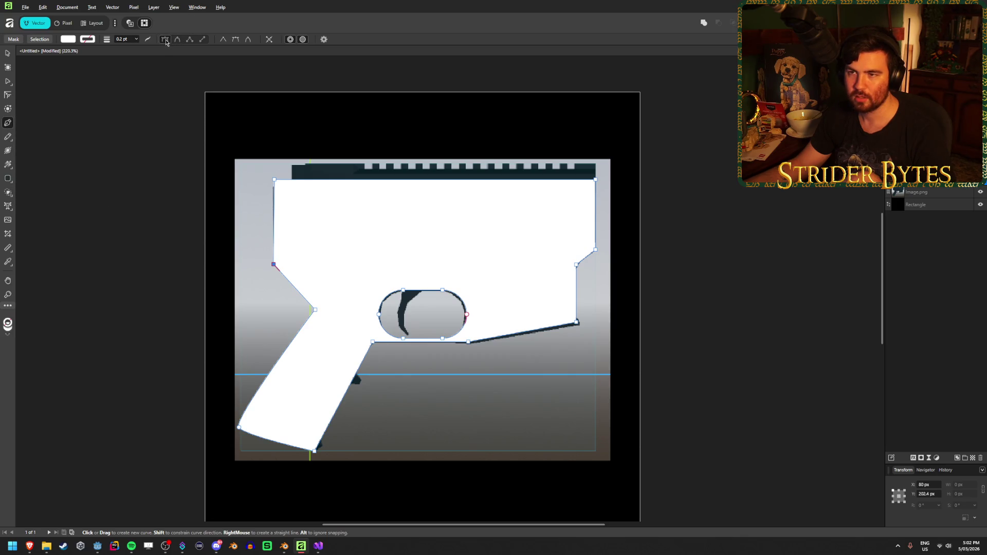
{"action": "left_click_drag", "start_coordinate": [276, 297], "coordinate": [264, 254]}
{"action": "key", "text": "ctrl+z"}
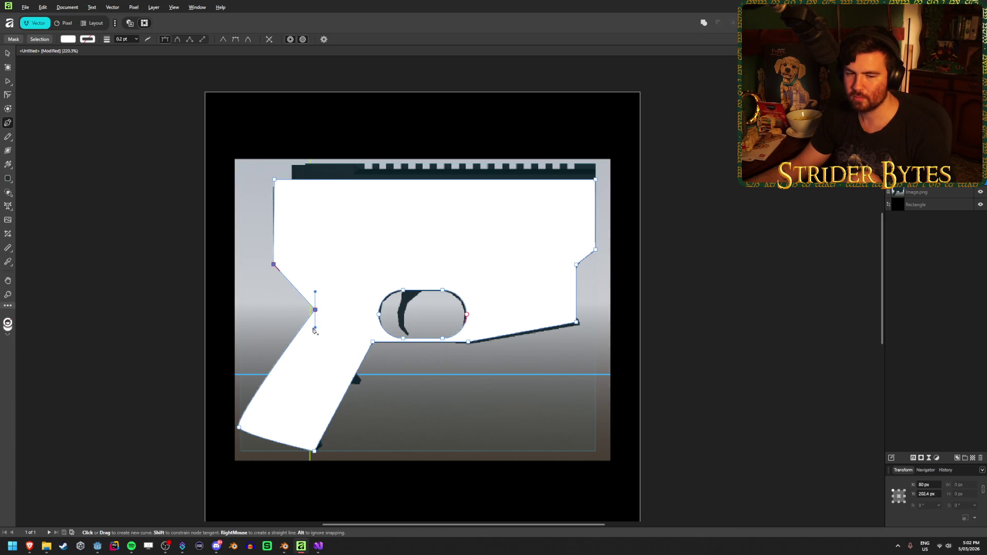
{"action": "key", "text": "ctrl"}
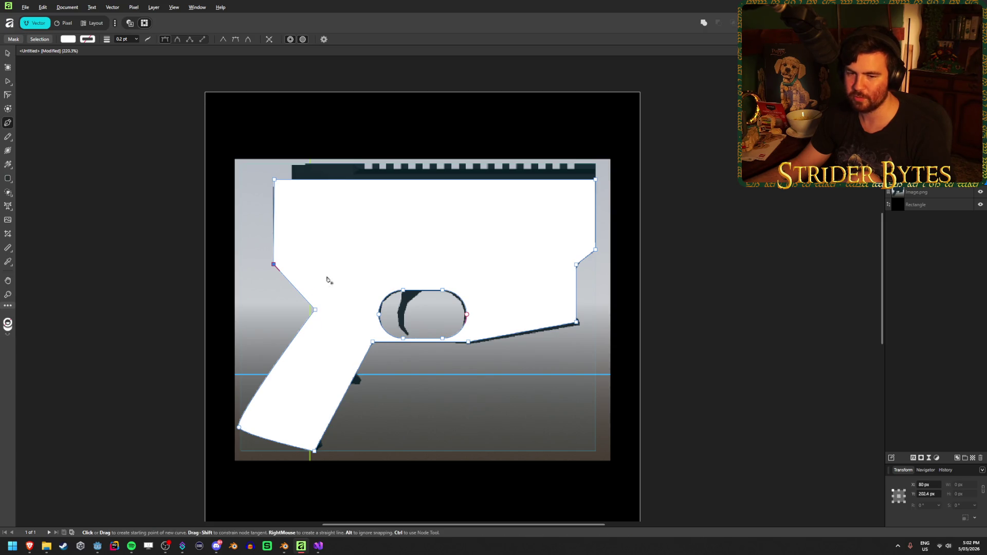
{"action": "mouse_move", "coordinate": [274, 264]}
{"action": "left_mouse_down"}
{"action": "mouse_move", "coordinate": [287, 280]}
{"action": "mouse_move", "coordinate": [262, 246]}
{"action": "mouse_move", "coordinate": [267, 259]}
{"action": "mouse_move", "coordinate": [256, 261]}
{"action": "mouse_move", "coordinate": [258, 243]}
{"action": "left_mouse_up"}
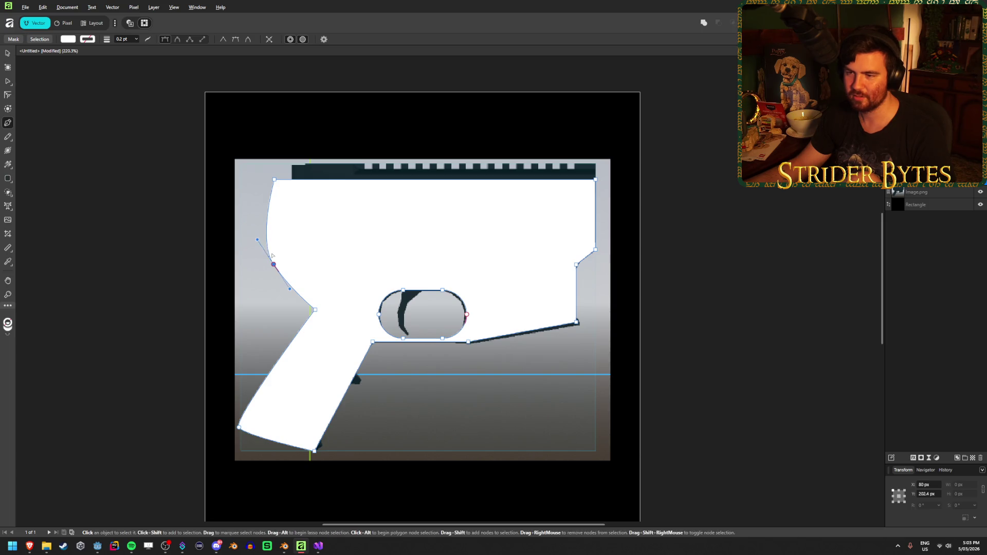
{"action": "mouse_move", "coordinate": [258, 241]}
{"action": "left_mouse_down"}
{"action": "mouse_move", "coordinate": [288, 278]}
{"action": "mouse_move", "coordinate": [300, 245]}
{"action": "mouse_move", "coordinate": [394, 226]}
{"action": "mouse_move", "coordinate": [332, 274]}
{"action": "left_mouse_up"}
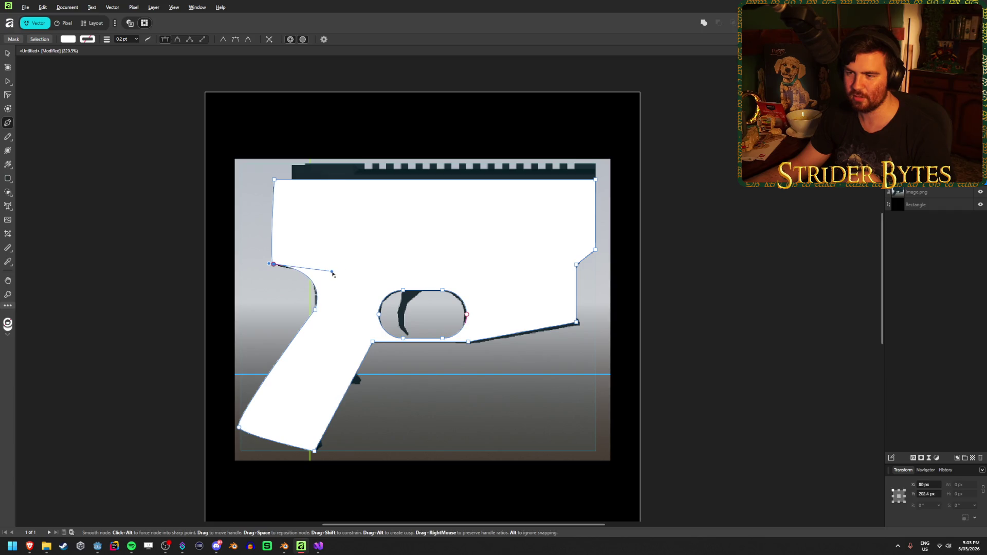
{"action": "mouse_move", "coordinate": [332, 271]}
{"action": "left_mouse_down"}
{"action": "mouse_move", "coordinate": [337, 262]}
{"action": "mouse_move", "coordinate": [265, 268]}
{"action": "left_mouse_up"}
Level the upper-left curve's handle and nudge its node slightly down
{"action": "right_click", "coordinate": [266, 268]}
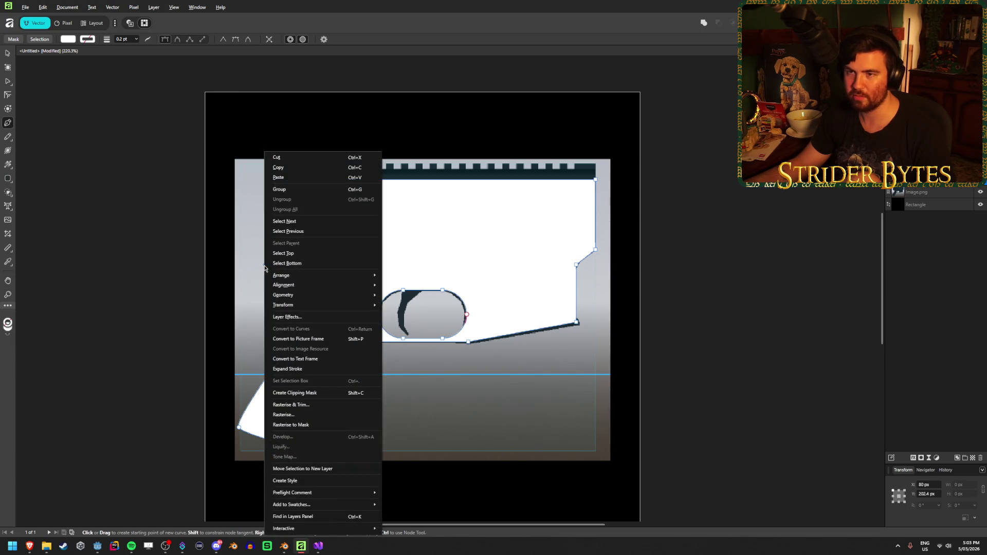
{"action": "left_click", "coordinate": [166, 87]}
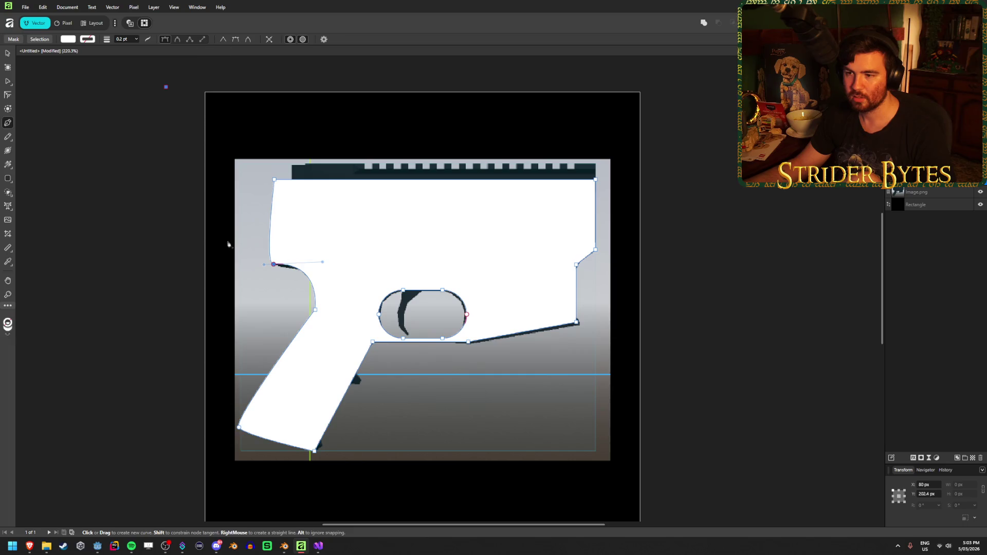
{"action": "key", "text": "Escape"}
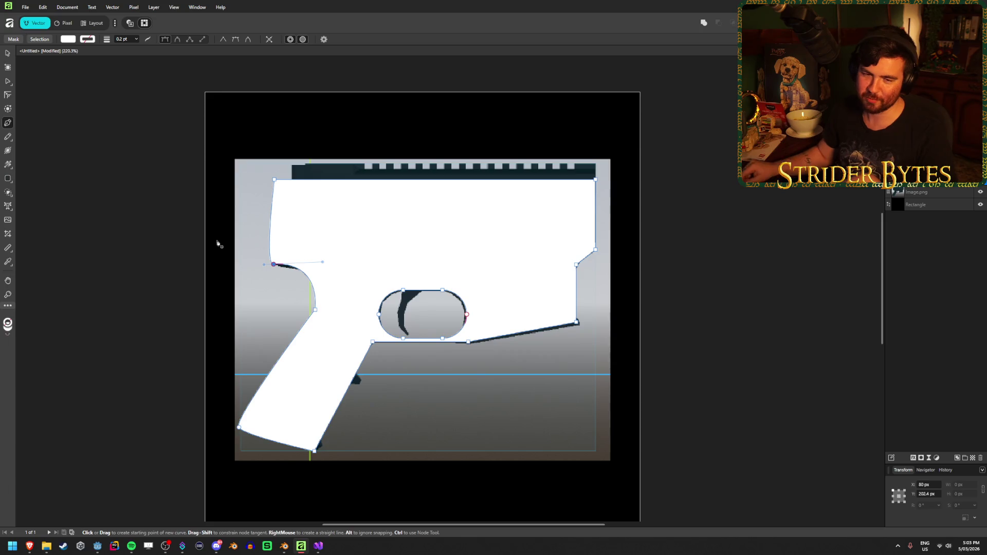
{"action": "mouse_move", "coordinate": [264, 265]}
{"action": "left_mouse_down"}
{"action": "mouse_move", "coordinate": [275, 267]}
{"action": "mouse_move", "coordinate": [260, 264]}
{"action": "left_mouse_up"}
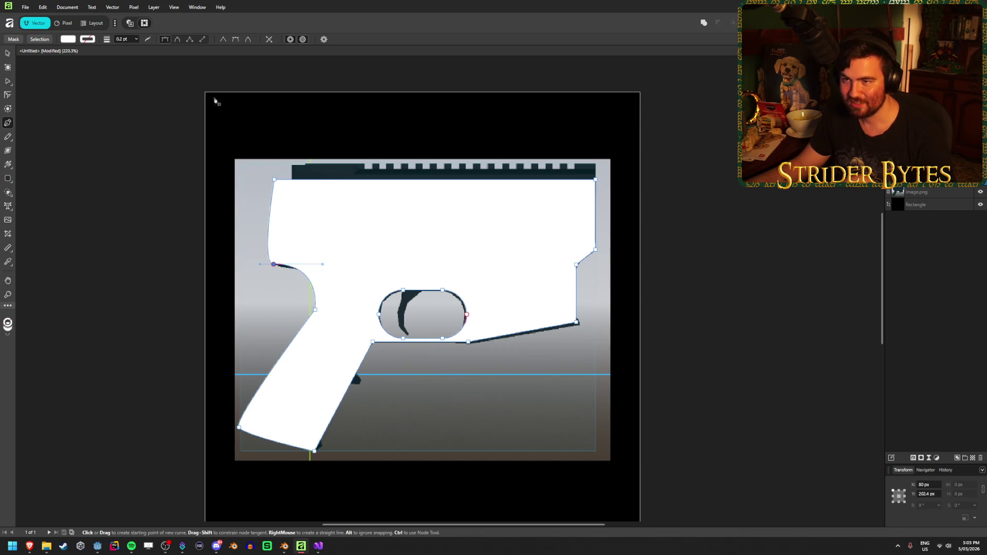
{"action": "left_click", "coordinate": [201, 40]}
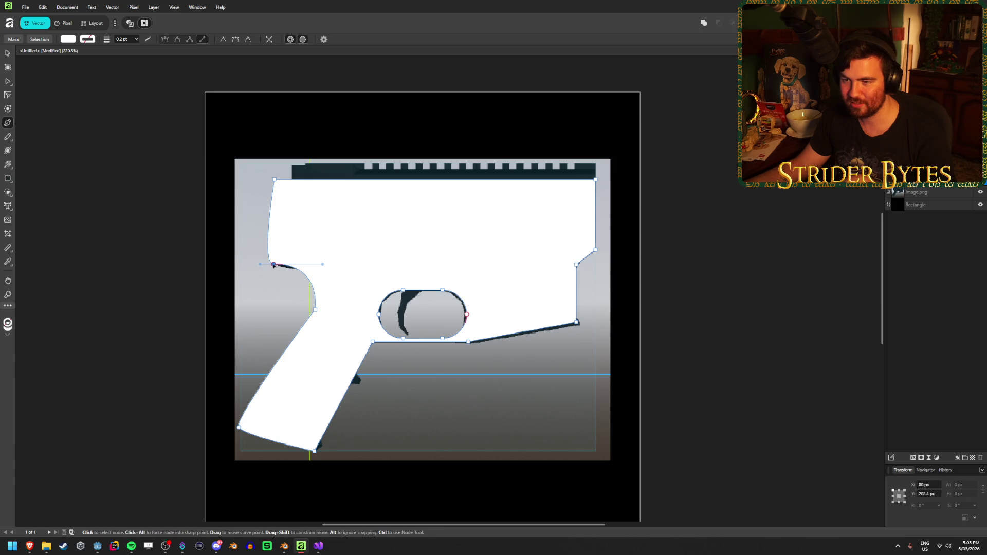
{"action": "left_click_drag", "start_coordinate": [274, 265], "coordinate": [274, 267]}
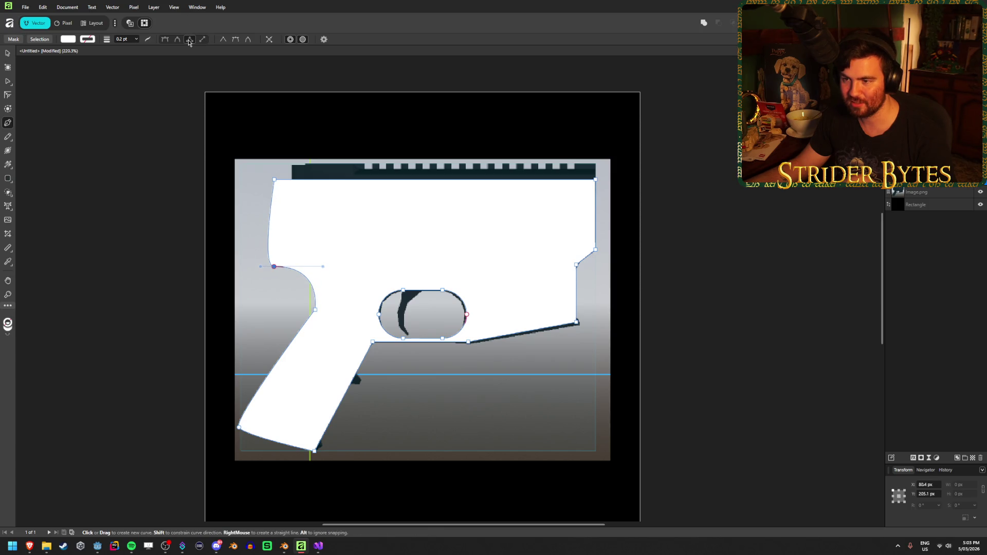
Toggle the node between sharp and smooth and adjust its handles into a deeper notch
{"action": "left_click", "coordinate": [223, 40]}
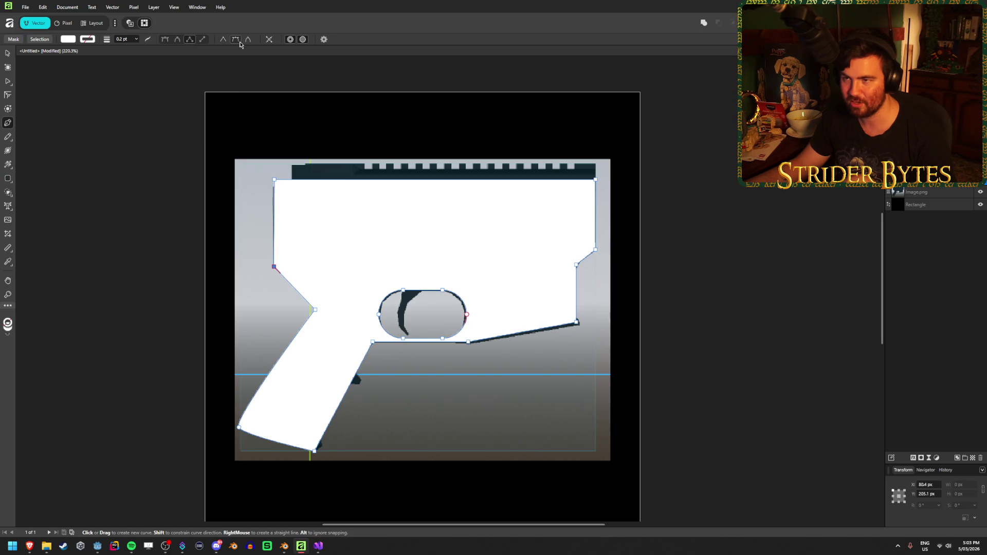
{"action": "left_click", "coordinate": [237, 41]}
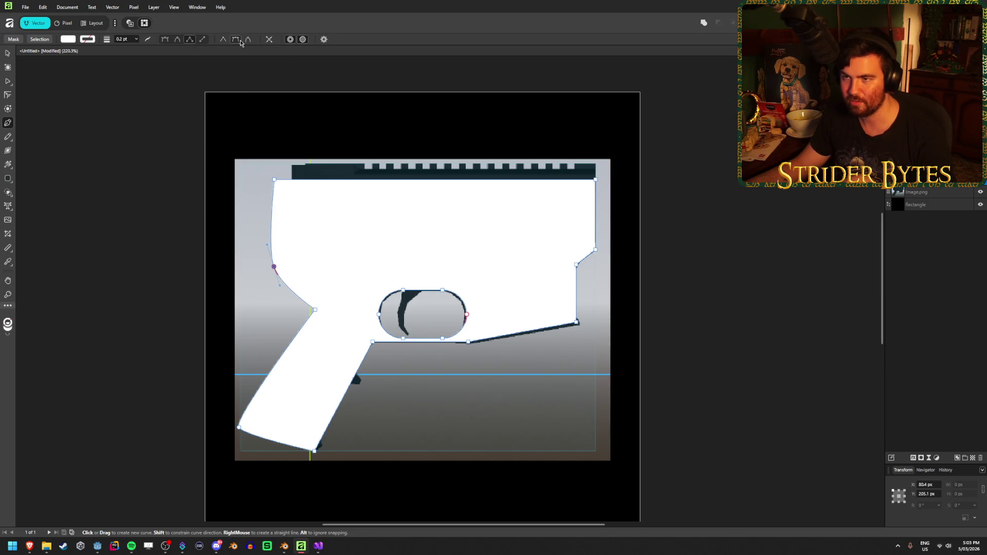
{"action": "left_click", "coordinate": [224, 40]}
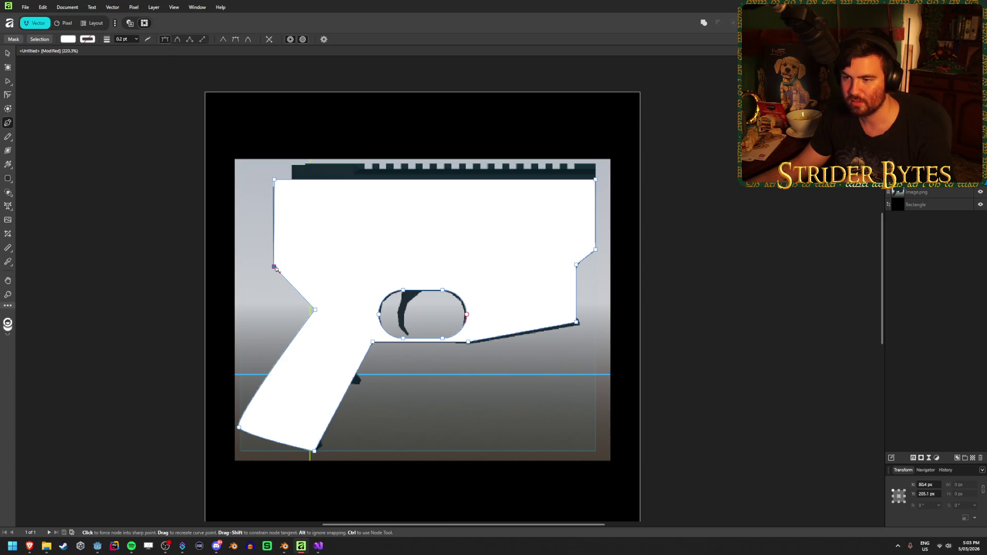
{"action": "mouse_move", "coordinate": [274, 267]}
{"action": "left_mouse_down"}
{"action": "mouse_move", "coordinate": [254, 268]}
{"action": "mouse_move", "coordinate": [355, 269]}
{"action": "mouse_move", "coordinate": [327, 268]}
{"action": "left_mouse_up"}
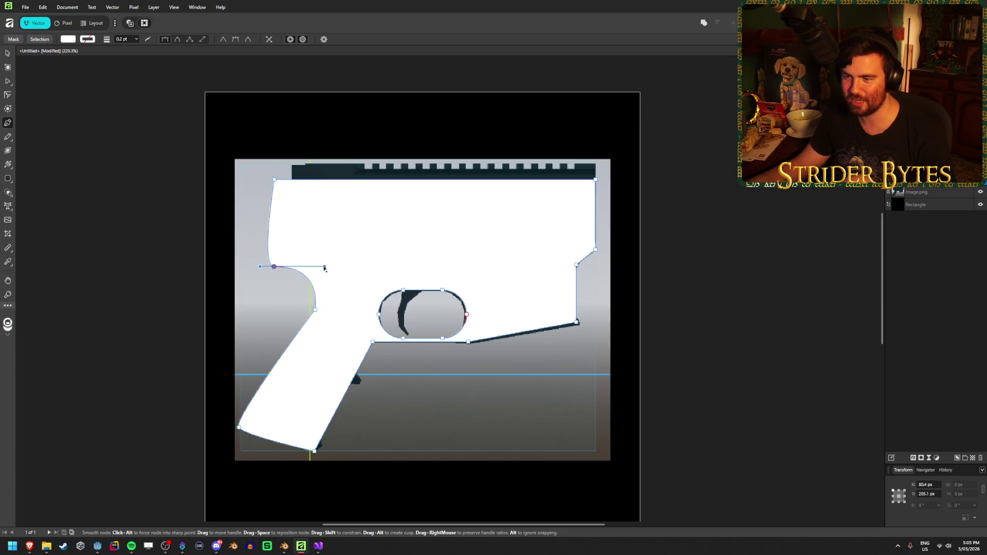
{"action": "left_click_drag", "start_coordinate": [260, 267], "coordinate": [270, 268]}
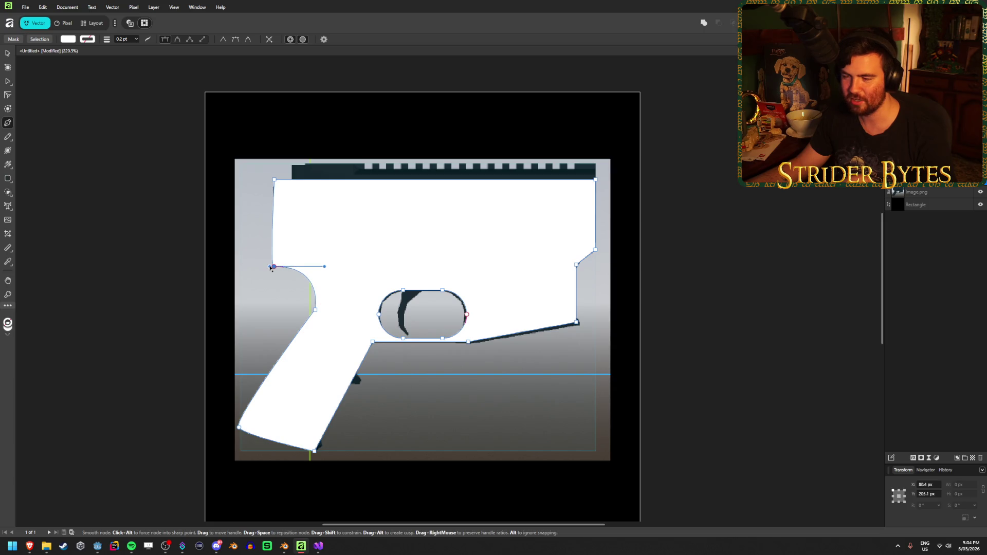
{"action": "left_click", "coordinate": [7, 53]}
{"action": "left_click", "coordinate": [121, 143]}
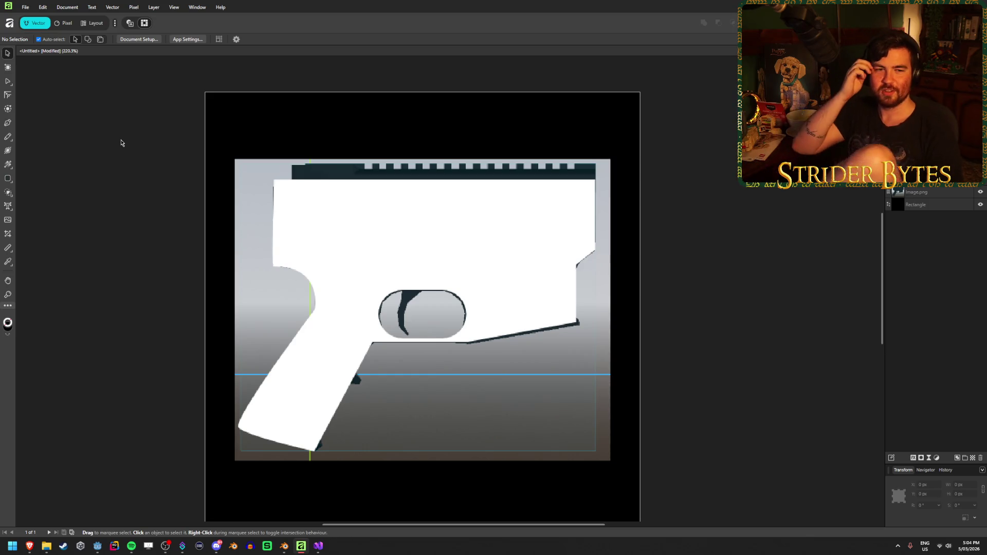
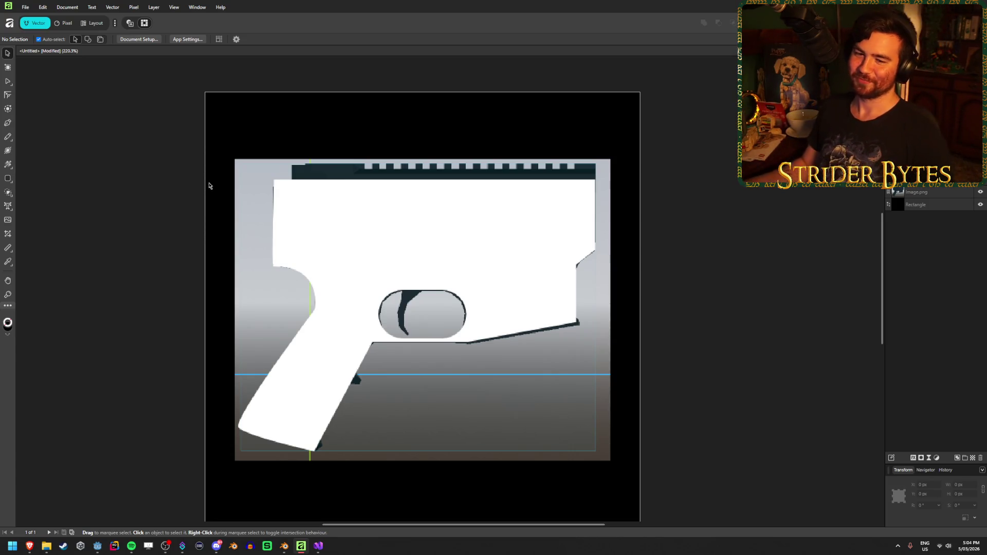
Try reshaping the white gun silhouette's top-left corner with the pen tool, then deselect it
{"action": "left_click", "coordinate": [293, 211]}
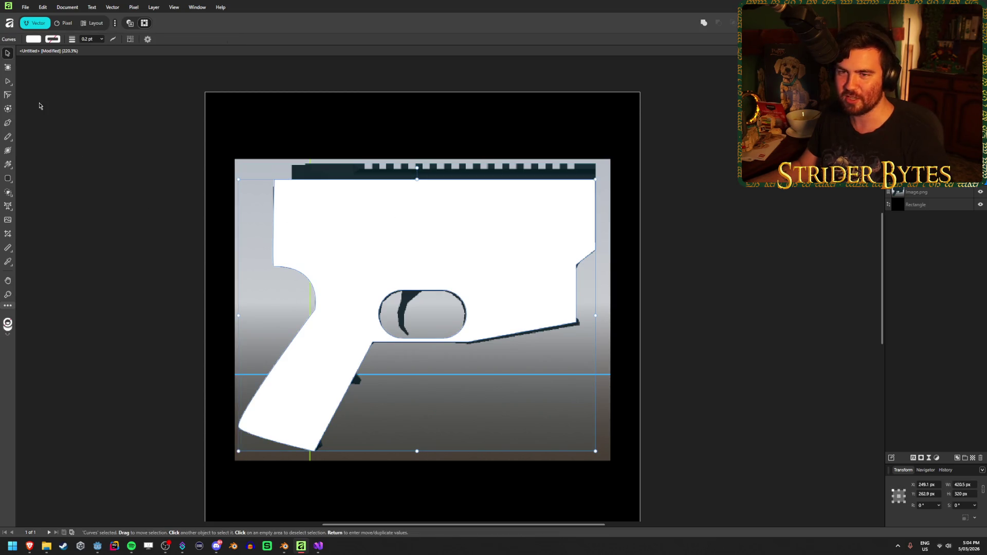
{"action": "left_click", "coordinate": [8, 124]}
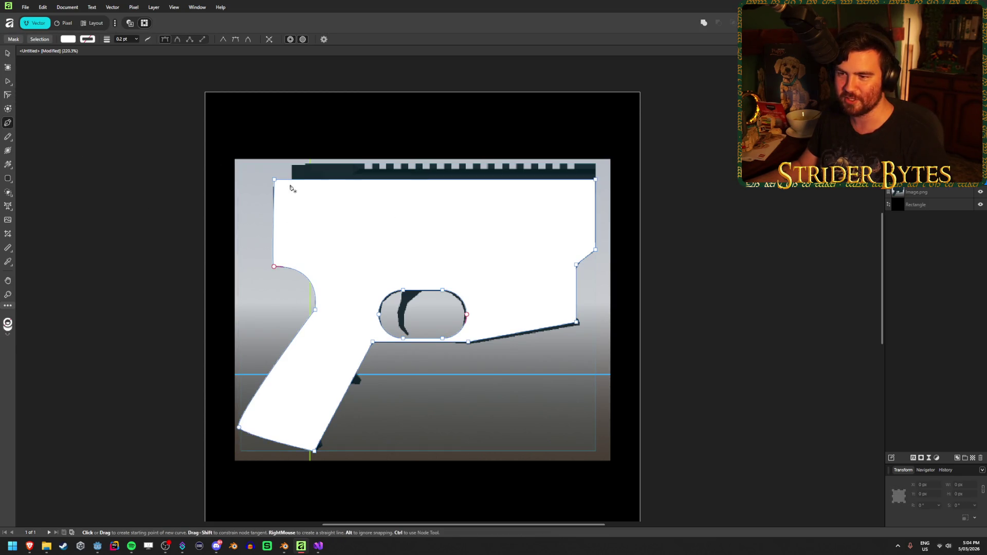
{"action": "left_click_drag", "start_coordinate": [274, 180], "coordinate": [273, 179]}
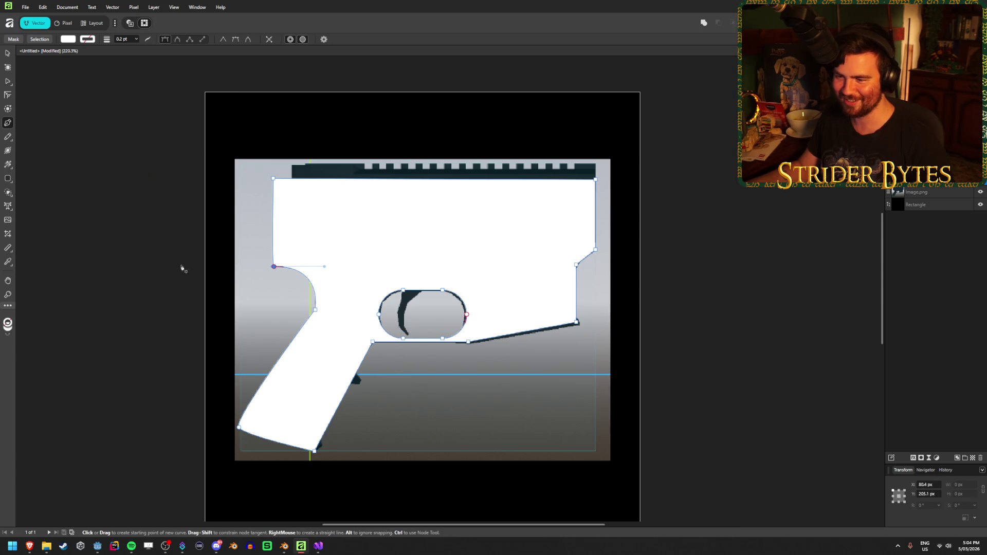
{"action": "left_click", "coordinate": [7, 54]}
{"action": "left_click", "coordinate": [146, 199]}
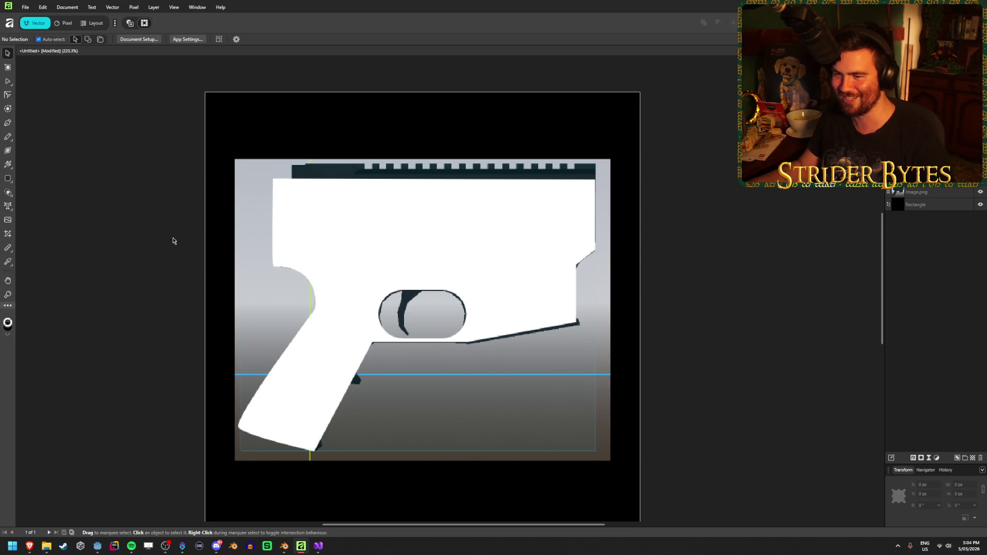
Toggle visibility of the reference photo and the silhouette to compare them
{"action": "scroll", "coordinate": [176, 256], "scroll_direction": "down", "scroll_amount": 1}
{"action": "scroll", "coordinate": [176, 257], "scroll_direction": "up", "scroll_amount": 1}
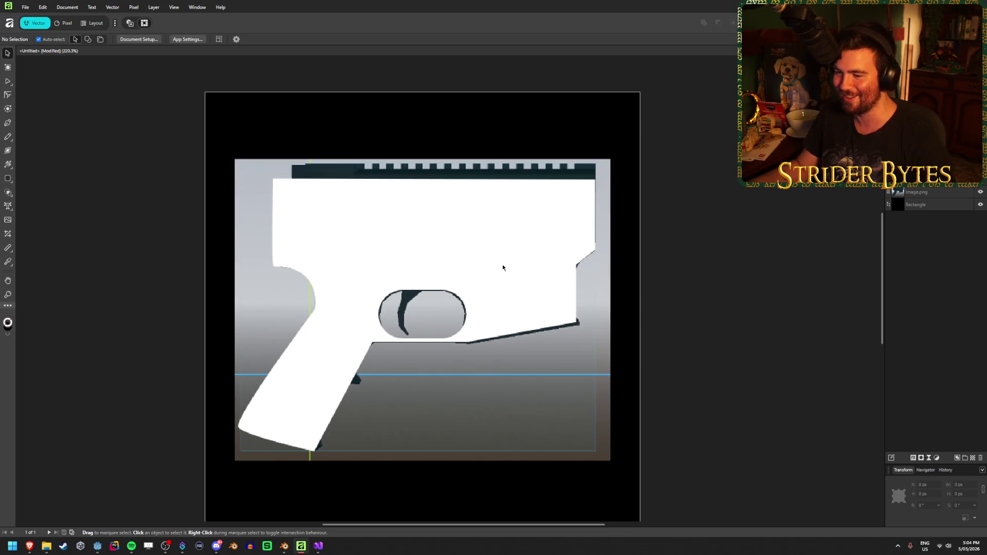
{"action": "scroll", "coordinate": [504, 329], "scroll_direction": "down", "scroll_amount": 5}
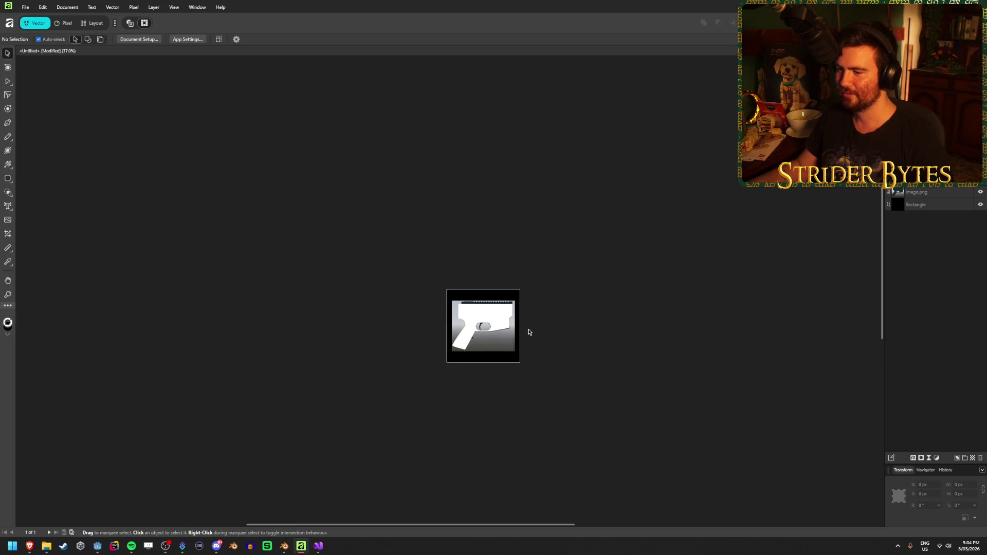
{"action": "scroll", "coordinate": [528, 332], "scroll_direction": "up", "scroll_amount": 4}
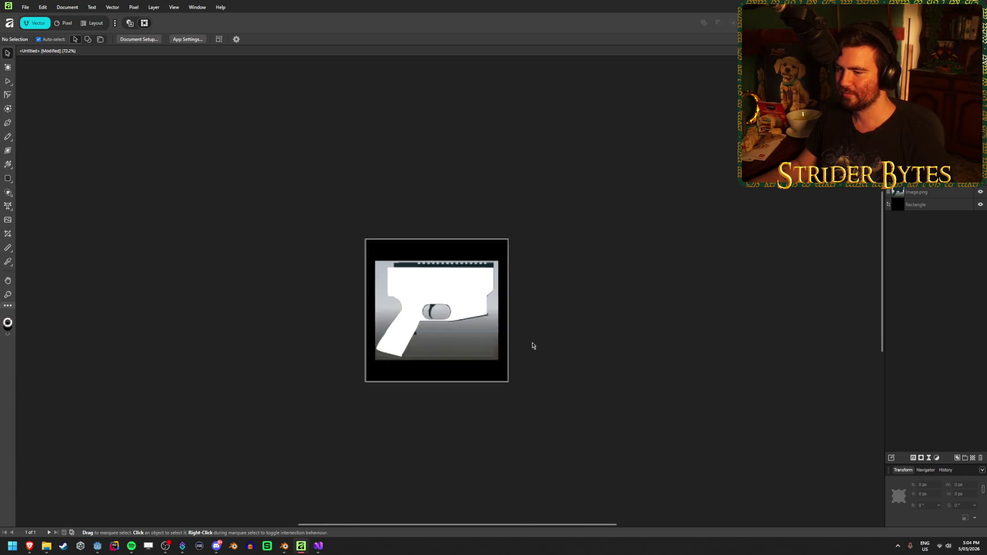
{"action": "left_click", "coordinate": [980, 193]}
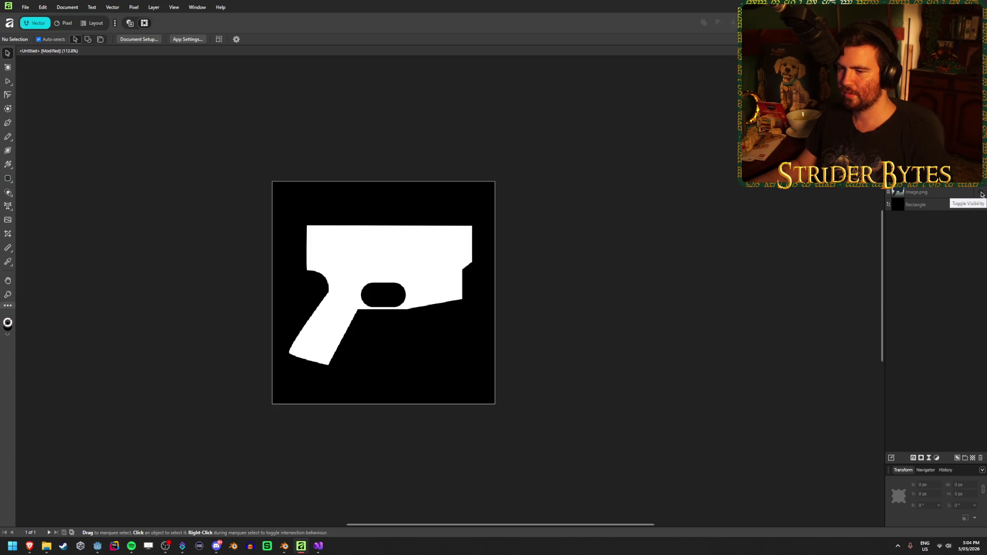
{"action": "left_click", "coordinate": [980, 193]}
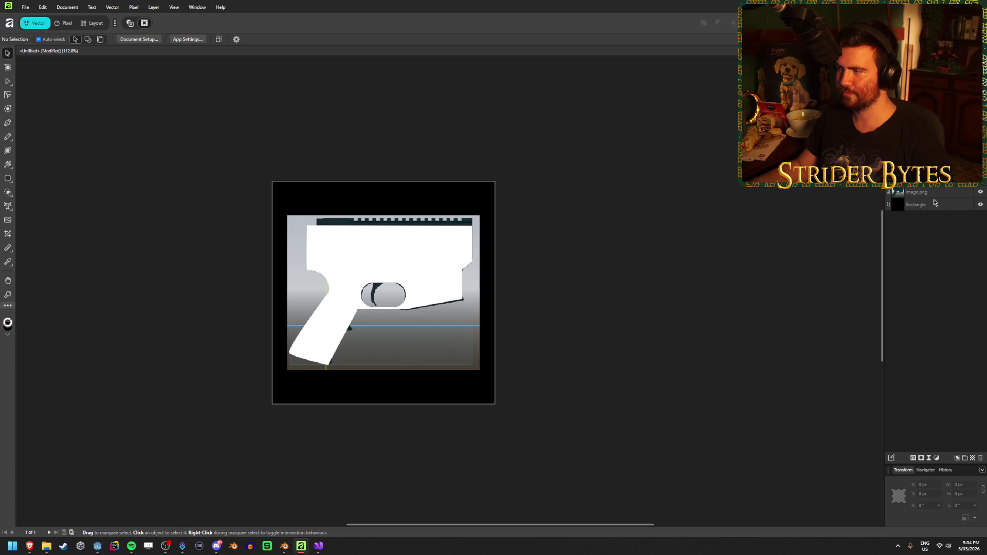
{"action": "left_click", "coordinate": [980, 180]}
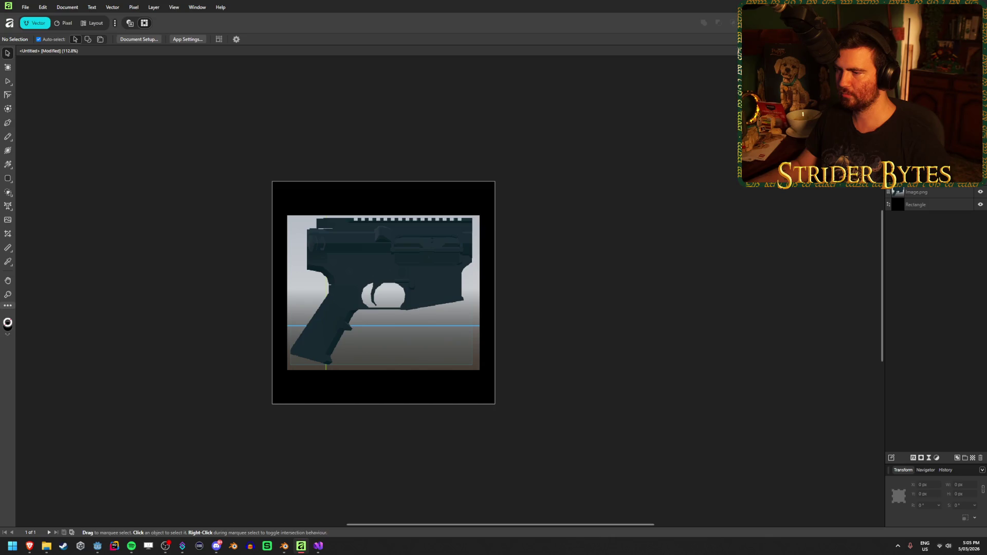
{"action": "left_click", "coordinate": [980, 180]}
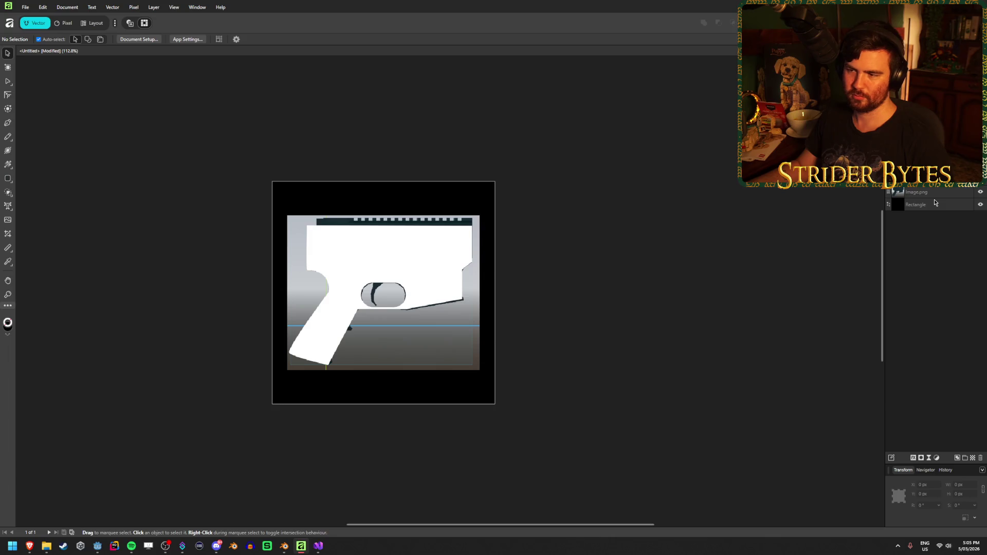
{"action": "scroll", "coordinate": [369, 306], "scroll_direction": "up", "scroll_amount": 4}
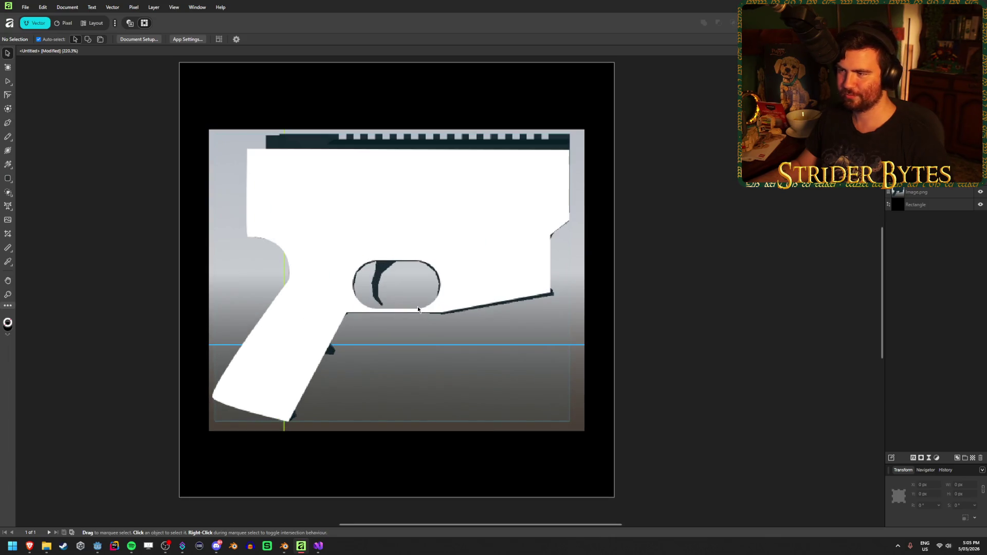
{"action": "scroll", "coordinate": [331, 279], "scroll_direction": "down", "scroll_amount": 1}
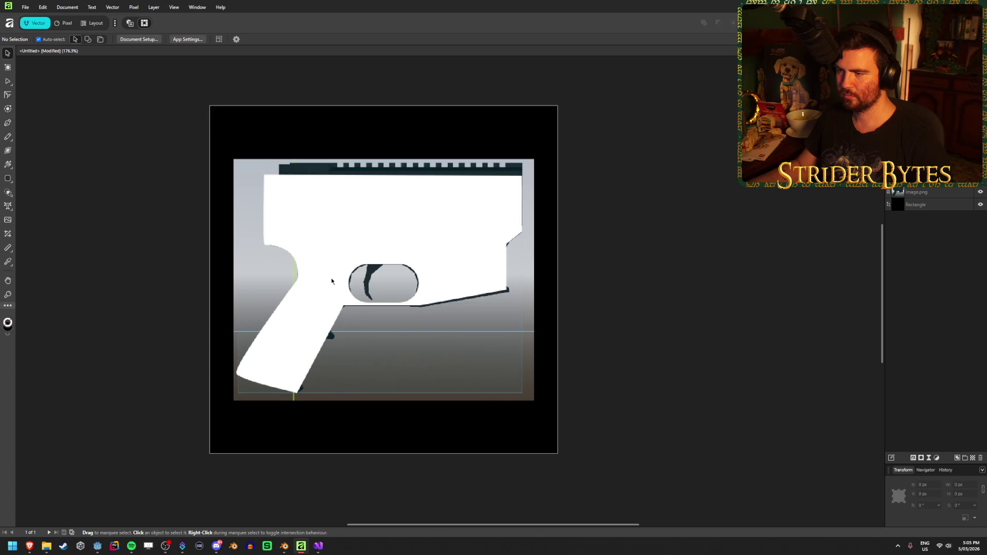
Leave the Image.png reference photo hidden so only the silhouette shows
{"action": "left_click", "coordinate": [979, 193]}
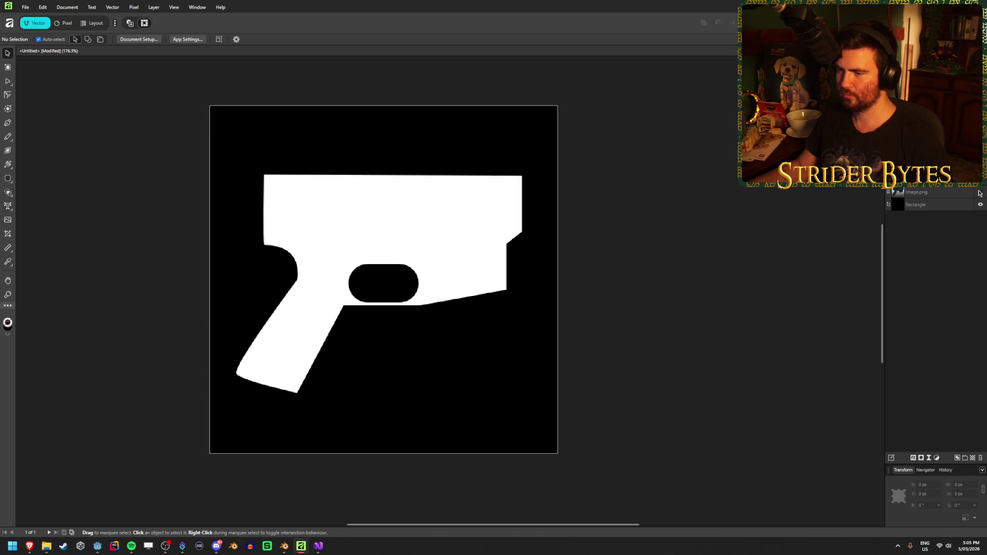
{"action": "scroll", "coordinate": [341, 379], "scroll_direction": "down", "scroll_amount": 10}
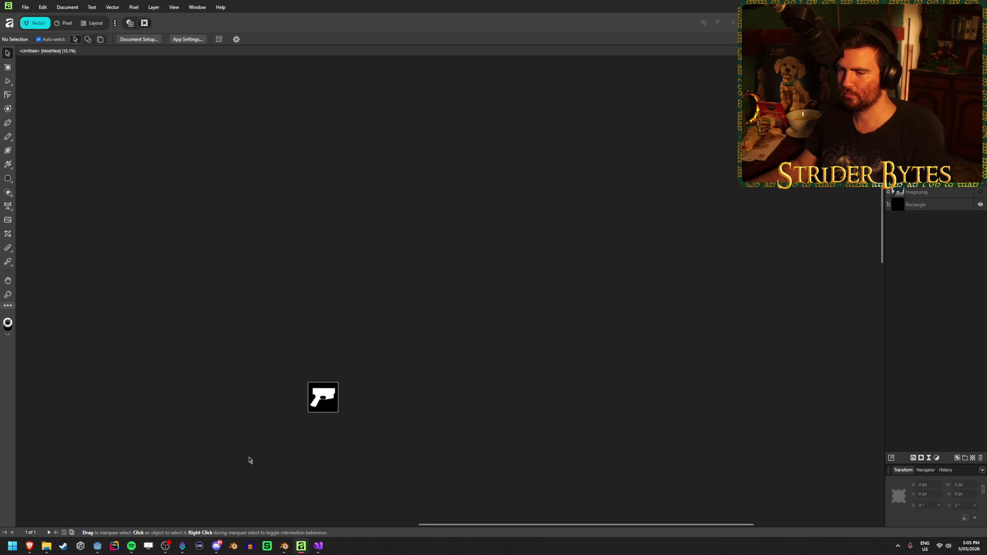
{"action": "scroll", "coordinate": [524, 231], "scroll_direction": "up", "scroll_amount": 5}
{"action": "scroll", "coordinate": [454, 264], "scroll_direction": "down", "scroll_amount": 3}
{"action": "scroll", "coordinate": [531, 231], "scroll_direction": "up", "scroll_amount": 3}
{"action": "scroll", "coordinate": [422, 247], "scroll_direction": "up", "scroll_amount": 4}
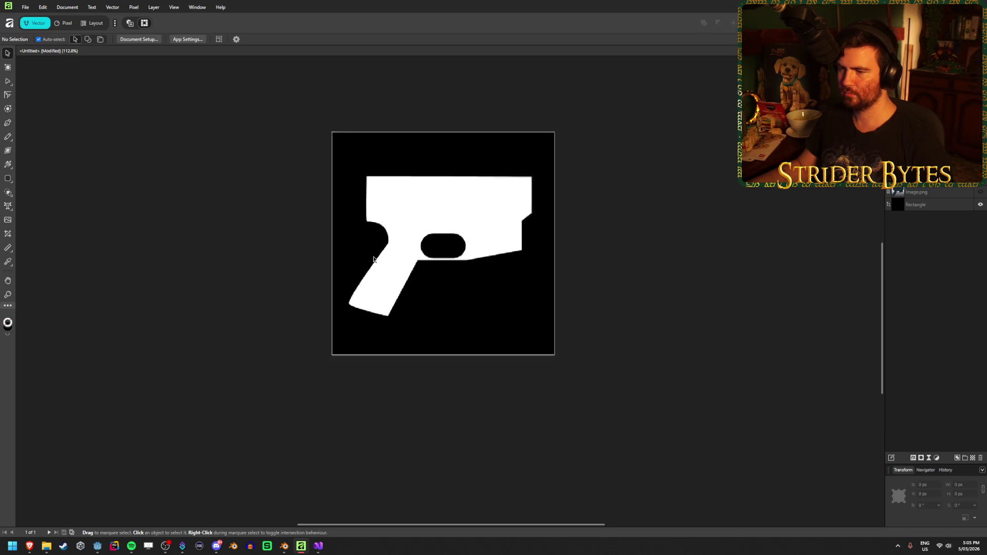
{"action": "scroll", "coordinate": [491, 307], "scroll_direction": "up", "scroll_amount": 1}
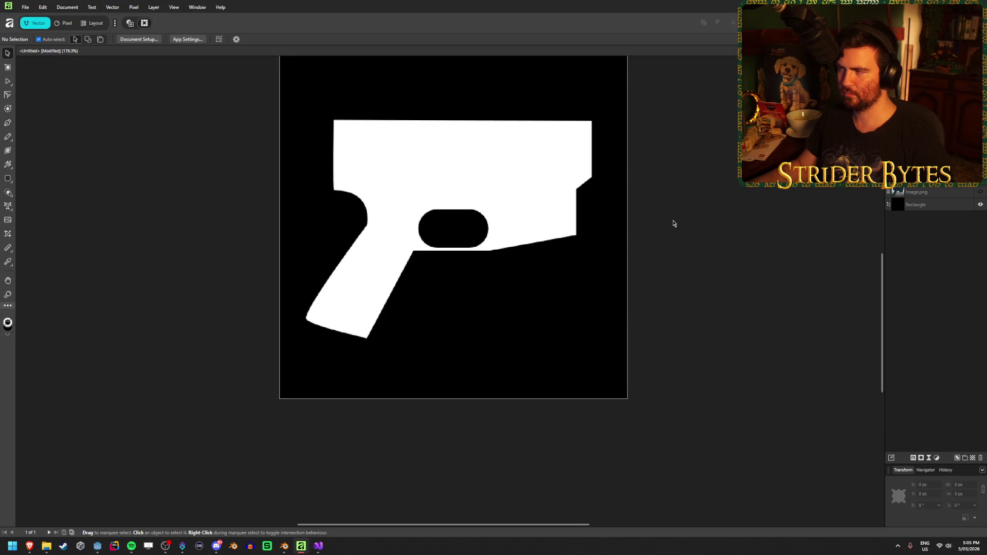
Round the bottom-left corner of the grip by dragging its node handle
{"action": "left_click", "coordinate": [392, 187]}
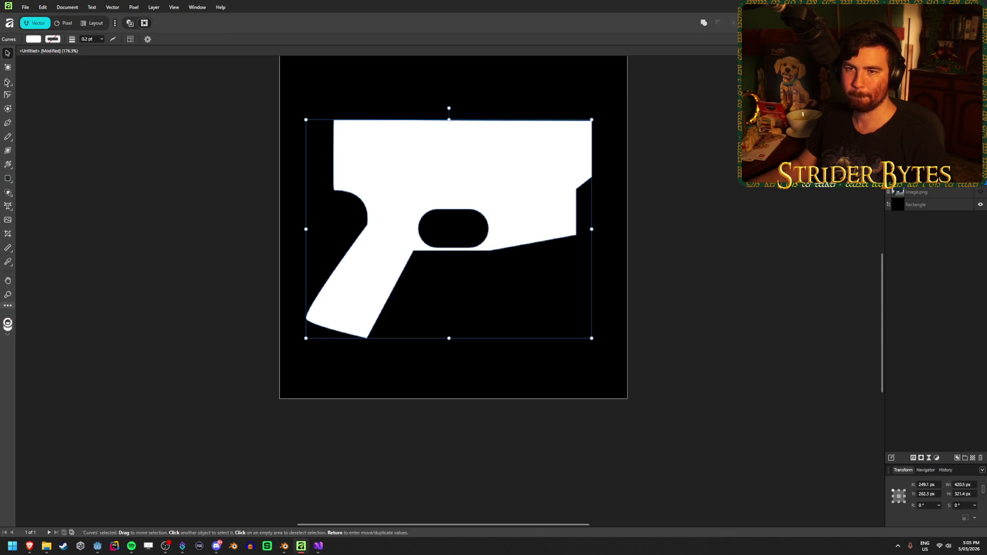
{"action": "key", "text": "a"}
{"action": "left_click", "coordinate": [307, 319]}
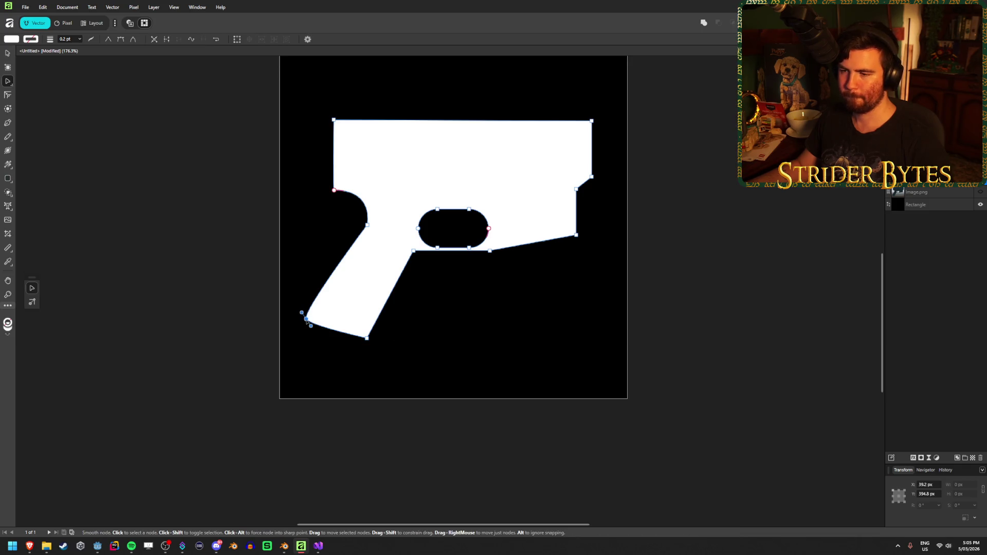
{"action": "mouse_move", "coordinate": [310, 326]}
{"action": "left_mouse_down"}
{"action": "mouse_move", "coordinate": [323, 354]}
{"action": "mouse_move", "coordinate": [315, 334]}
{"action": "mouse_move", "coordinate": [324, 344]}
{"action": "mouse_move", "coordinate": [310, 331]}
{"action": "mouse_move", "coordinate": [315, 374]}
{"action": "mouse_move", "coordinate": [317, 342]}
{"action": "mouse_move", "coordinate": [293, 294]}
{"action": "mouse_move", "coordinate": [298, 309]}
{"action": "left_mouse_up"}
{"action": "key", "text": "v"}
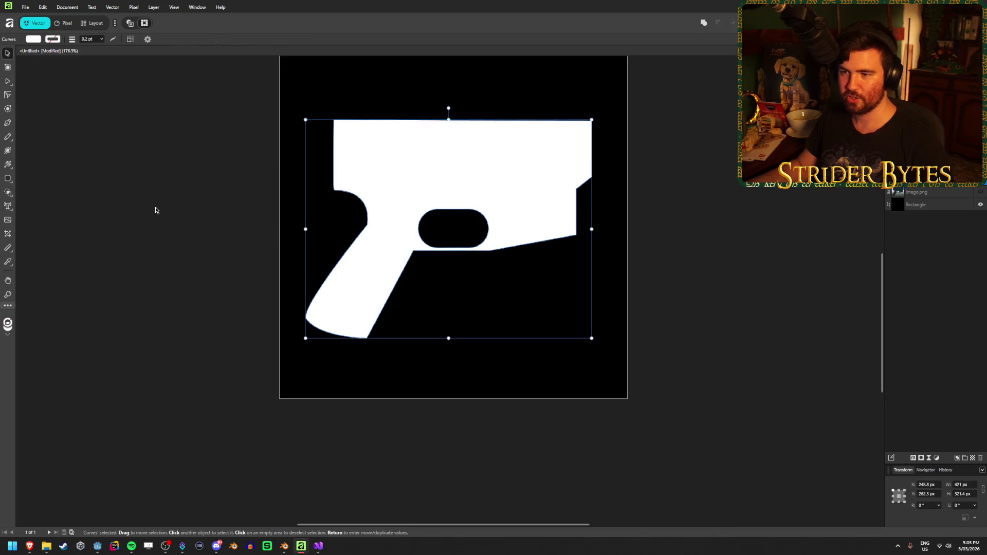
{"action": "left_click", "coordinate": [211, 225]}
Move both right-edge notch nodes left to narrow the step beneath the slide
{"action": "scroll", "coordinate": [408, 385], "scroll_direction": "up", "scroll_amount": 1}
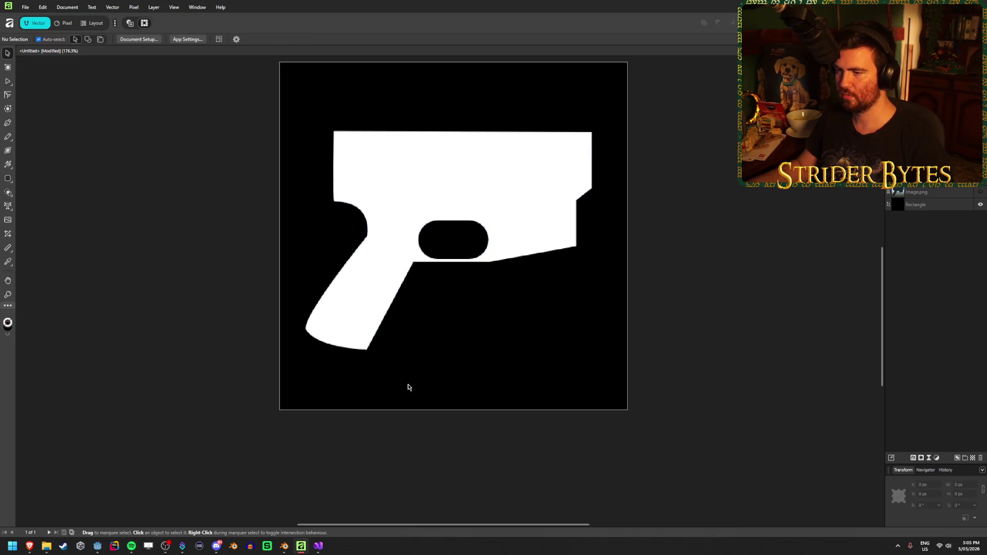
{"action": "scroll", "coordinate": [433, 383], "scroll_direction": "down", "scroll_amount": 1}
{"action": "scroll", "coordinate": [432, 383], "scroll_direction": "down", "scroll_amount": 4}
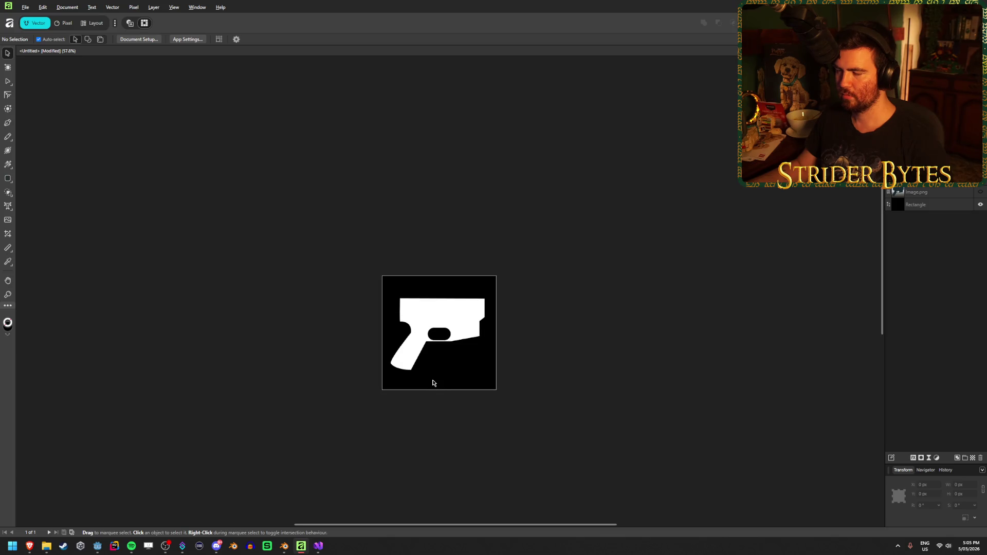
{"action": "scroll", "coordinate": [433, 380], "scroll_direction": "up", "scroll_amount": 3}
{"action": "scroll", "coordinate": [570, 224], "scroll_direction": "up", "scroll_amount": 2}
{"action": "left_click", "coordinate": [498, 248]}
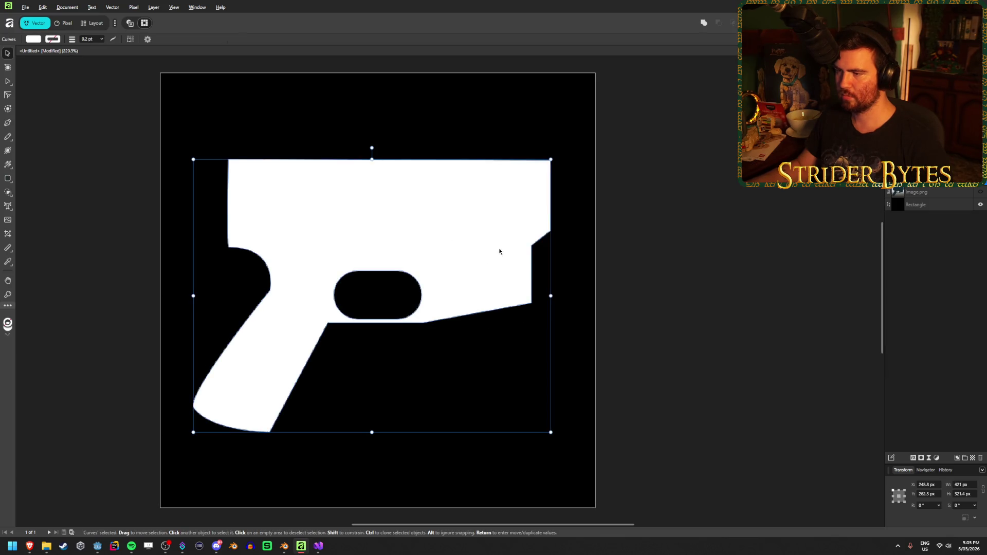
{"action": "key", "text": "a"}
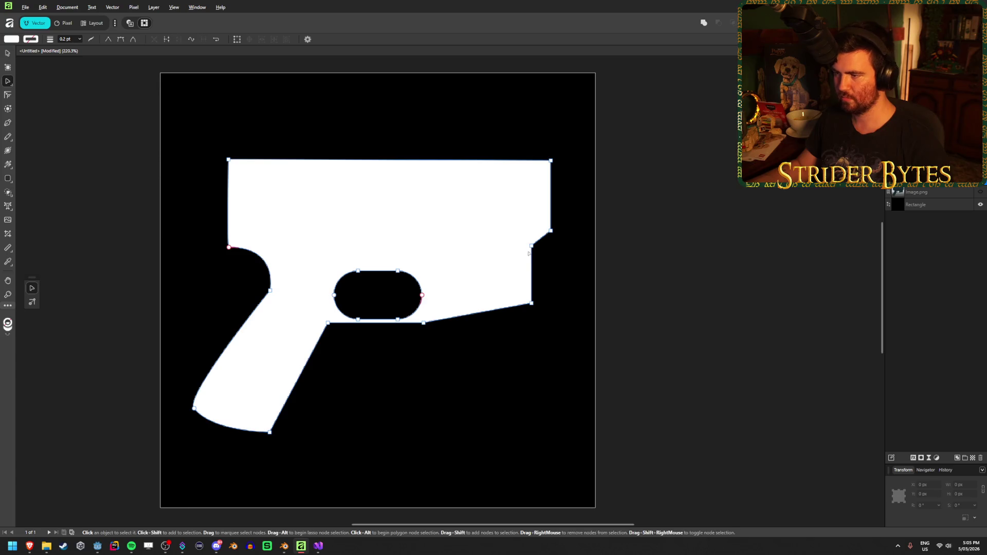
{"action": "left_click_drag", "start_coordinate": [531, 246], "coordinate": [513, 251]}
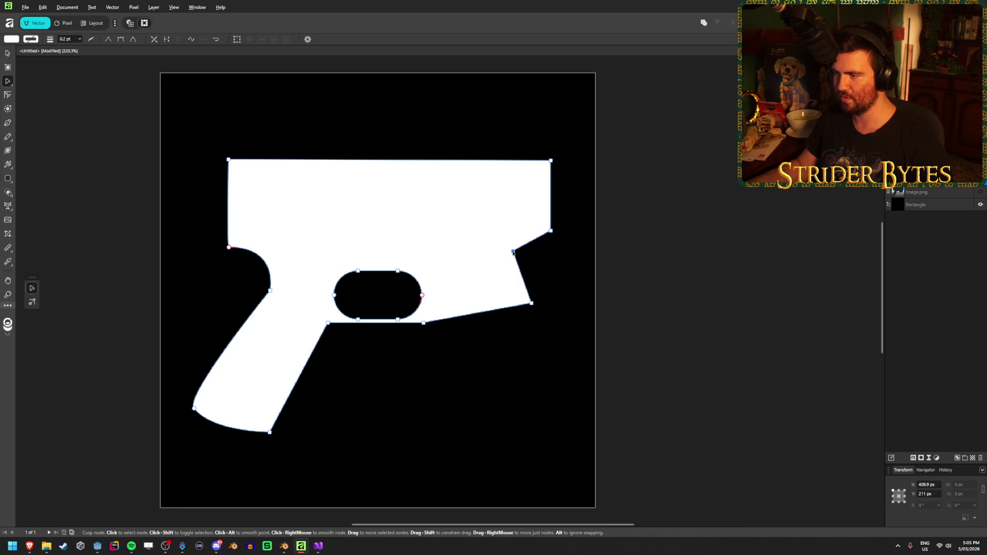
{"action": "mouse_move", "coordinate": [566, 330]}
{"action": "left_mouse_down"}
{"action": "mouse_move", "coordinate": [493, 253]}
{"action": "mouse_move", "coordinate": [544, 292]}
{"action": "left_mouse_up"}
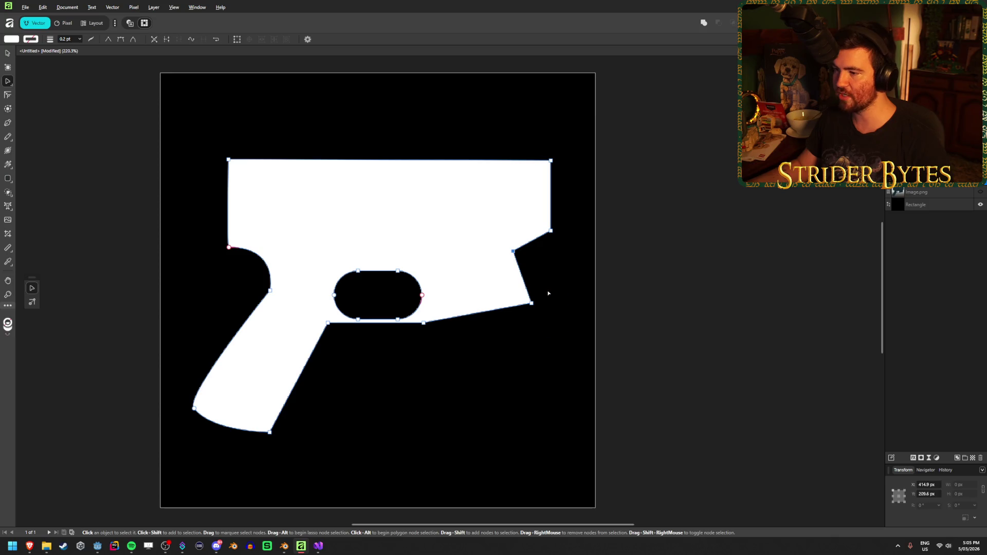
{"action": "key", "text": "ctrl+z"}
{"action": "mouse_move", "coordinate": [542, 329]}
{"action": "left_mouse_down"}
{"action": "mouse_move", "coordinate": [501, 235]}
{"action": "mouse_move", "coordinate": [518, 252]}
{"action": "mouse_move", "coordinate": [506, 251]}
{"action": "left_mouse_up"}
{"action": "left_click", "coordinate": [665, 249]}
{"action": "scroll", "coordinate": [478, 353], "scroll_direction": "down", "scroll_amount": 5}
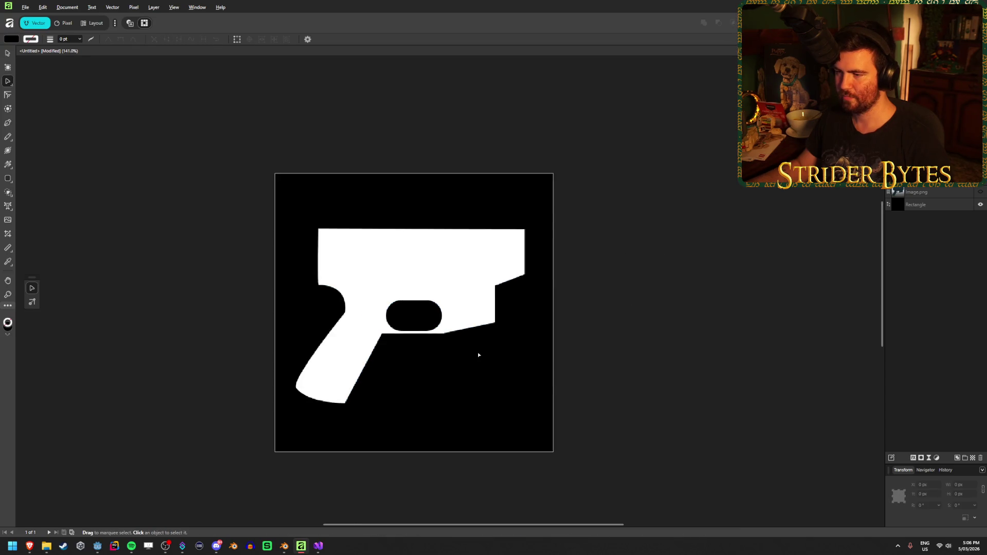
{"action": "scroll", "coordinate": [478, 354], "scroll_direction": "up", "scroll_amount": 4}
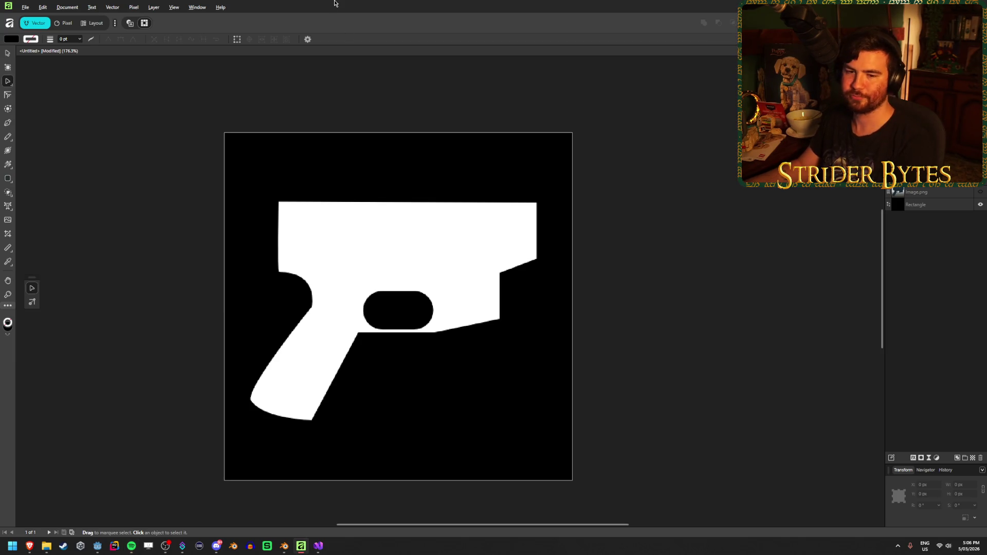
{"action": "key", "text": "v"}
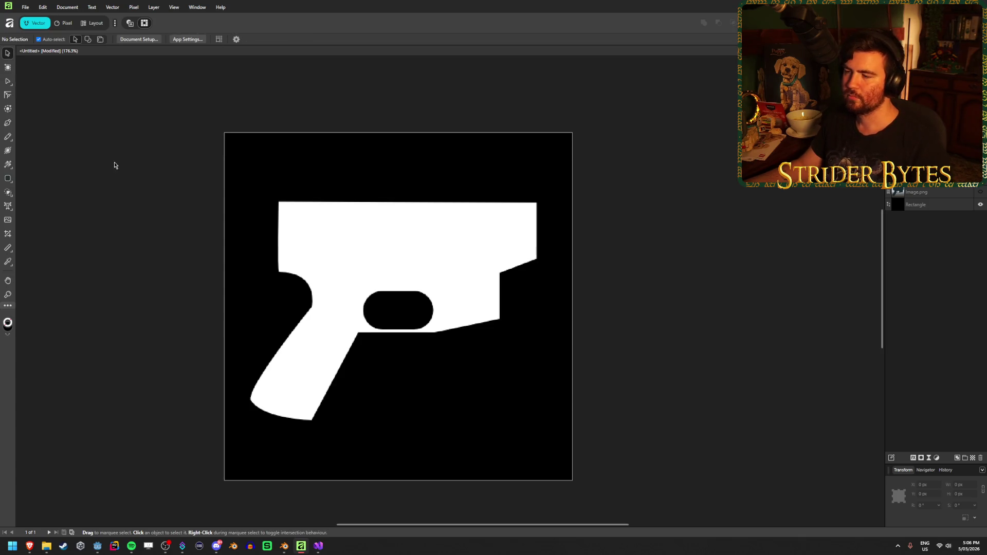
{"action": "scroll", "coordinate": [446, 305], "scroll_direction": "down", "scroll_amount": 3}
{"action": "scroll", "coordinate": [437, 307], "scroll_direction": "up", "scroll_amount": 5}
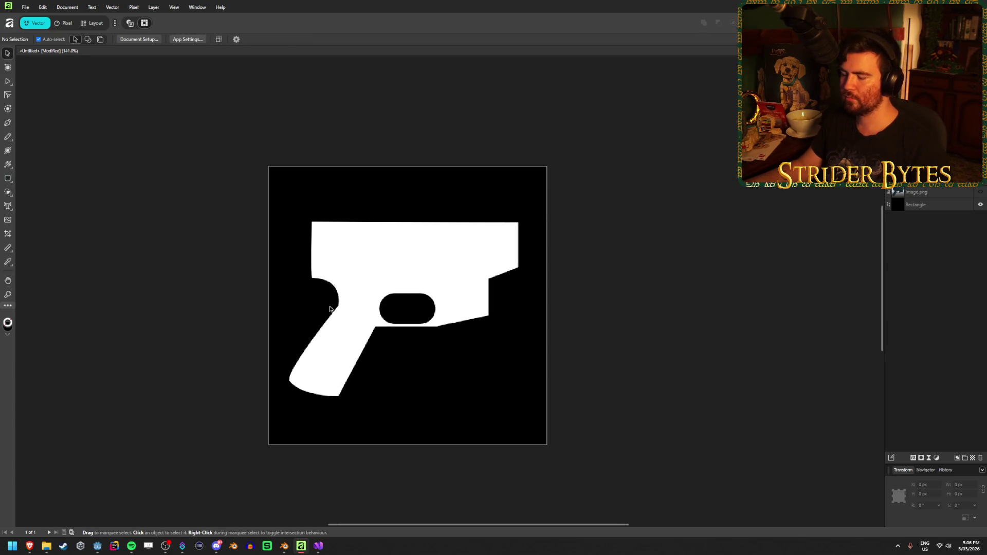
{"action": "scroll", "coordinate": [432, 308], "scroll_direction": "down", "scroll_amount": 3}
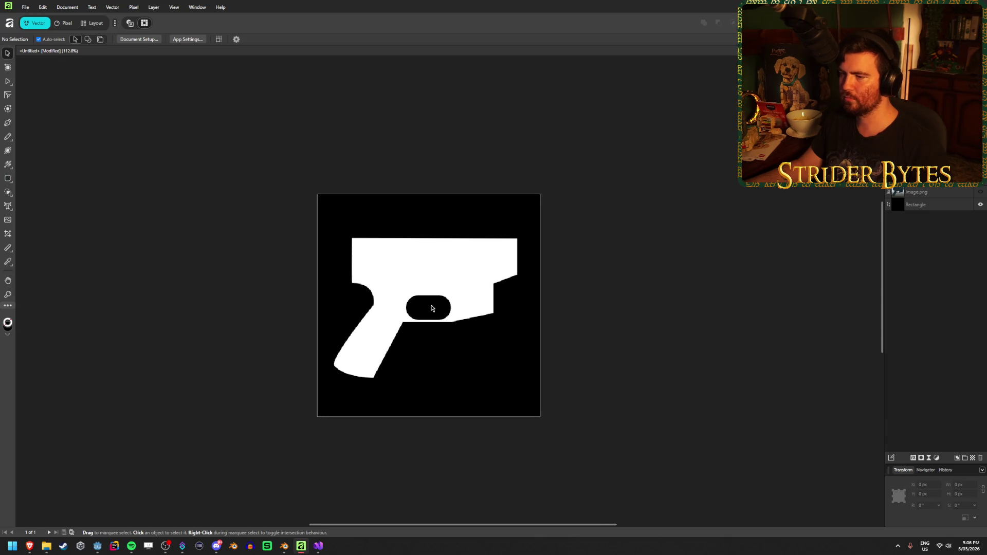
{"action": "scroll", "coordinate": [432, 307], "scroll_direction": "up", "scroll_amount": 5}
{"action": "left_click", "coordinate": [479, 267]}
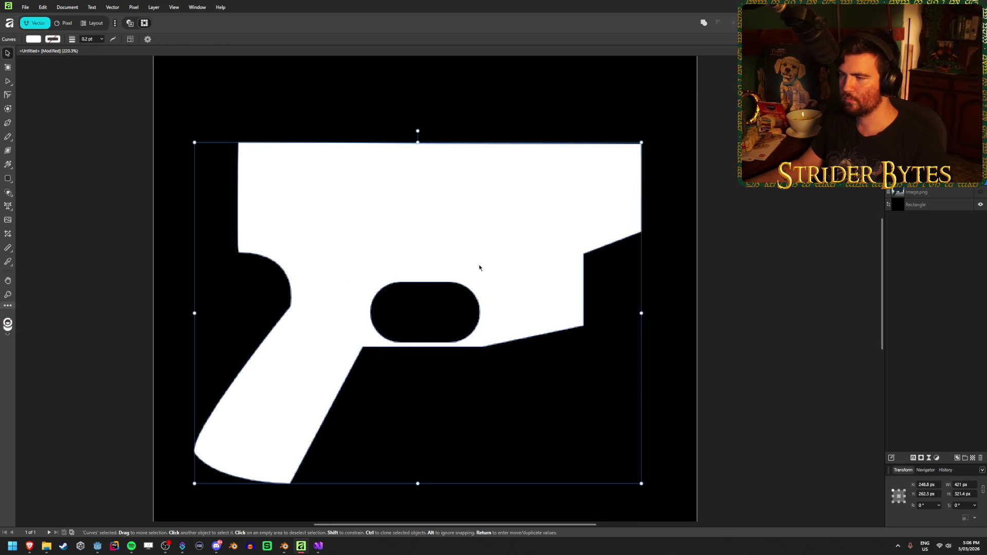
{"action": "scroll", "coordinate": [479, 270], "scroll_direction": "down", "scroll_amount": 5}
{"action": "left_click", "coordinate": [689, 285]}
{"action": "scroll", "coordinate": [394, 335], "scroll_direction": "down", "scroll_amount": 5}
{"action": "scroll", "coordinate": [535, 390], "scroll_direction": "down", "scroll_amount": 1}
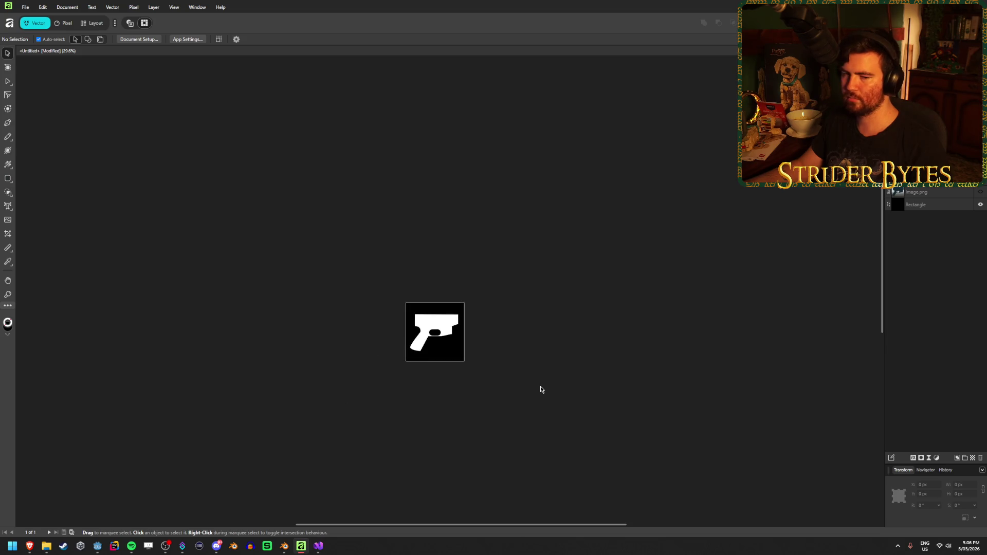
{"action": "scroll", "coordinate": [469, 358], "scroll_direction": "up", "scroll_amount": 3}
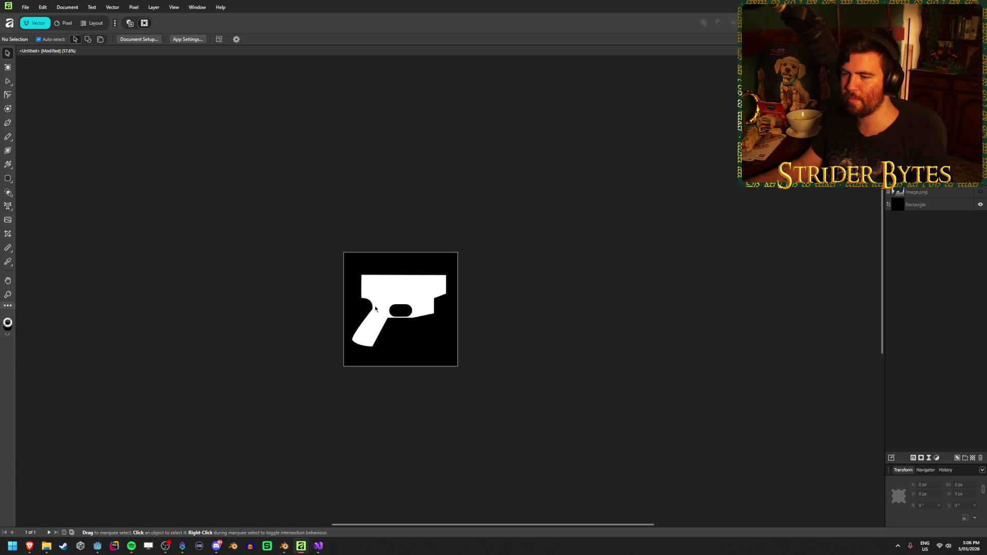
{"action": "scroll", "coordinate": [376, 309], "scroll_direction": "up", "scroll_amount": 4}
{"action": "scroll", "coordinate": [469, 310], "scroll_direction": "up", "scroll_amount": 2}
{"action": "left_click", "coordinate": [467, 270]}
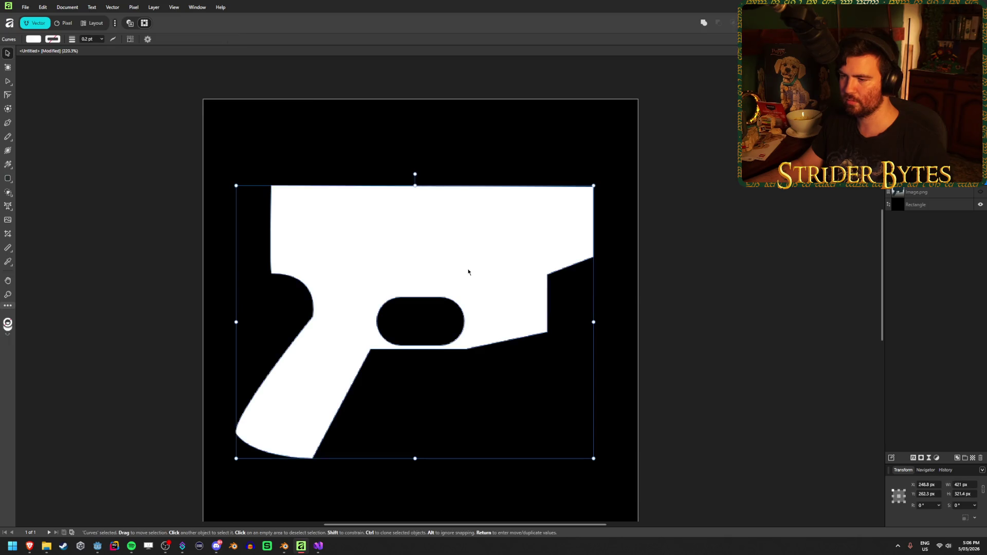
Select all nodes of the oval trigger-guard hole and nudge them slightly upward, then deselect
{"action": "right_click", "coordinate": [10, 85]}
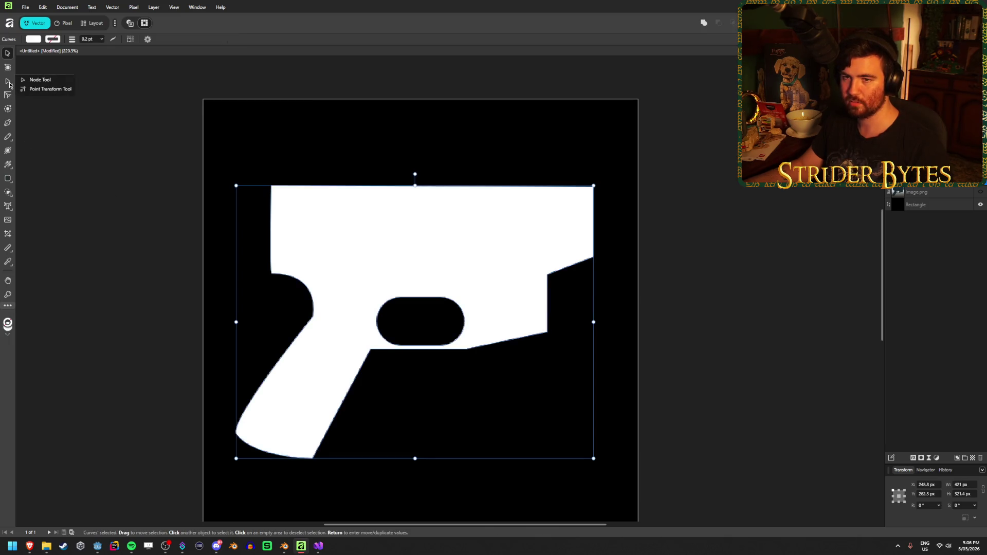
{"action": "left_click", "coordinate": [32, 82]}
{"action": "left_click_drag", "start_coordinate": [350, 269], "coordinate": [478, 349]}
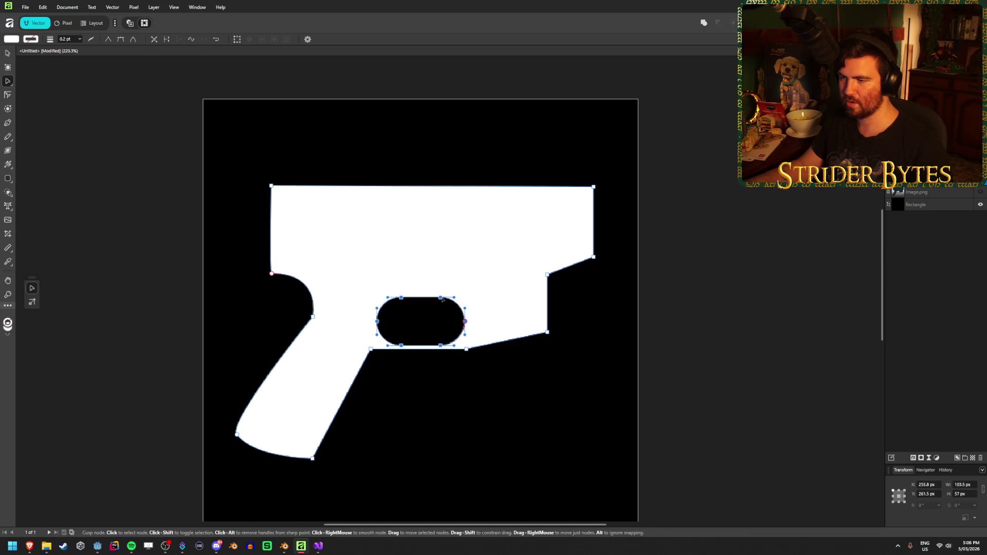
{"action": "mouse_move", "coordinate": [441, 297]}
{"action": "left_mouse_down"}
{"action": "mouse_move", "coordinate": [421, 277]}
{"action": "mouse_move", "coordinate": [446, 293]}
{"action": "mouse_move", "coordinate": [440, 226]}
{"action": "mouse_move", "coordinate": [455, 281]}
{"action": "mouse_move", "coordinate": [446, 291]}
{"action": "mouse_move", "coordinate": [440, 280]}
{"action": "mouse_move", "coordinate": [441, 293]}
{"action": "left_mouse_up"}
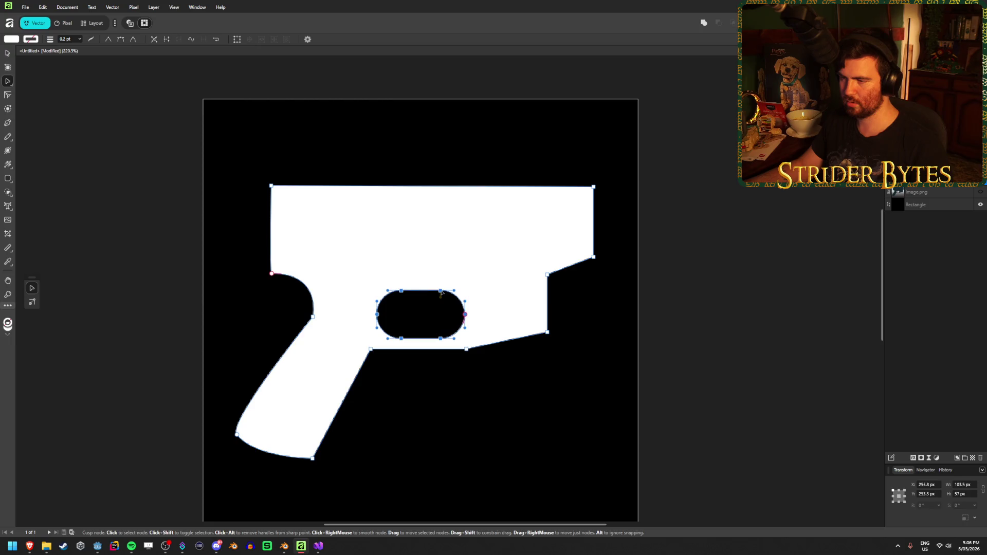
{"action": "key", "text": "v"}
{"action": "key", "text": "ctrl+d"}
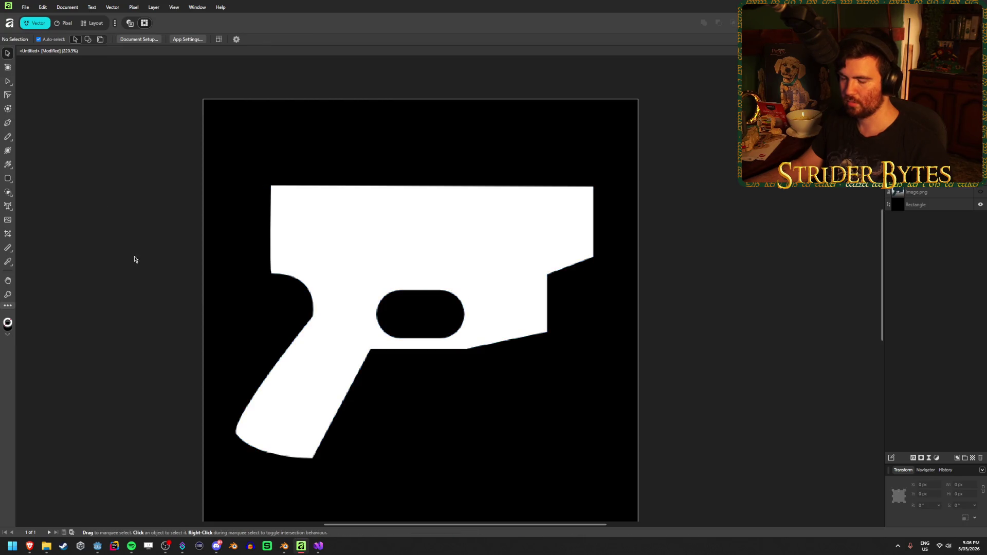
Hide the black background Rectangle layer
{"action": "scroll", "coordinate": [157, 296], "scroll_direction": "down", "scroll_amount": 5}
{"action": "scroll", "coordinate": [472, 353], "scroll_direction": "down", "scroll_amount": 5}
{"action": "scroll", "coordinate": [330, 333], "scroll_direction": "up", "scroll_amount": 6}
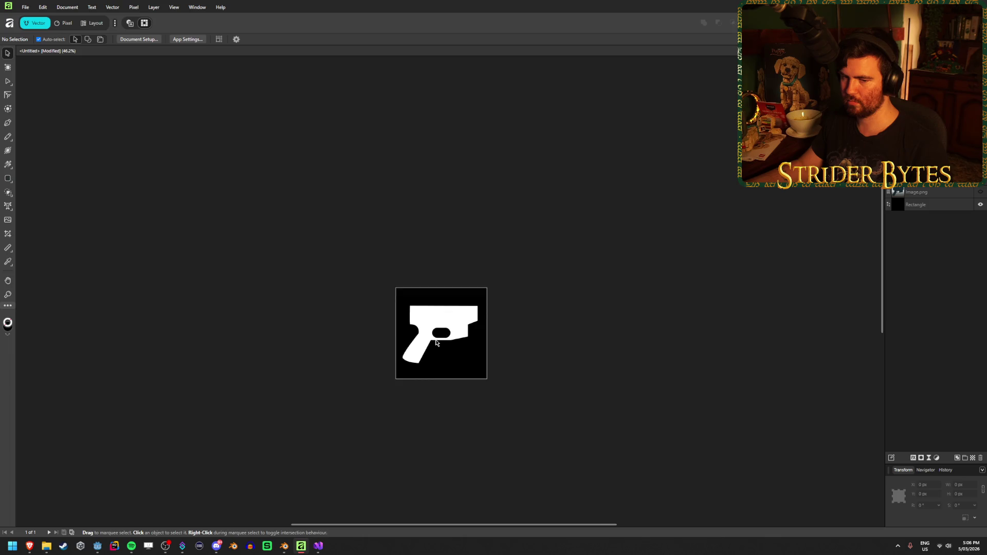
{"action": "scroll", "coordinate": [508, 383], "scroll_direction": "up", "scroll_amount": 3}
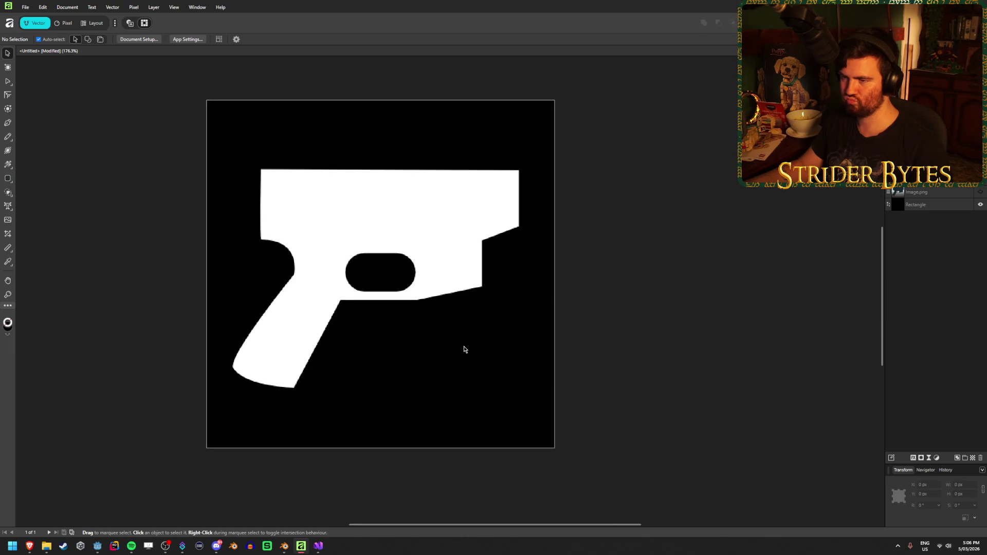
{"action": "scroll", "coordinate": [465, 350], "scroll_direction": "down", "scroll_amount": 4}
{"action": "scroll", "coordinate": [464, 349], "scroll_direction": "up", "scroll_amount": 4}
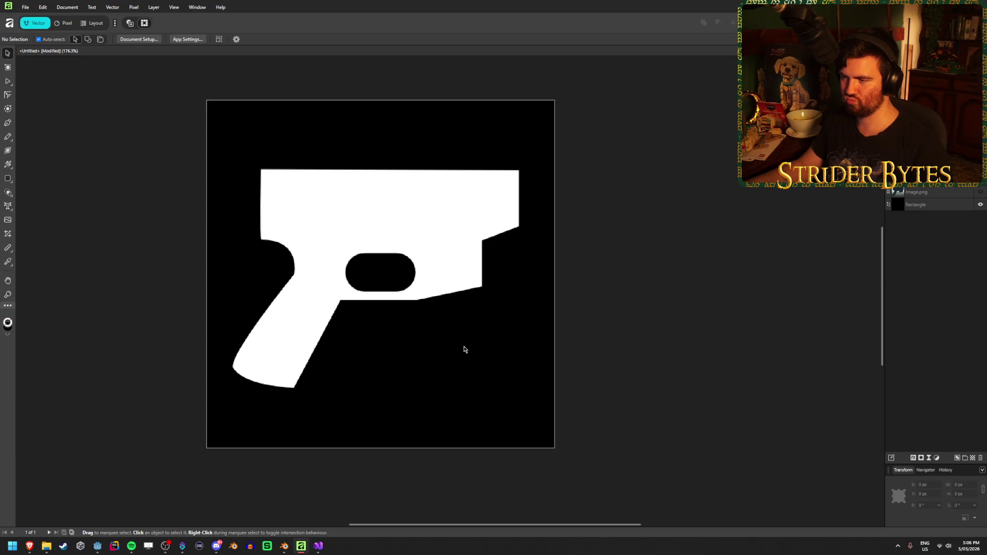
{"action": "scroll", "coordinate": [464, 349], "scroll_direction": "down", "scroll_amount": 3}
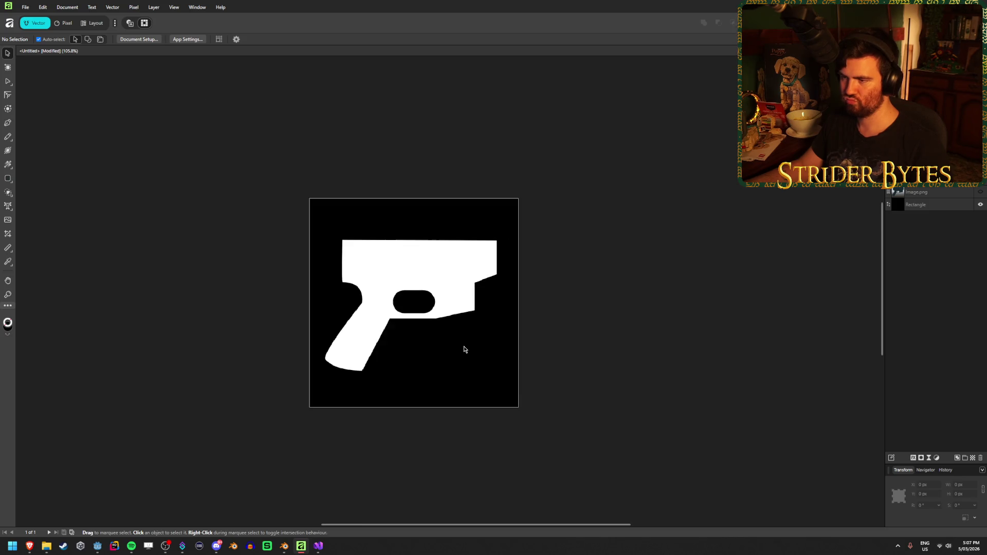
{"action": "left_click", "coordinate": [978, 205]}
Save the document as PartBuyer_Receiver.af
{"action": "key", "text": "ctrl+shift+s"}
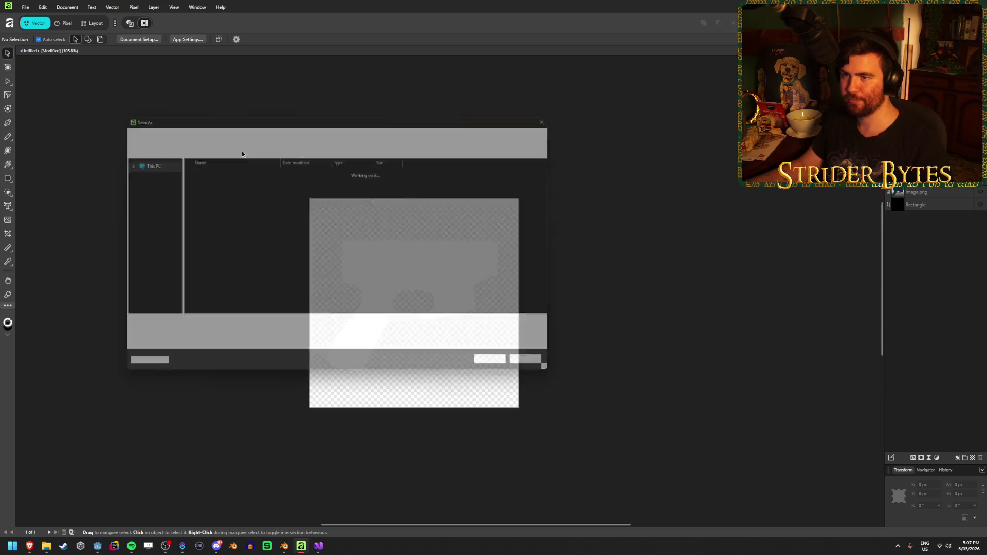
{"action": "left_click", "coordinate": [189, 329]}
{"action": "key", "text": "BackSpace"}
{"action": "key", "text": "BackSpace"}
{"action": "key", "text": "BackSpace"}
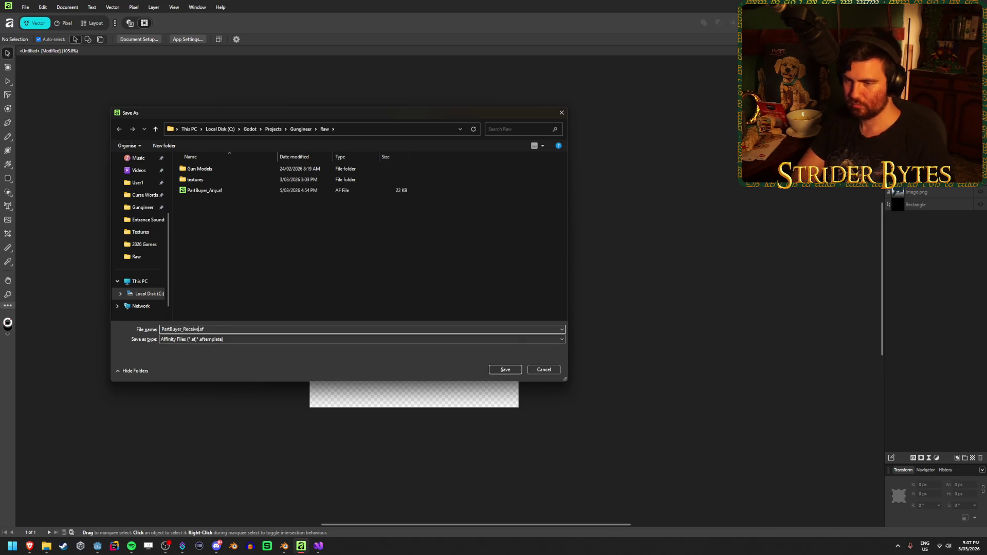
{"action": "type", "text": "r"}
{"action": "key", "text": "Return"}
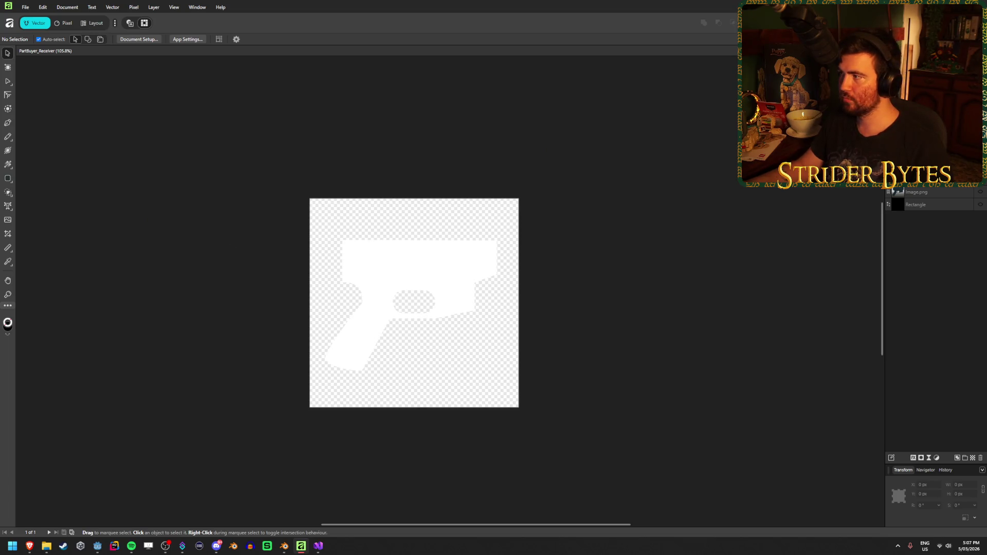
Export the artwork as PartBuyer_Receiver.png into the Gungineer Textures folder
{"action": "key", "text": "ctrl+alt+shift+s"}
{"action": "left_click", "coordinate": [304, 130]}
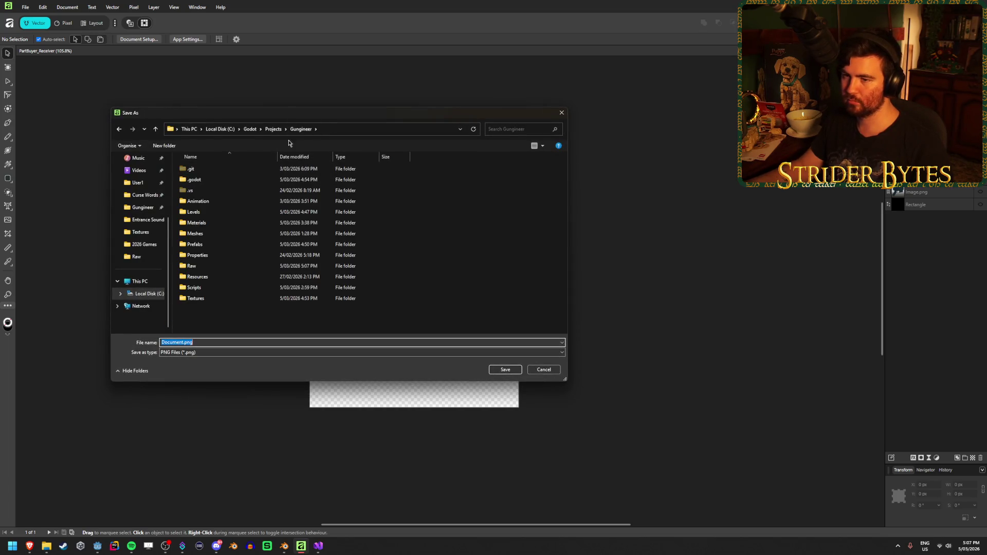
{"action": "double_click", "coordinate": [206, 300]}
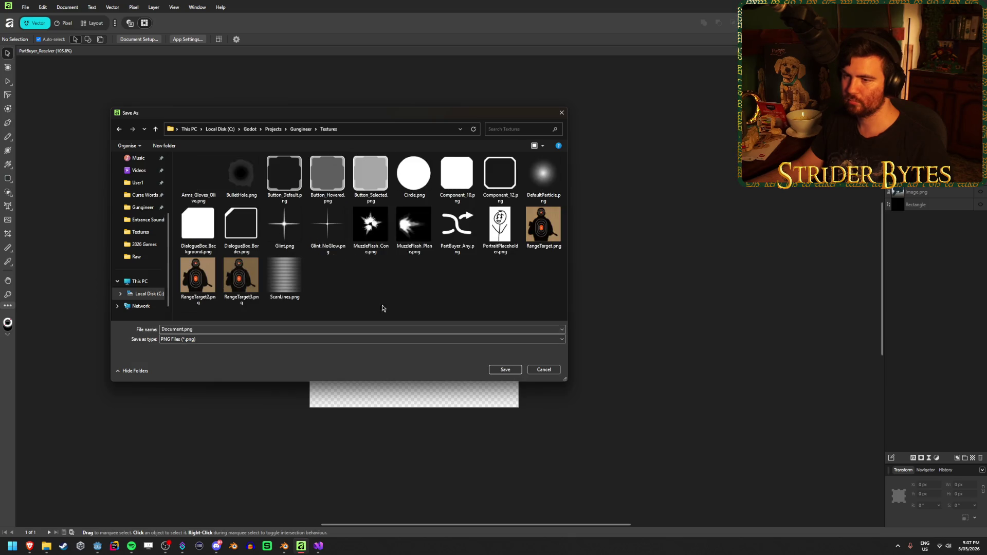
{"action": "left_click", "coordinate": [457, 226]}
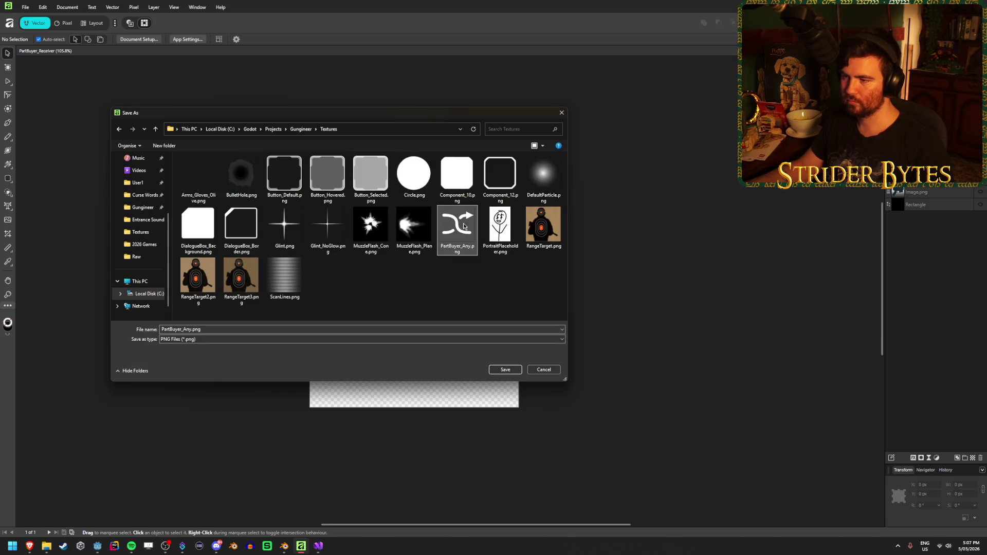
{"action": "left_click", "coordinate": [190, 329]}
{"action": "key", "text": "BackSpace"}
{"action": "key", "text": "BackSpace"}
{"action": "type", "text": "Received"}
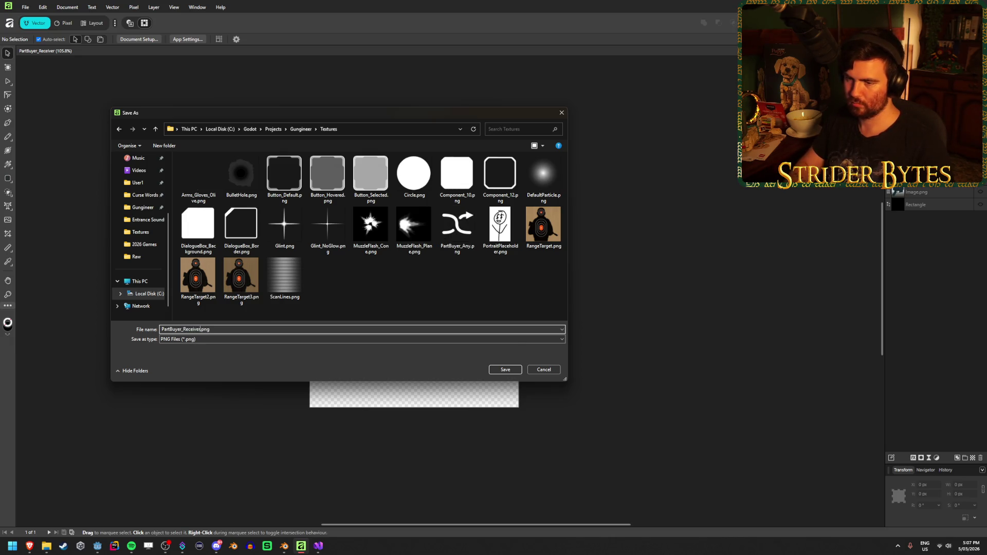
{"action": "key", "text": "Return"}
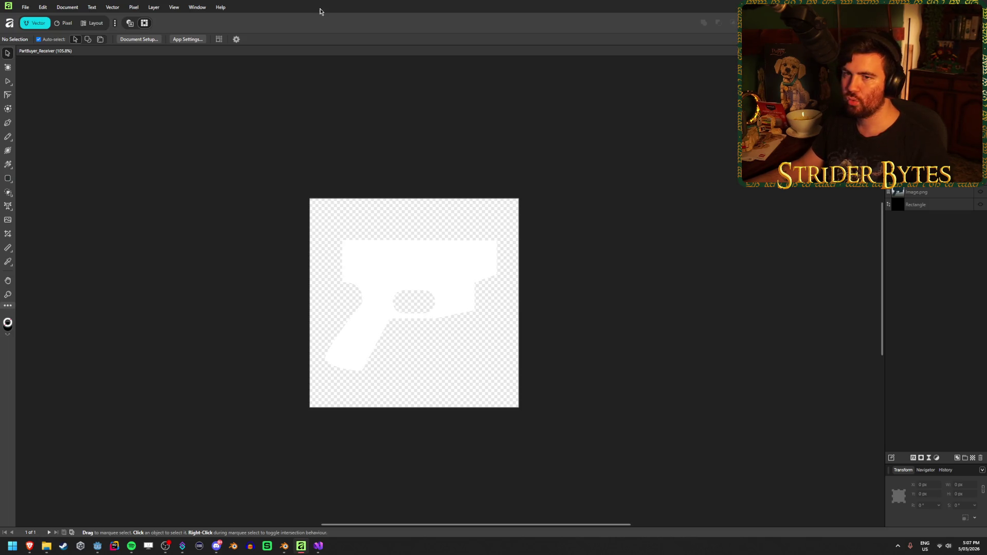
Create a new blank 512 px document from a preset, then switch to Godot
{"action": "left_click", "coordinate": [23, 7]}
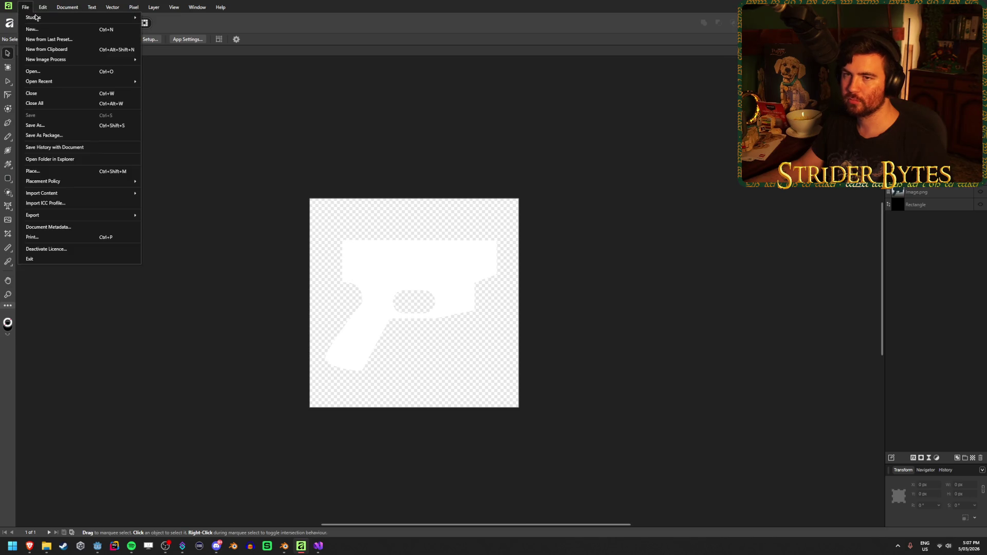
{"action": "left_click", "coordinate": [36, 19]}
{"action": "double_click", "coordinate": [144, 203]}
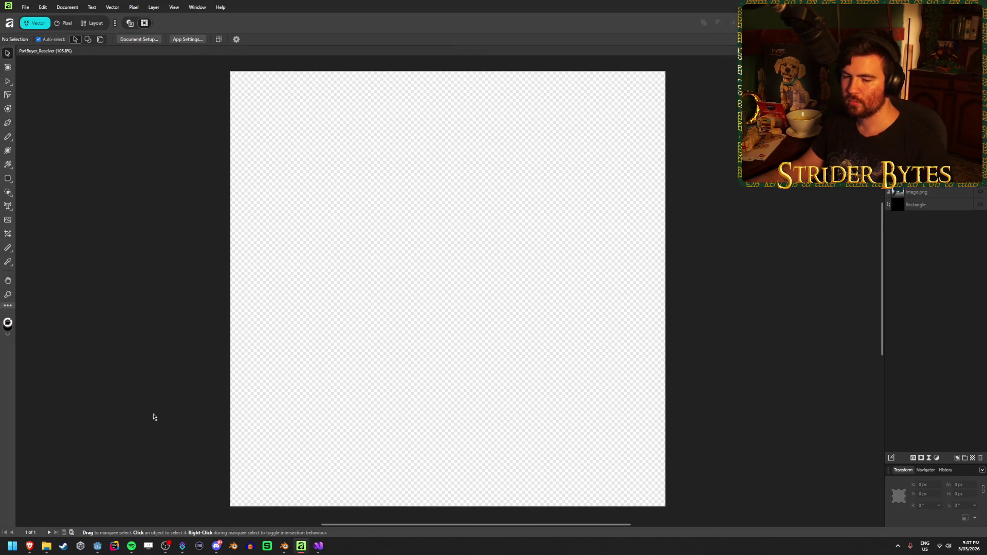
{"action": "scroll", "coordinate": [280, 379], "scroll_direction": "down", "scroll_amount": 1}
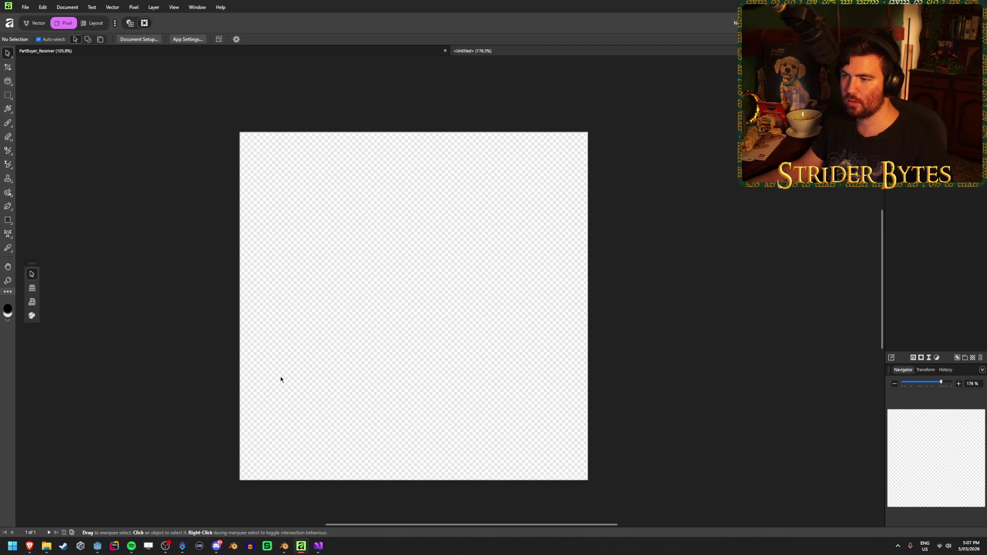
{"action": "scroll", "coordinate": [281, 379], "scroll_direction": "up", "scroll_amount": 1}
{"action": "scroll", "coordinate": [281, 379], "scroll_direction": "down", "scroll_amount": 1}
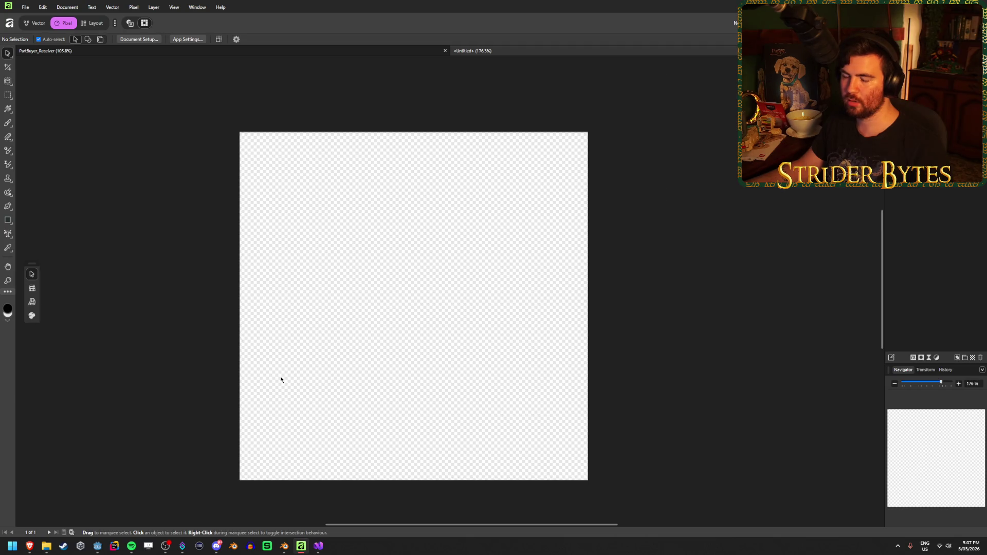
{"action": "left_click", "coordinate": [97, 546]}
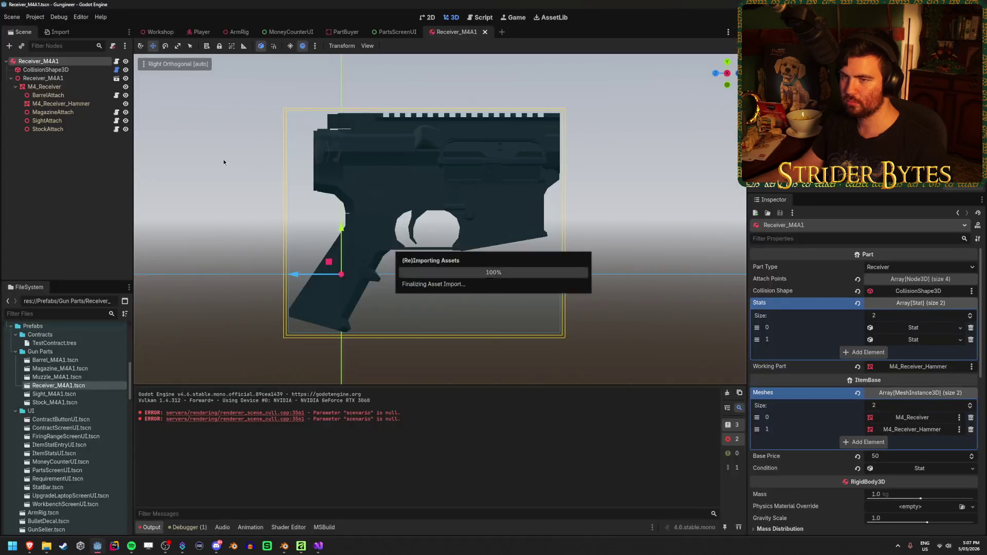
Open the PartsScreenUI scene in Godot, select BarrelPartButton, then return to Affinity
{"action": "left_click", "coordinate": [396, 31]}
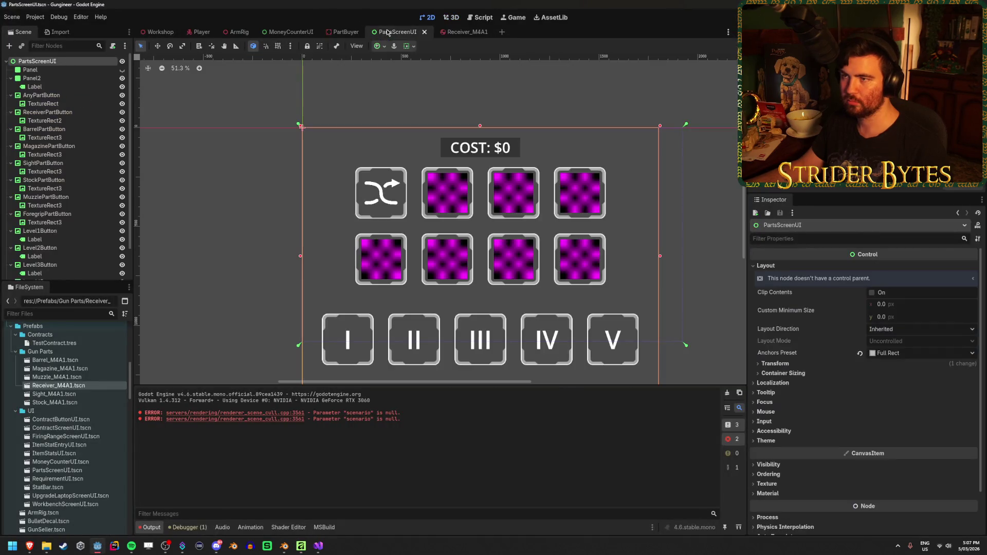
{"action": "left_click", "coordinate": [80, 130]}
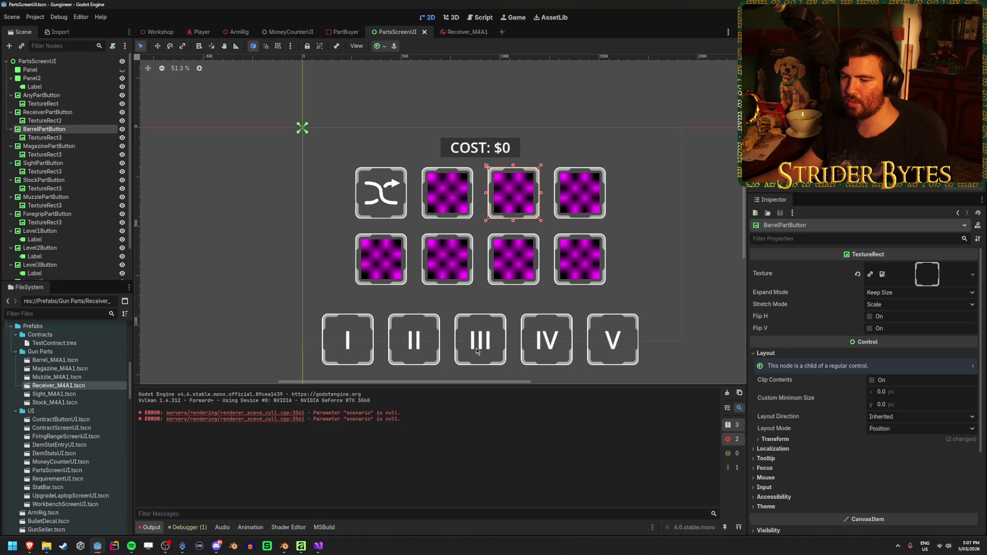
{"action": "left_click", "coordinate": [301, 546]}
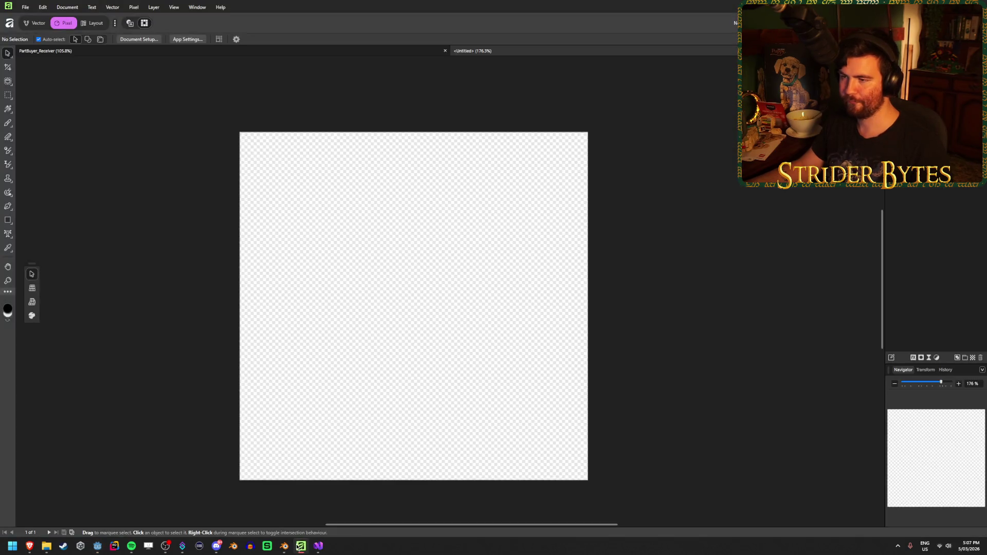
{"action": "left_click", "coordinate": [359, 53]}
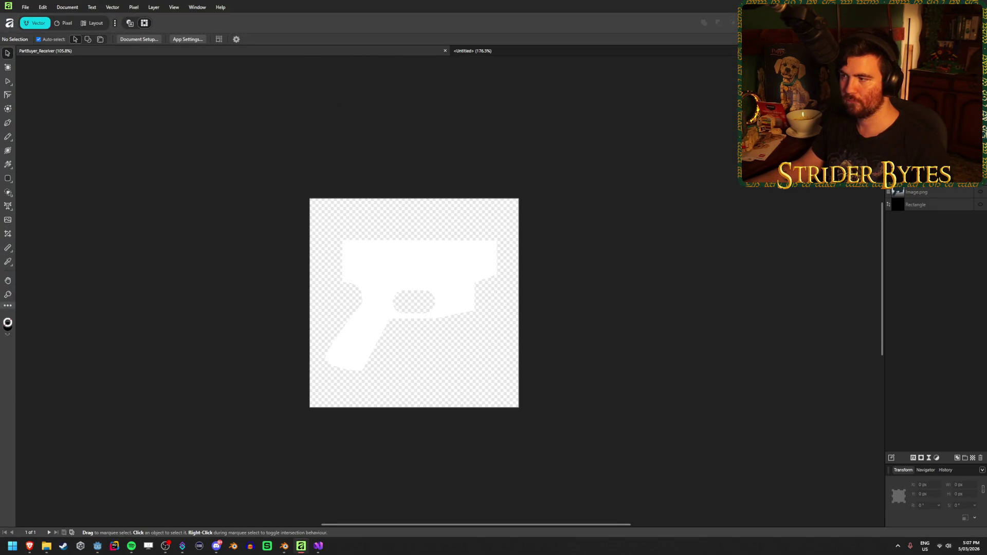
{"action": "left_click", "coordinate": [980, 204]}
{"action": "scroll", "coordinate": [392, 292], "scroll_direction": "up", "scroll_amount": 3}
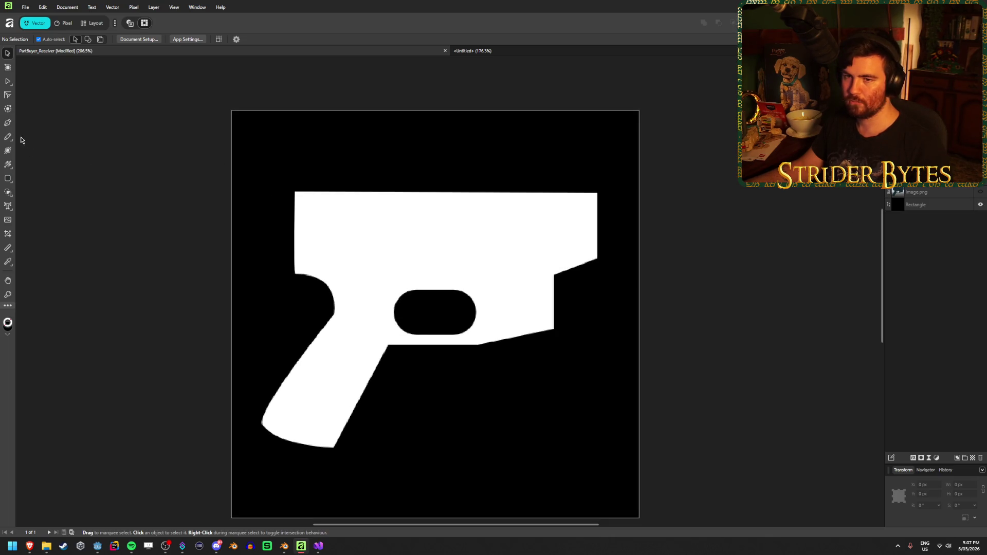
{"action": "left_click", "coordinate": [8, 122]}
{"action": "left_click", "coordinate": [8, 80]}
{"action": "left_click", "coordinate": [346, 220]}
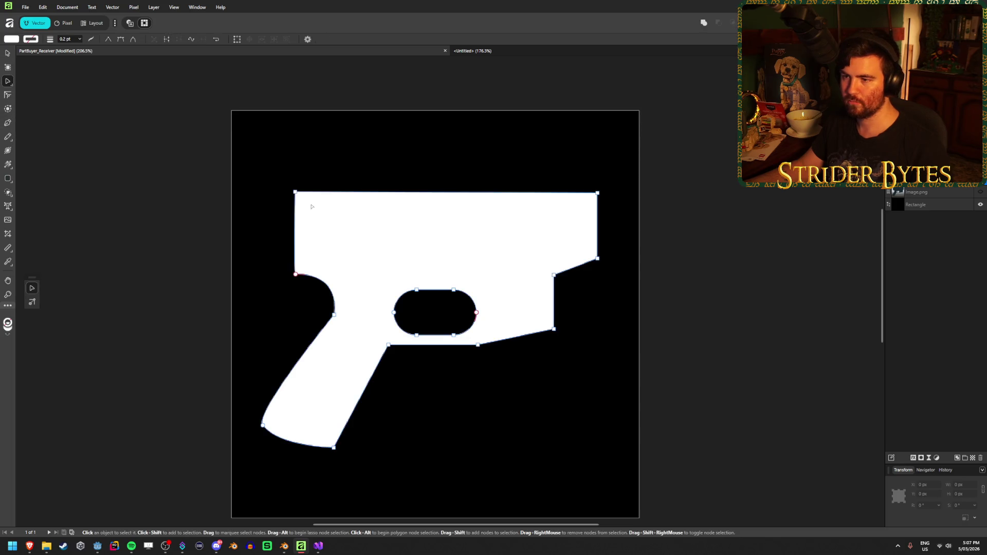
{"action": "mouse_move", "coordinate": [295, 192]}
{"action": "left_mouse_down"}
{"action": "mouse_move", "coordinate": [308, 180]}
{"action": "mouse_move", "coordinate": [295, 191]}
{"action": "left_mouse_up"}
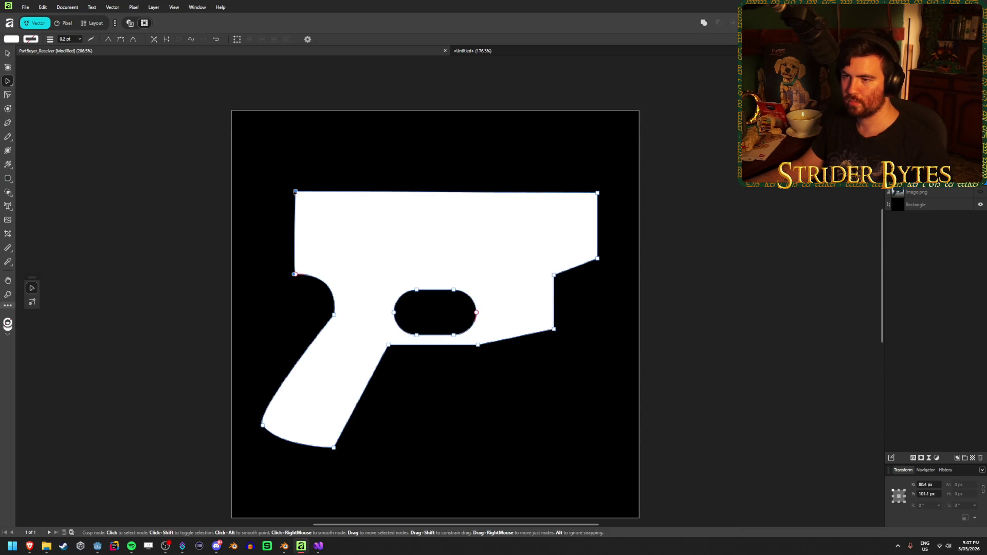
{"action": "left_click", "coordinate": [5, 122]}
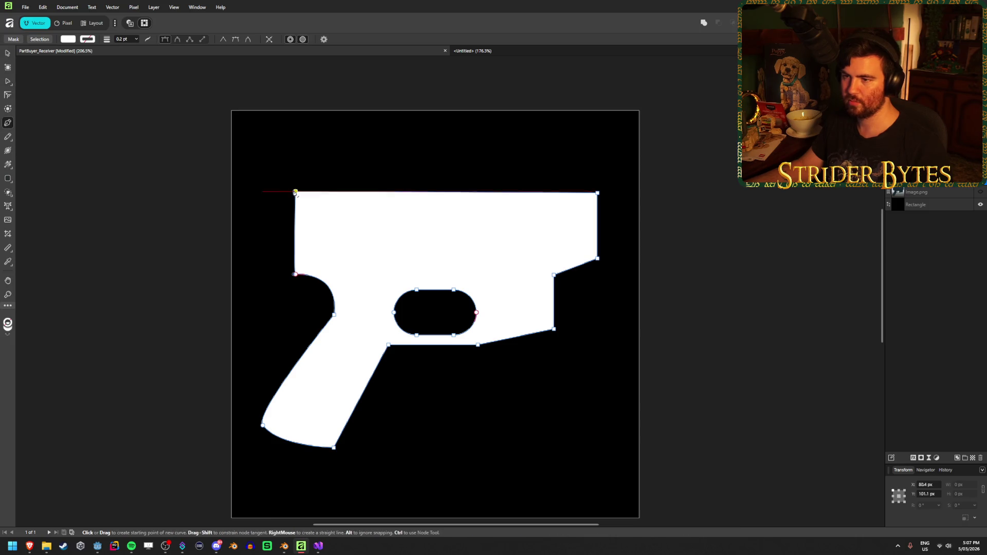
{"action": "mouse_move", "coordinate": [295, 192]}
{"action": "left_mouse_down"}
{"action": "mouse_move", "coordinate": [331, 159]}
{"action": "mouse_move", "coordinate": [341, 220]}
{"action": "mouse_move", "coordinate": [331, 191]}
{"action": "mouse_move", "coordinate": [307, 186]}
{"action": "mouse_move", "coordinate": [333, 154]}
{"action": "mouse_move", "coordinate": [302, 187]}
{"action": "left_mouse_up"}
{"action": "left_click", "coordinate": [8, 54]}
{"action": "left_click", "coordinate": [140, 125]}
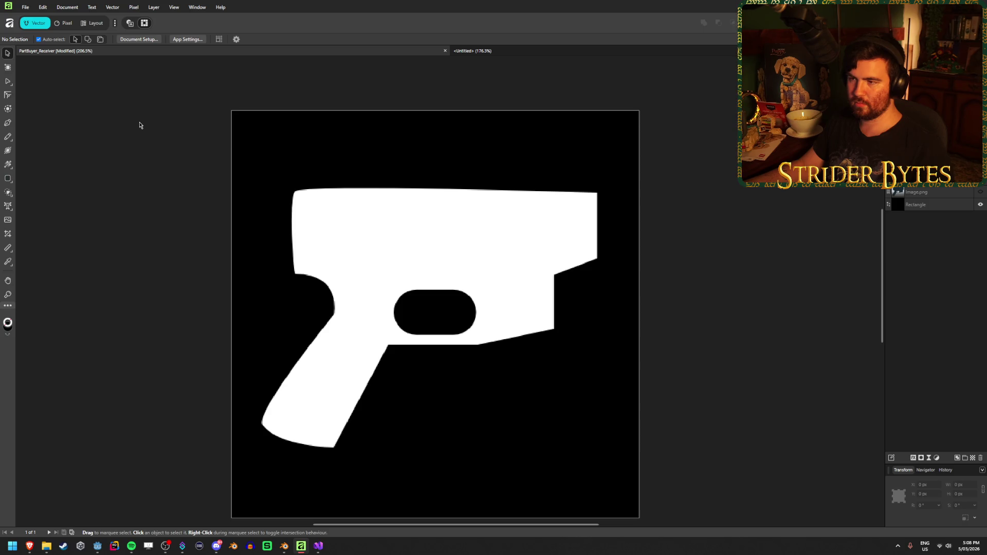
{"action": "left_click", "coordinate": [505, 231]}
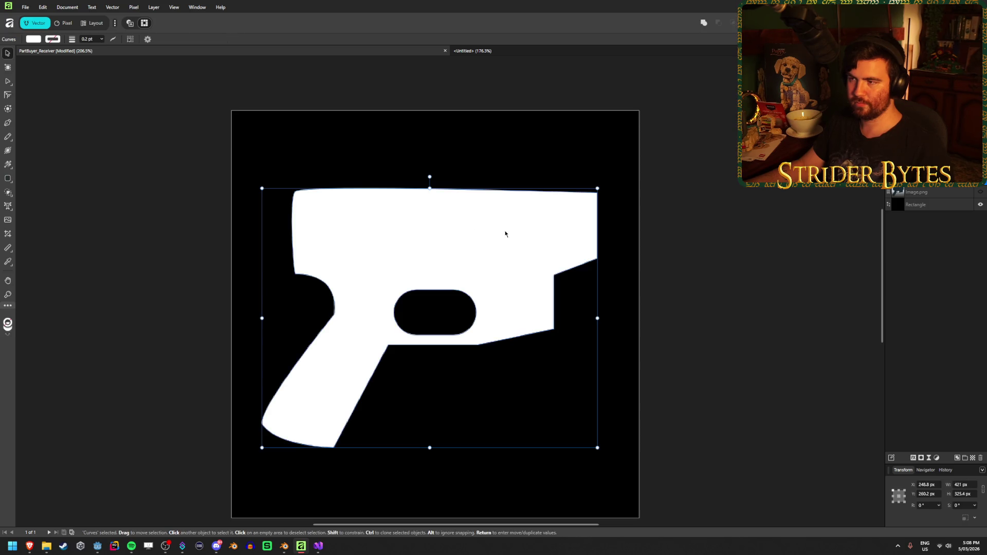
{"action": "left_click", "coordinate": [8, 125]}
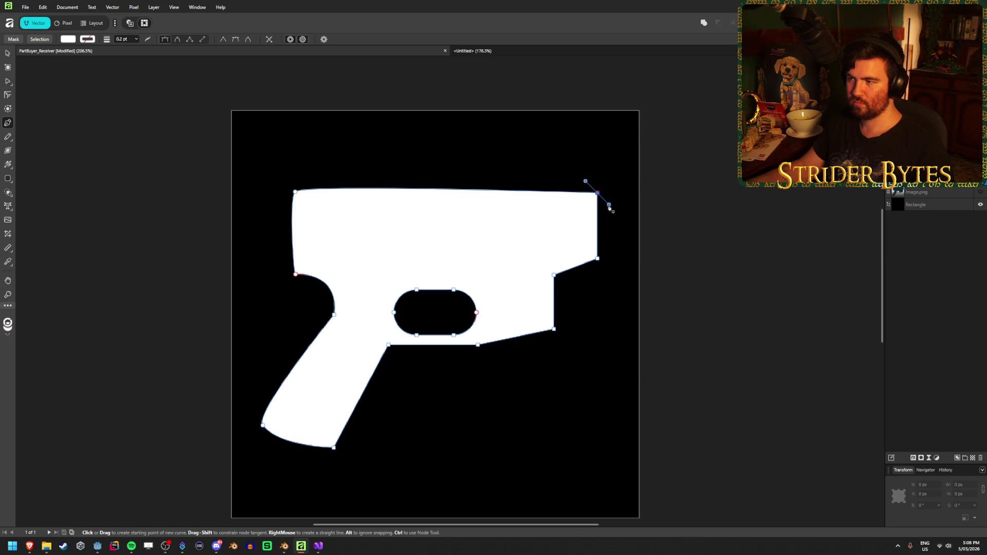
{"action": "left_click_drag", "start_coordinate": [609, 207], "coordinate": [613, 211]}
{"action": "key", "text": "Escape"}
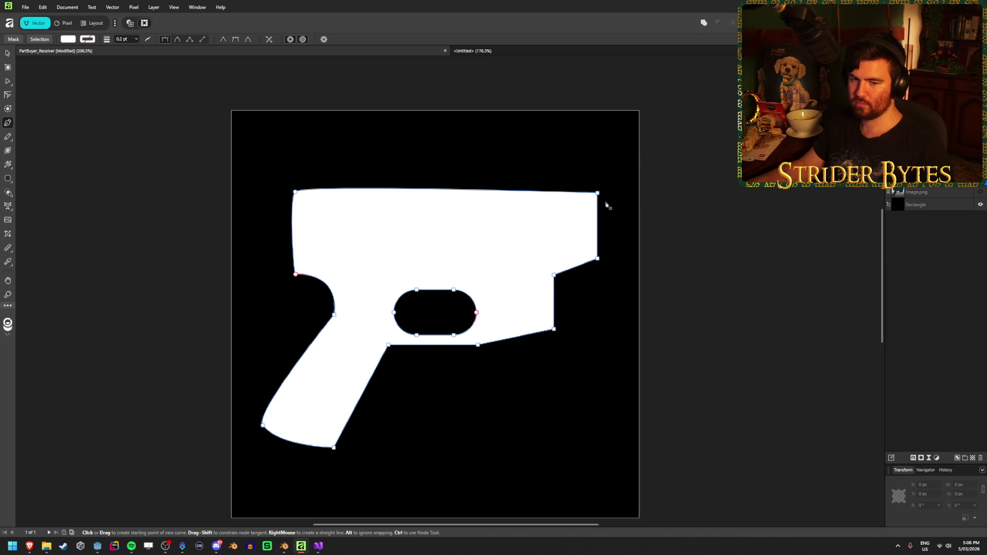
{"action": "key", "text": "ctrl+z"}
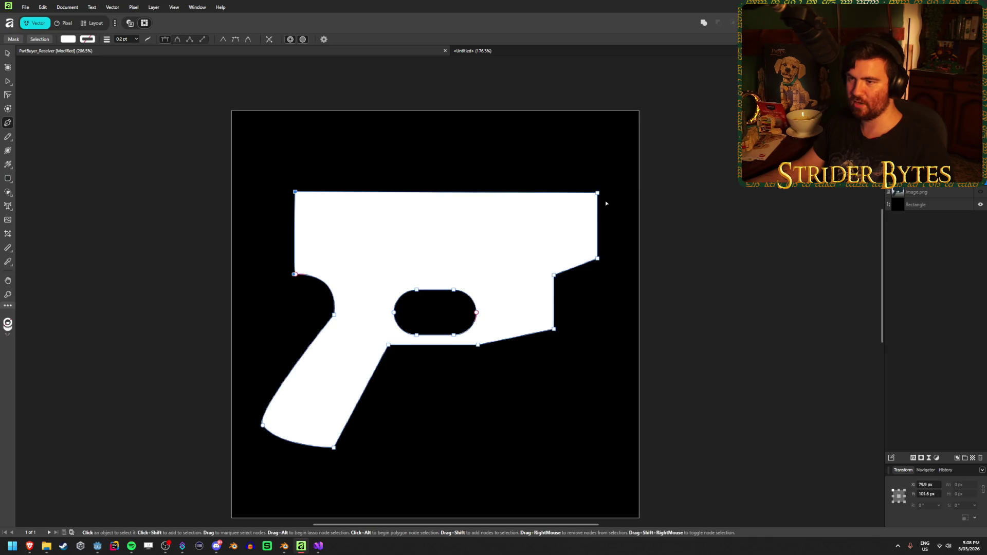
{"action": "key", "text": "v"}
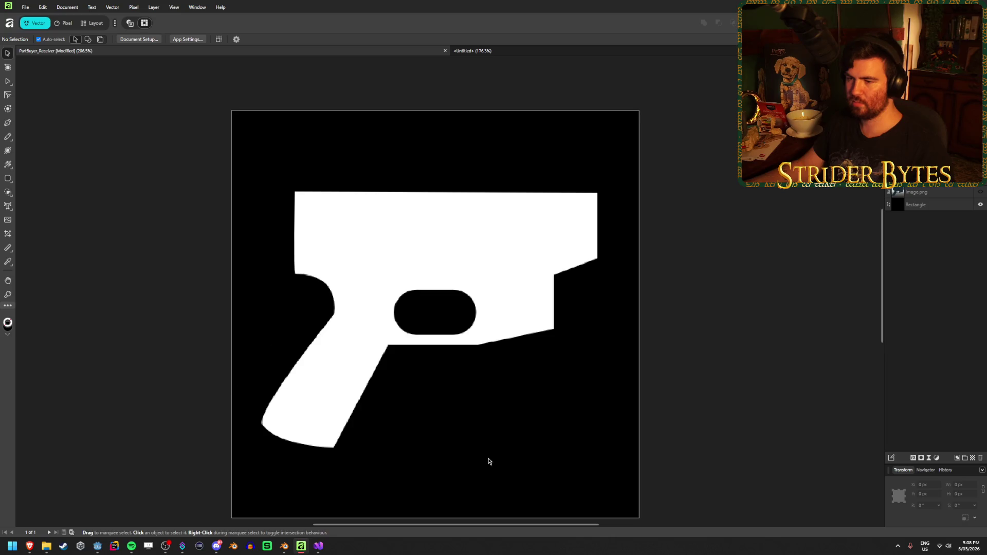
{"action": "scroll", "coordinate": [520, 296], "scroll_direction": "down", "scroll_amount": 5}
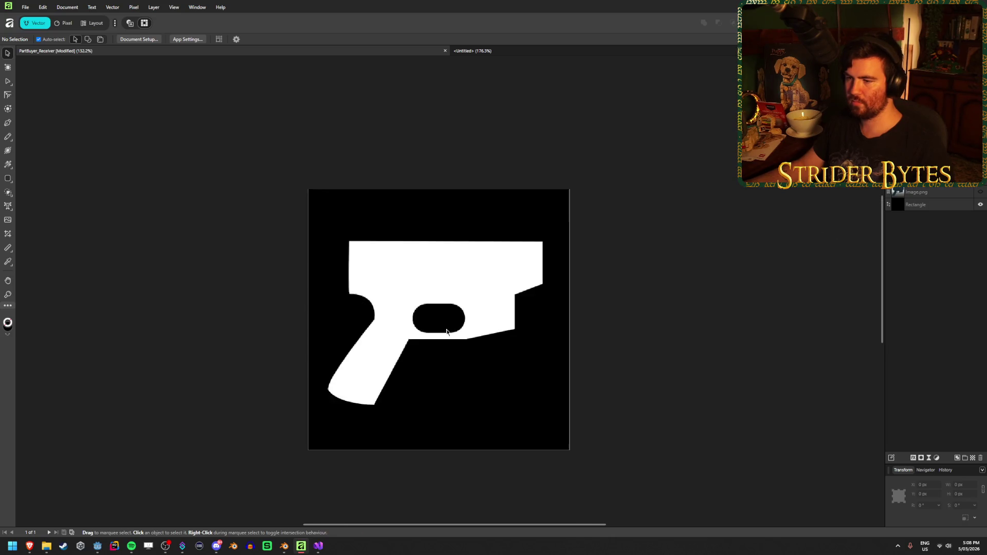
{"action": "scroll", "coordinate": [477, 326], "scroll_direction": "up", "scroll_amount": 5}
{"action": "left_click", "coordinate": [478, 326]}
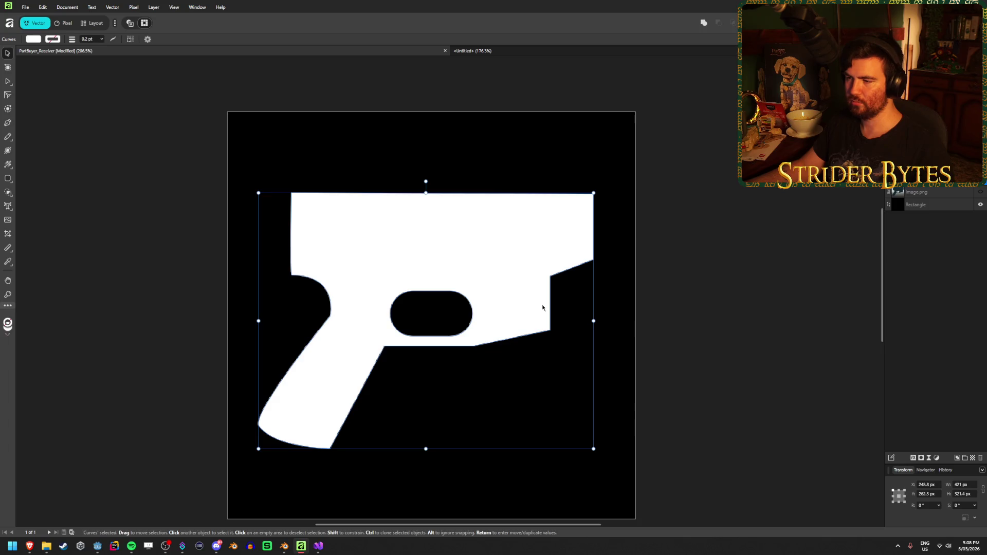
{"action": "left_click", "coordinate": [7, 123]}
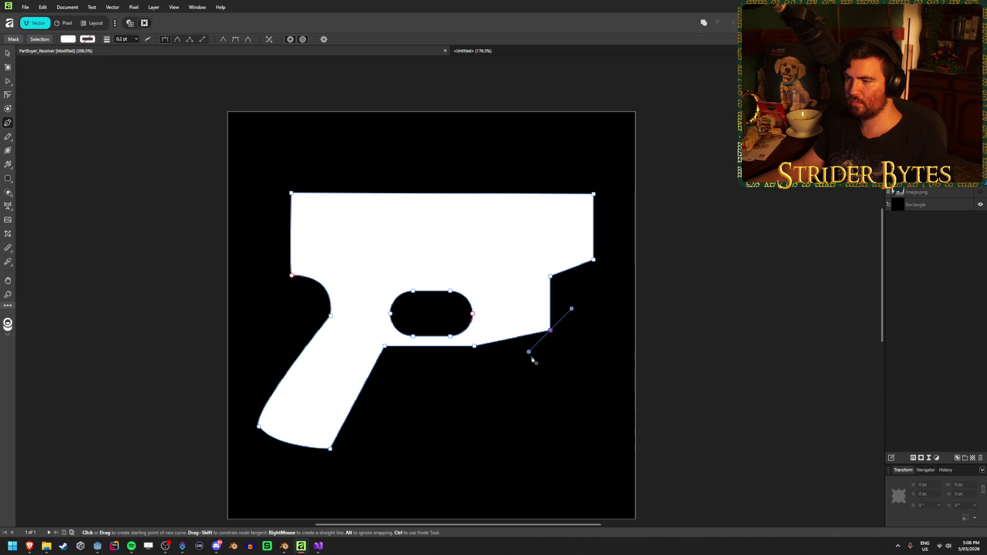
{"action": "key", "text": "ctrl"}
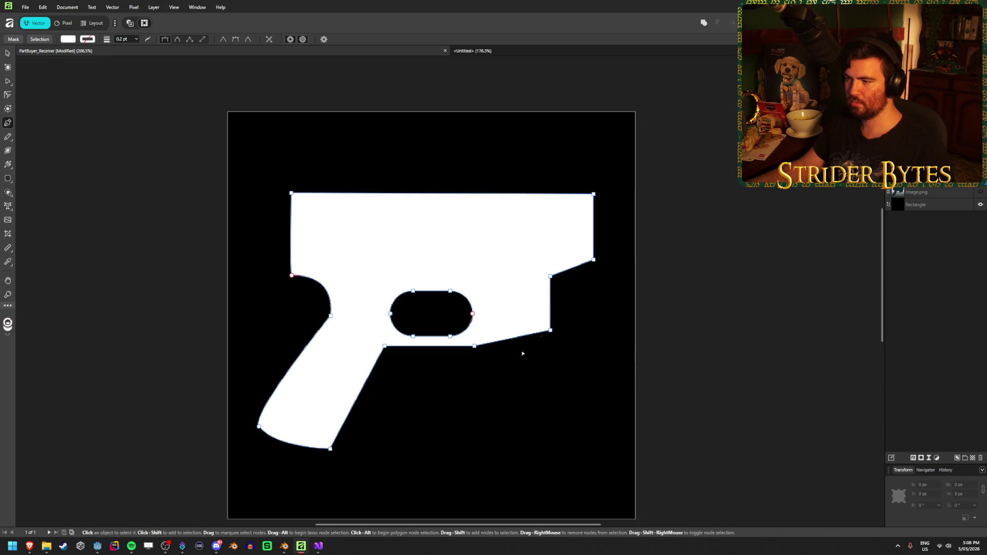
{"action": "mouse_move", "coordinate": [550, 332]}
{"action": "left_mouse_down"}
{"action": "mouse_move", "coordinate": [539, 355]}
{"action": "mouse_move", "coordinate": [555, 348]}
{"action": "mouse_move", "coordinate": [551, 335]}
{"action": "left_mouse_up"}
{"action": "key", "text": "ctrl"}
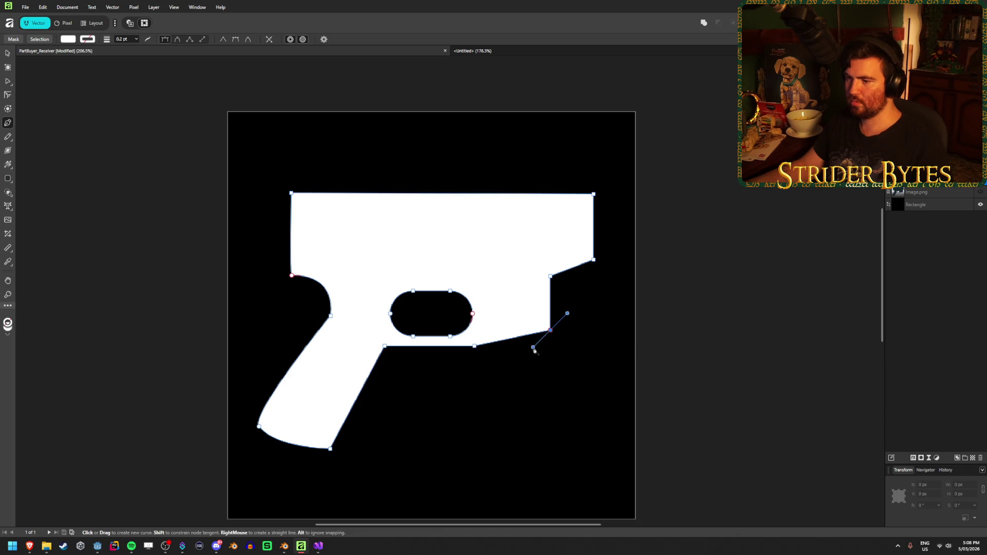
{"action": "left_click_drag", "start_coordinate": [548, 332], "coordinate": [543, 349]}
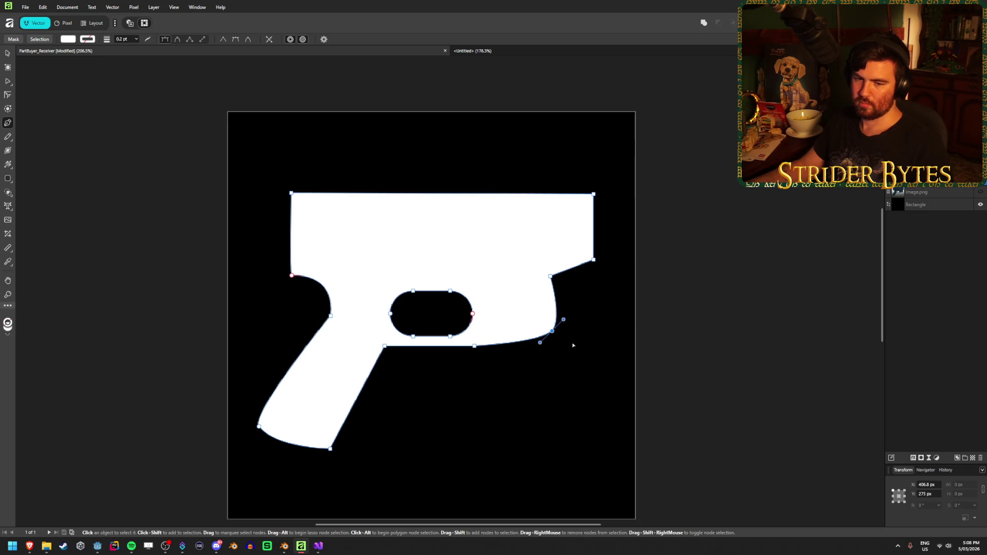
{"action": "key", "text": "ctrl+z"}
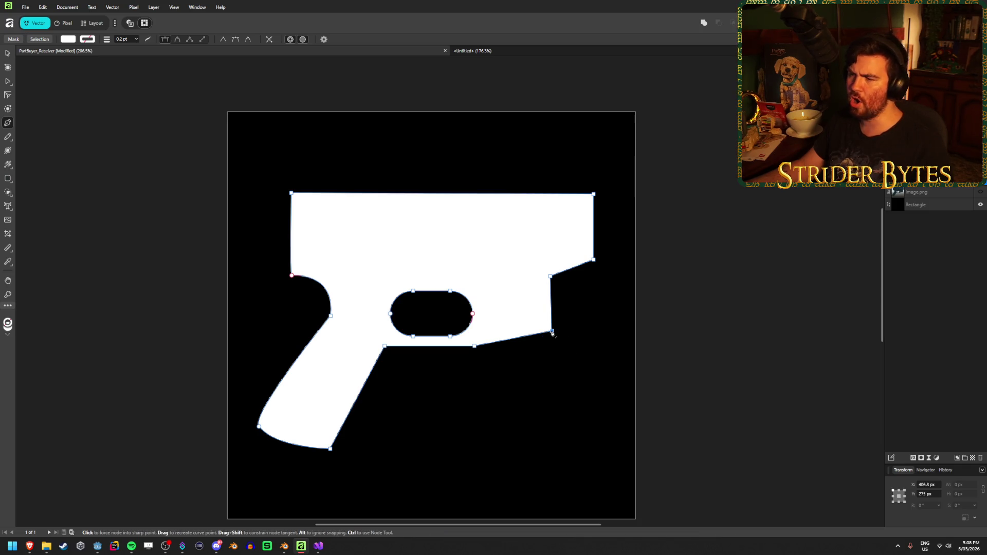
Give the receiver shape a white outline widened to about 3.8 pt, replacing a discarded 9.8 pt black one
{"action": "left_click", "coordinate": [138, 40]}
{"action": "mouse_move", "coordinate": [138, 50]}
{"action": "left_mouse_down"}
{"action": "mouse_move", "coordinate": [166, 51]}
{"action": "mouse_move", "coordinate": [150, 51]}
{"action": "left_mouse_up"}
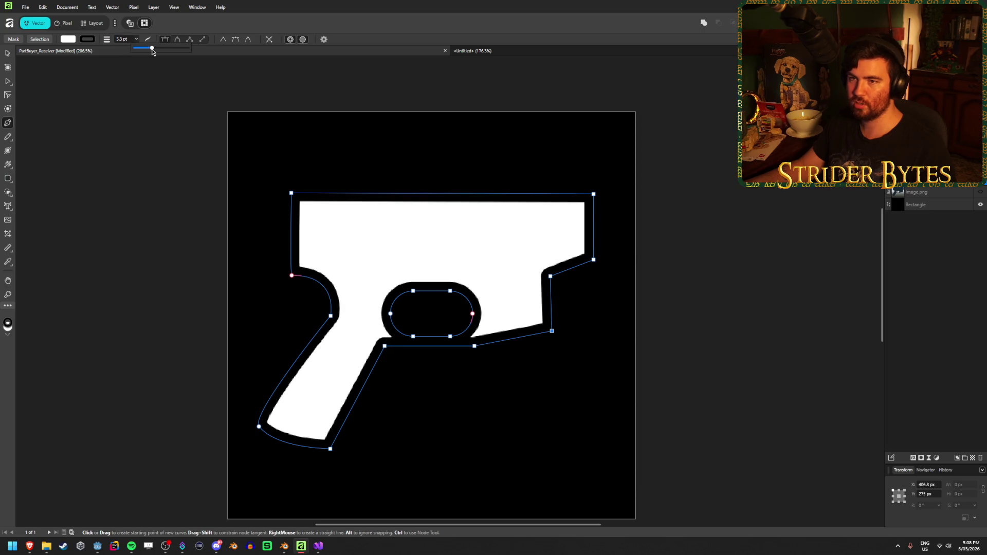
{"action": "key", "text": "ctrl+z"}
{"action": "left_click", "coordinate": [89, 39]}
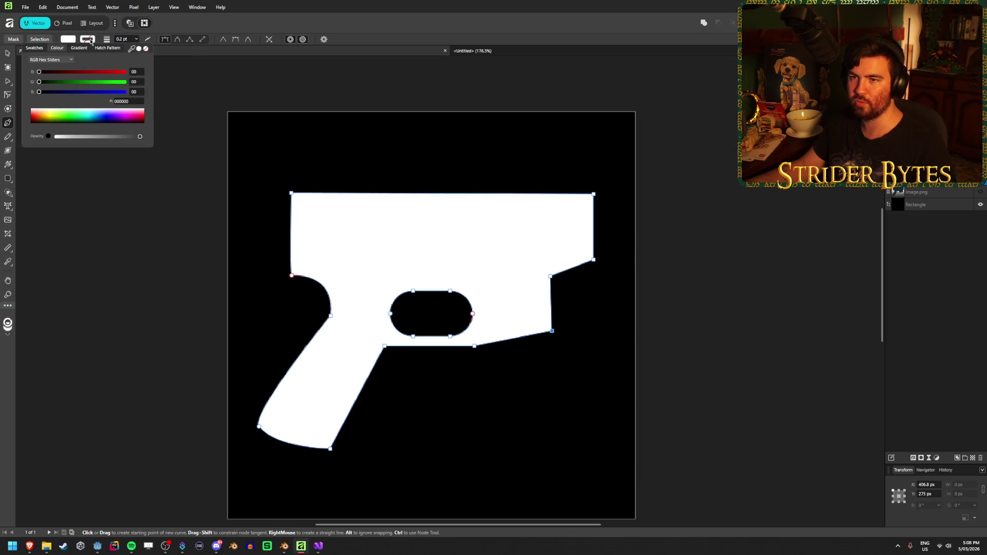
{"action": "left_click", "coordinate": [147, 39]}
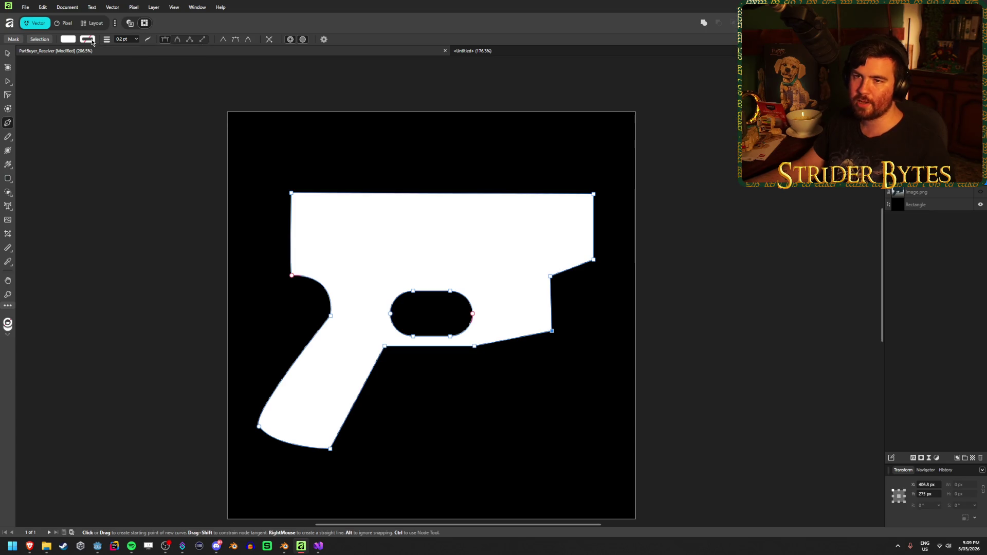
{"action": "left_click", "coordinate": [87, 39]}
{"action": "left_click", "coordinate": [140, 50]}
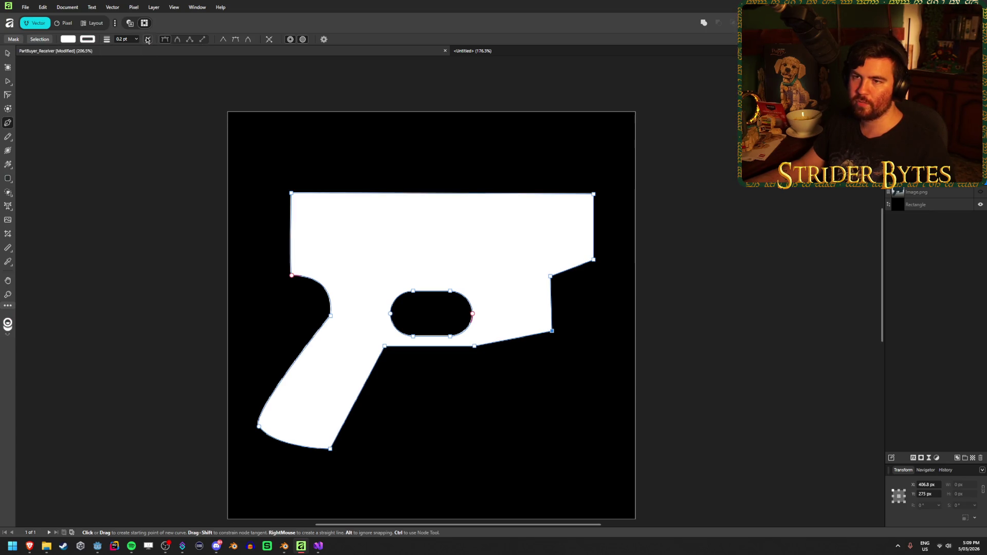
{"action": "left_click", "coordinate": [147, 39]}
{"action": "left_click", "coordinate": [147, 40]}
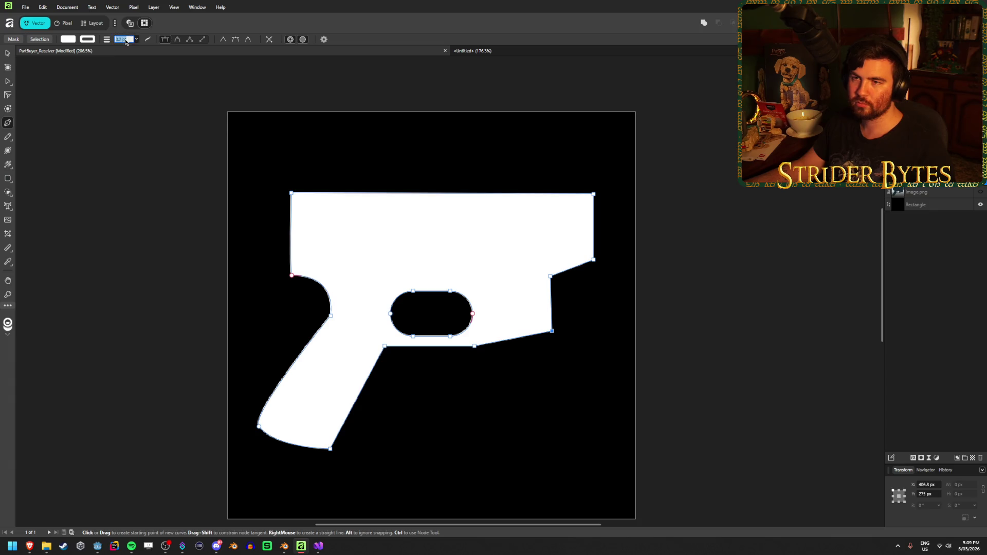
{"action": "left_click", "coordinate": [137, 41]}
{"action": "mouse_move", "coordinate": [139, 50]}
{"action": "left_mouse_down"}
{"action": "mouse_move", "coordinate": [159, 52]}
{"action": "mouse_move", "coordinate": [149, 56]}
{"action": "left_mouse_up"}
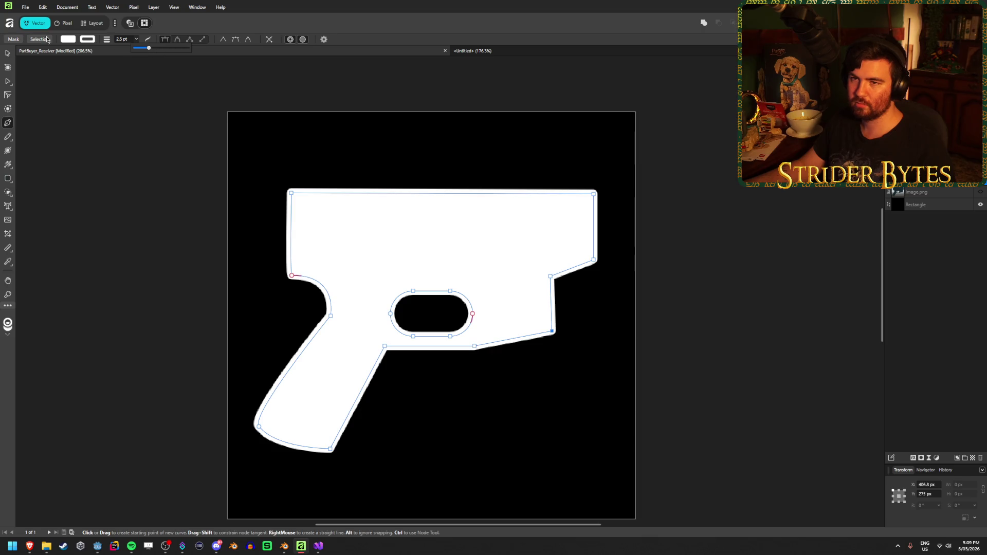
Deselect to preview, undo the outline change, and toggle outline view to inspect the shape
{"action": "key", "text": "v"}
{"action": "left_click", "coordinate": [131, 256]}
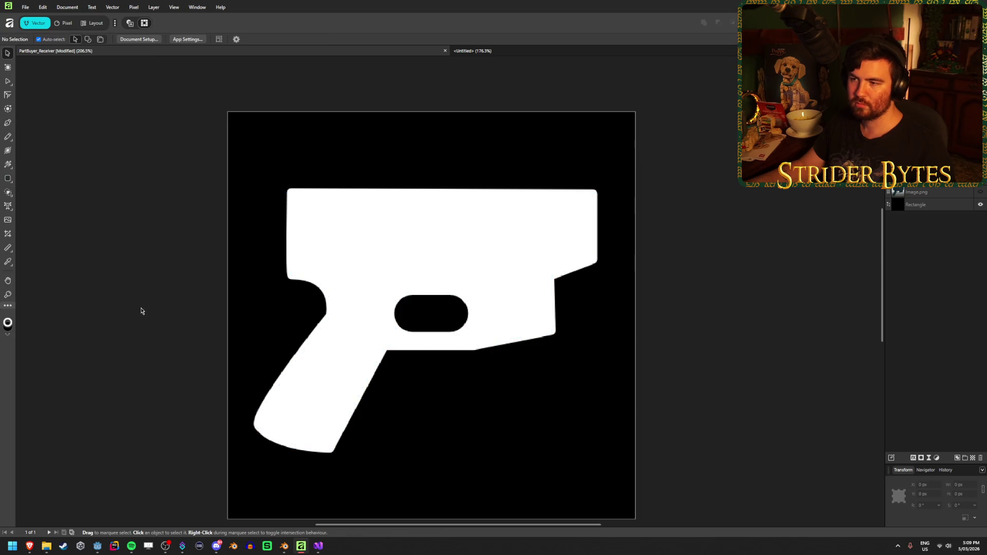
{"action": "scroll", "coordinate": [142, 311], "scroll_direction": "down", "scroll_amount": 5}
{"action": "scroll", "coordinate": [142, 311], "scroll_direction": "up", "scroll_amount": 4}
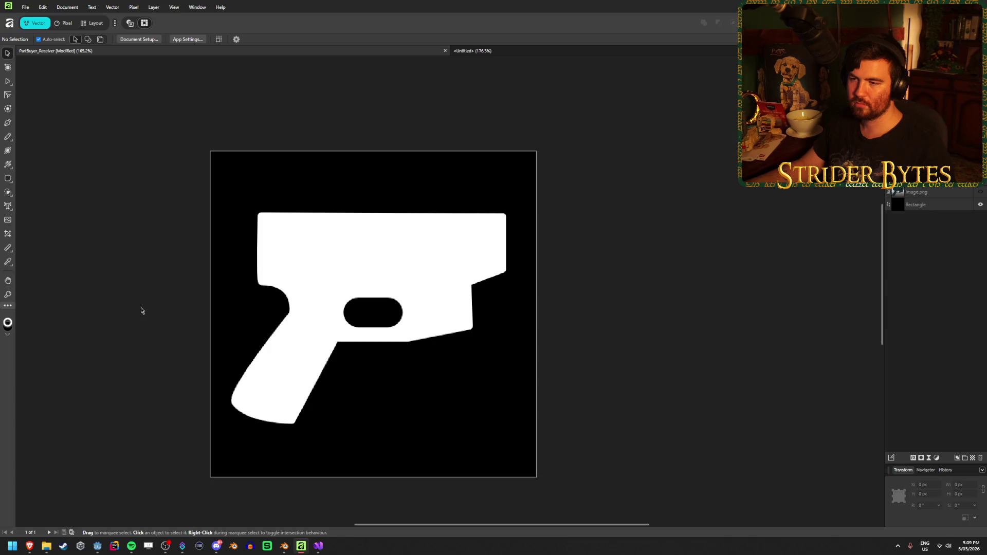
{"action": "key", "text": "ctrl+z"}
{"action": "key", "text": "ctrl+z"}
{"action": "key", "text": "ctrl+z"}
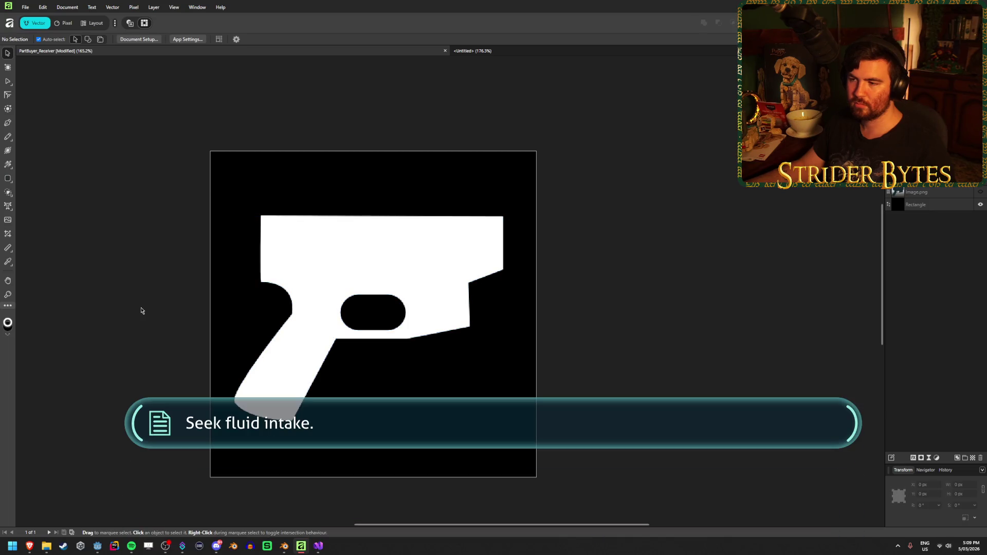
{"action": "key", "text": "ctrl+y"}
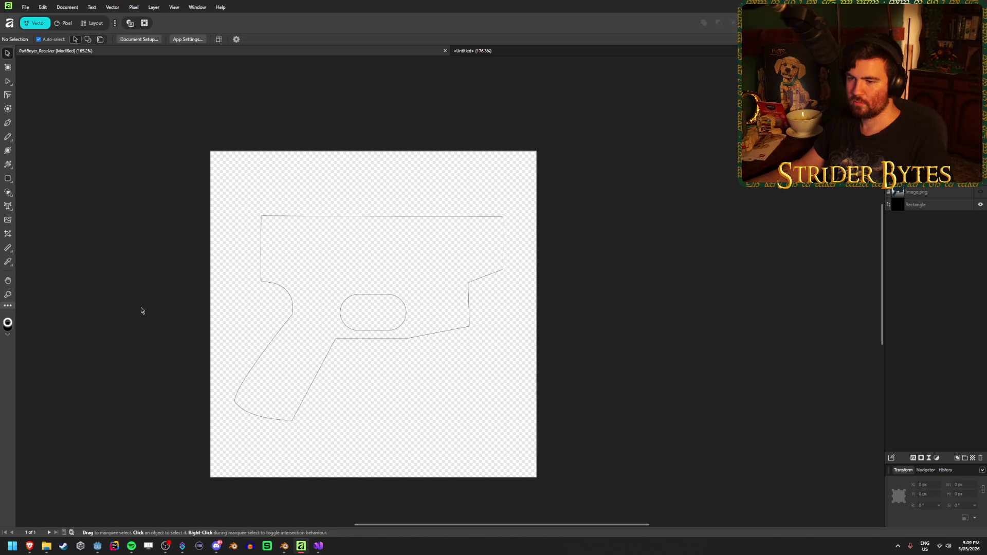
{"action": "key", "text": "ctrl+y"}
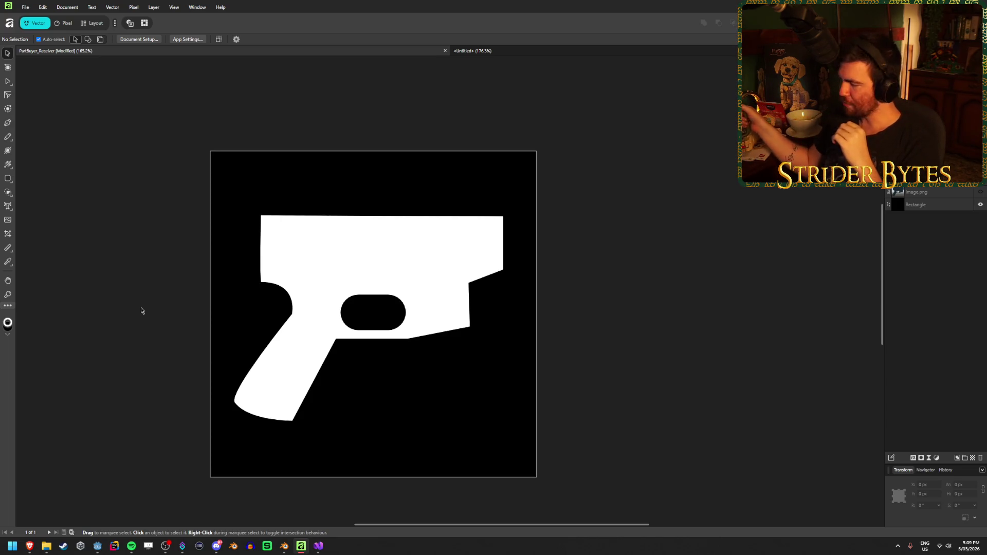
Reselect the white receiver shape with the Pen tool to adjust its outline width
{"action": "left_click", "coordinate": [297, 282]}
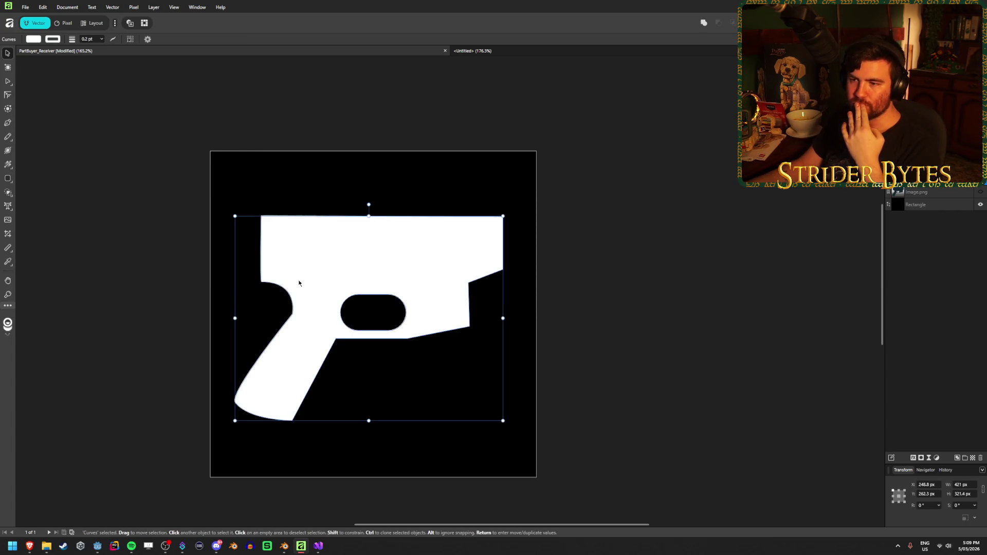
{"action": "left_click", "coordinate": [8, 123]}
{"action": "left_click", "coordinate": [138, 40]}
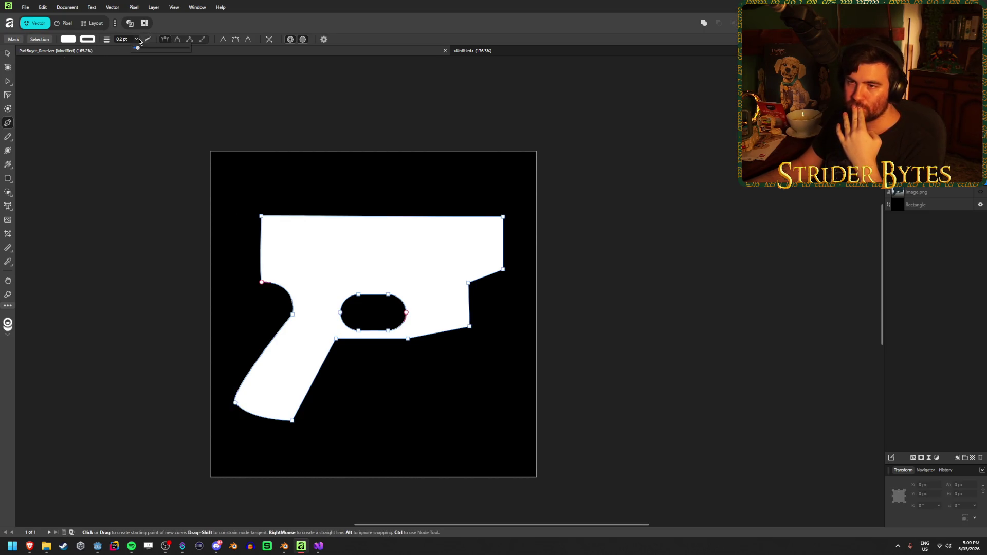